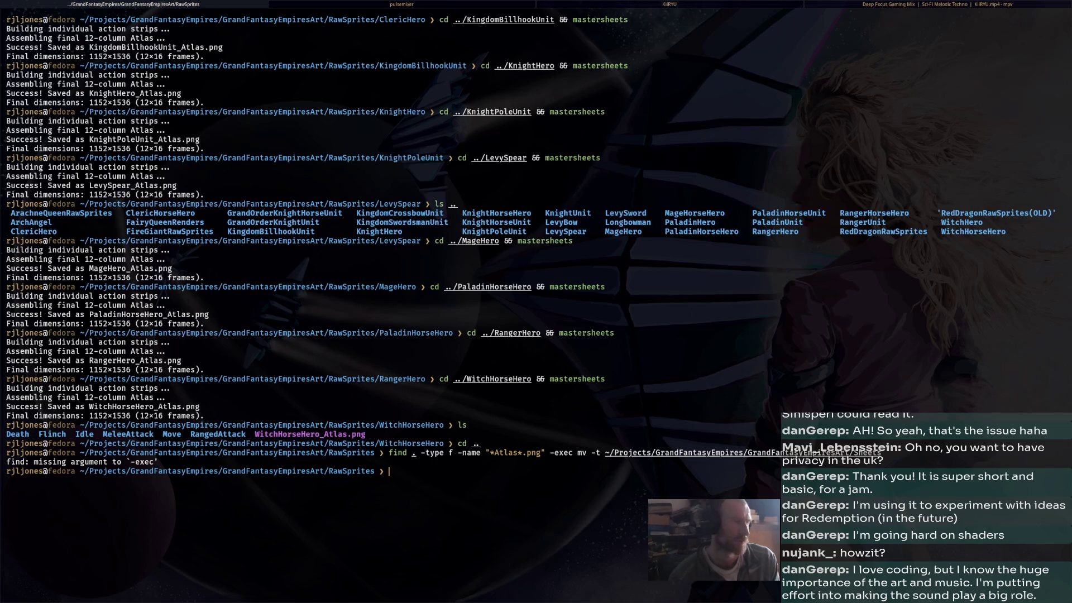
# Start a recursive move command for every **/*Atlas*.png file, correcting the png extension
pyautogui.write('m')
pyautogui.press('Tab')
pyautogui.write('v')
pyautogui.press('Tab')
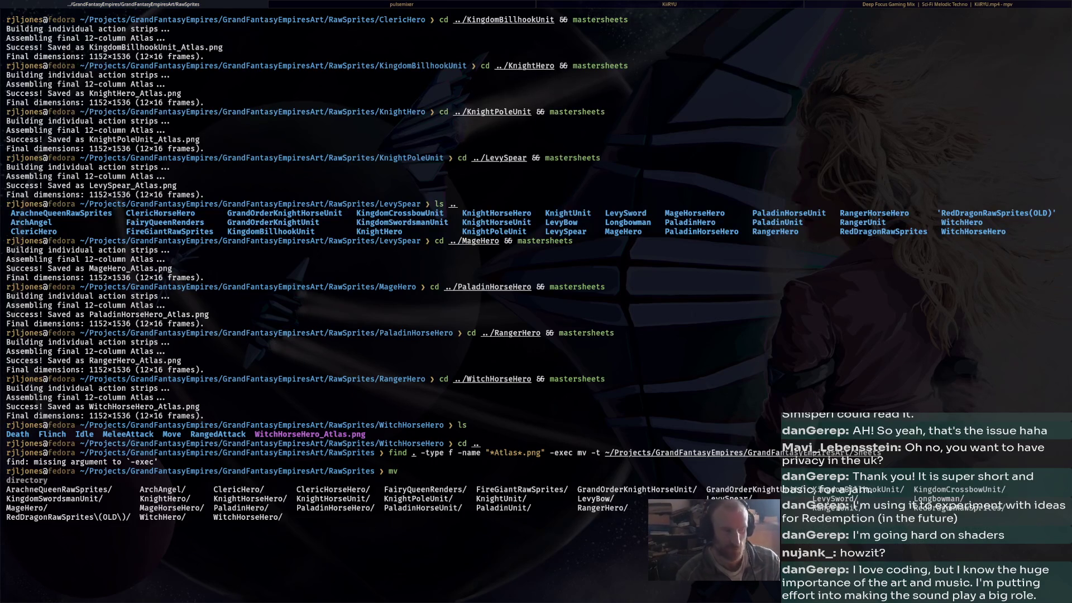
pyautogui.write('**')
pyautogui.press('Tab')
pyautogui.write('/')
pyautogui.press('Tab')
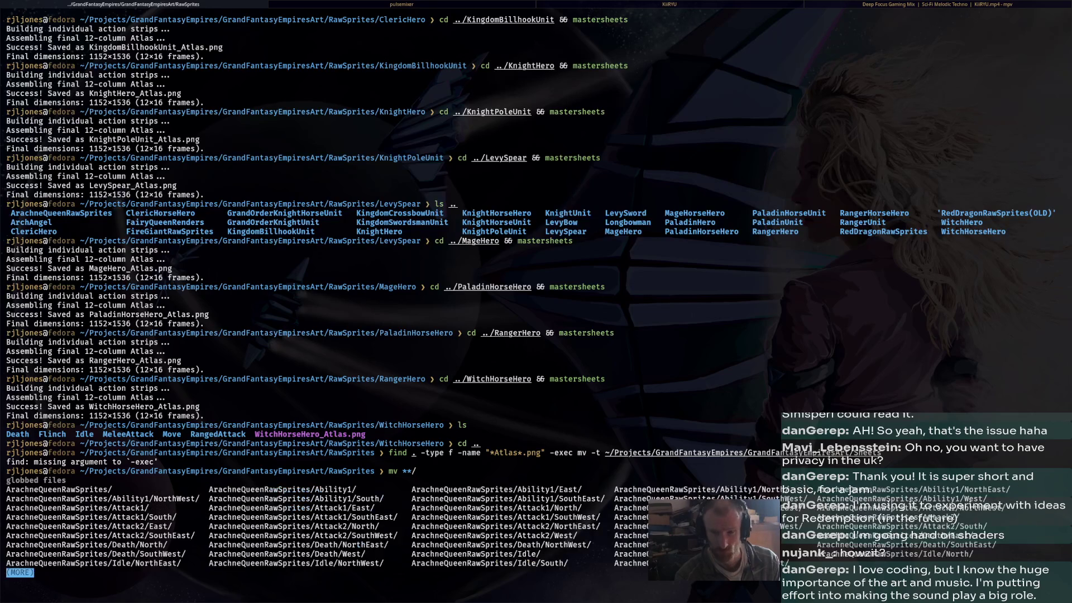
pyautogui.write('*')
pyautogui.press('Tab')
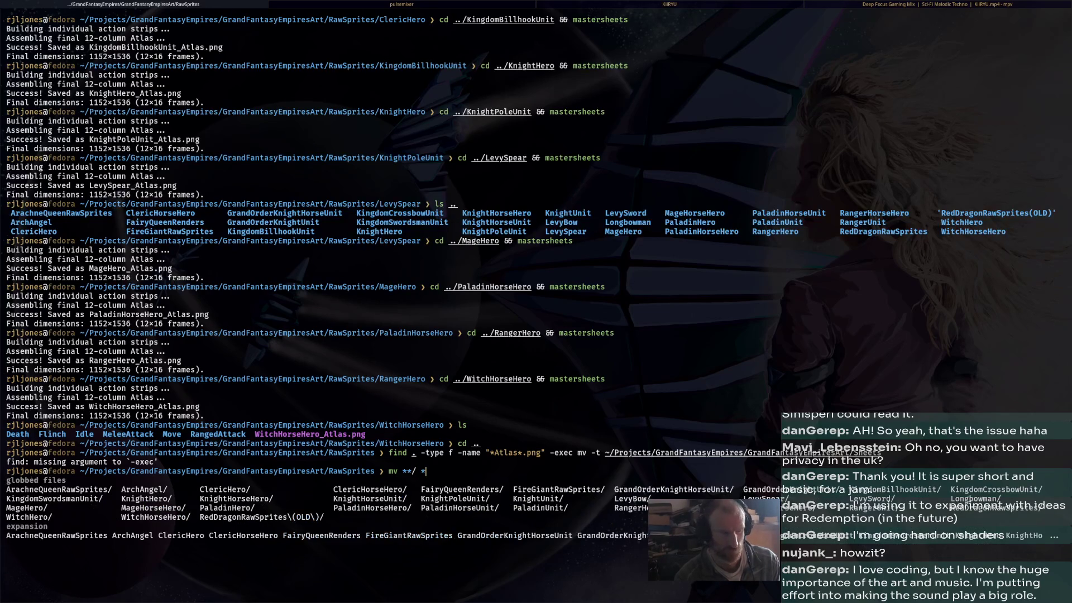
pyautogui.write('At')
pyautogui.press('Tab')
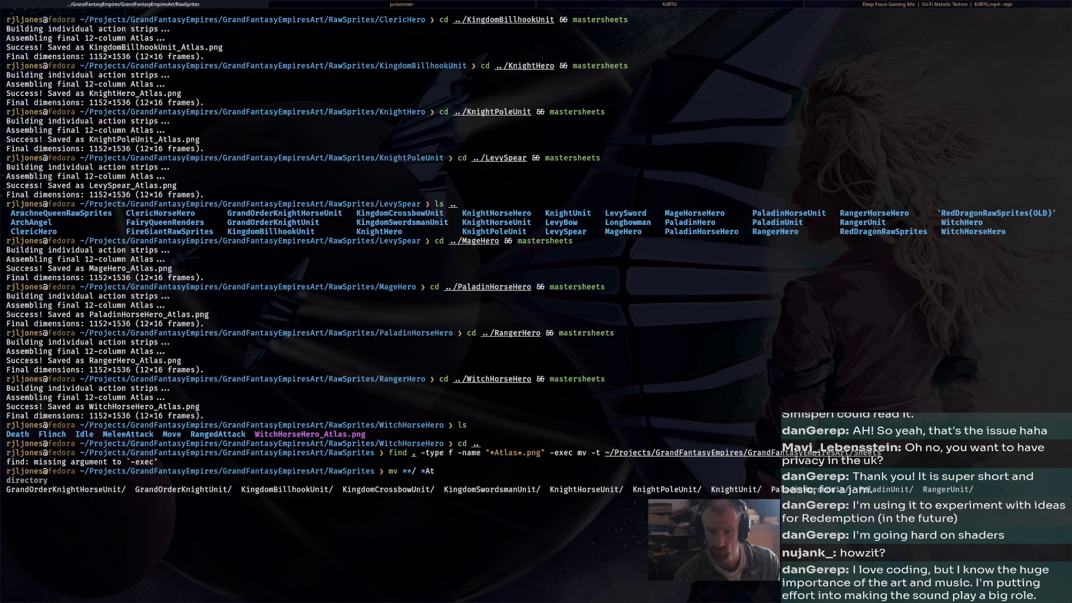
pyautogui.write('las*')
pyautogui.press('Tab')
pyautogui.press('BackSpace')
pyautogui.write('.pmn')
pyautogui.press('BackSpace')
pyautogui.press('BackSpace')
pyautogui.write('ng')
pyautogui.press('Tab')
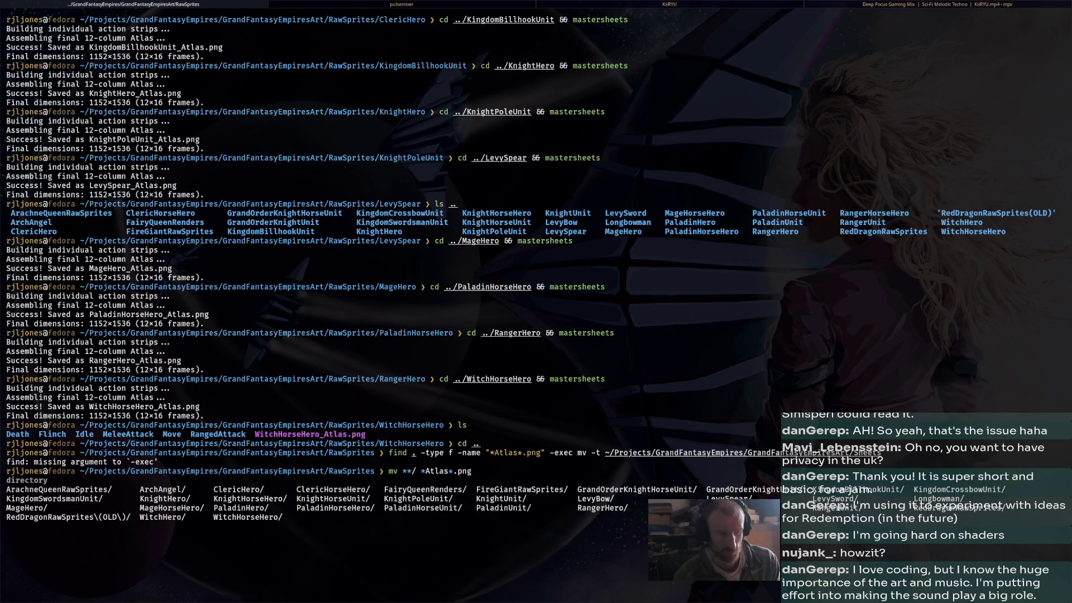
# Target ~/Projects/GrandFantasyEmpires/GrandFantasyEmpiresArt/Sheets as destination and run the move
pyautogui.write('~')
pyautogui.press('Tab')
pyautogui.write('/Proj')
pyautogui.press('Tab')
pyautogui.write('G')
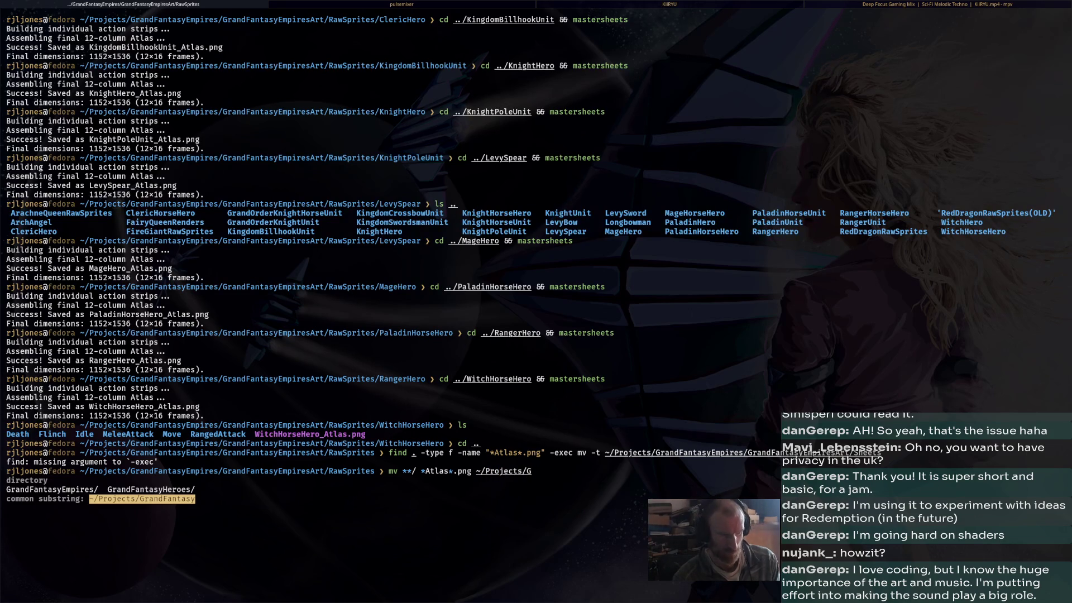
pyautogui.press('Tab')
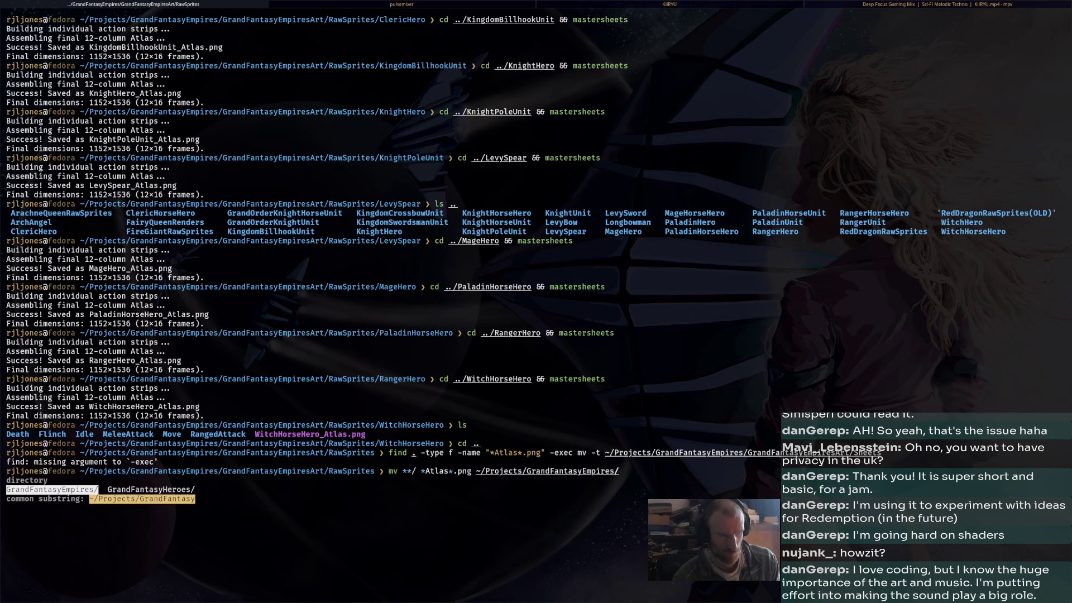
pyautogui.press('Tab')
pyautogui.press('Tab')
pyautogui.press('Tab')
pyautogui.press('Tab')
pyautogui.press('Tab')
pyautogui.press('Tab')
pyautogui.press('Return')
pyautogui.press('Tab')
pyautogui.press('Tab')
pyautogui.press('Tab')
pyautogui.press('Tab')
pyautogui.press('Tab')
pyautogui.press('Return')
pyautogui.press('Return')
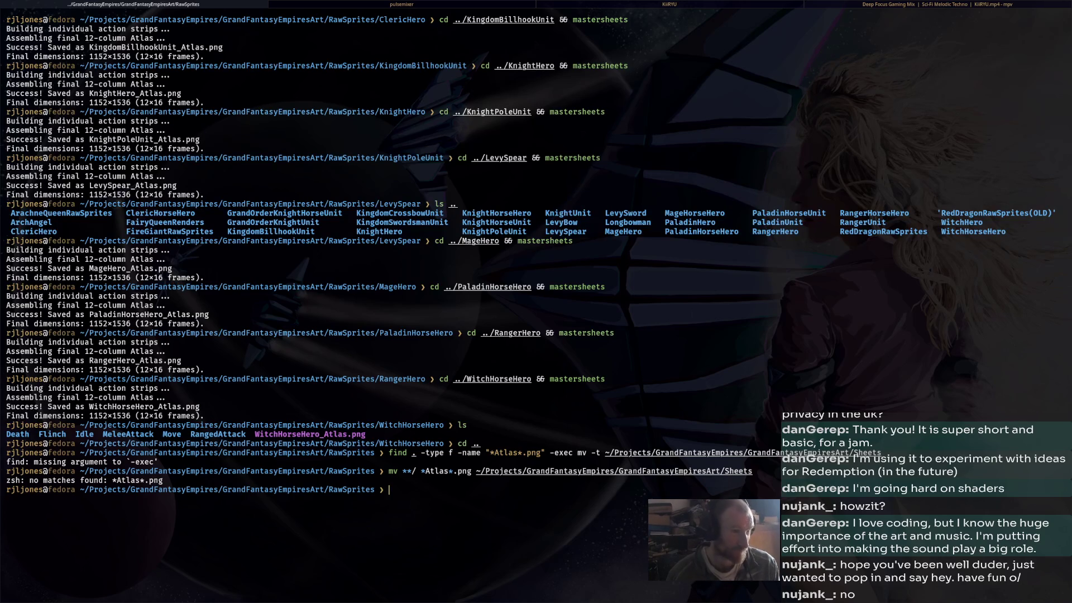
# Browse in Nemo to Projects/GrandFantasyEmpires/GrandFantasyEmpiresArt/RawSprites/ClericHero
pyautogui.press('super+e')
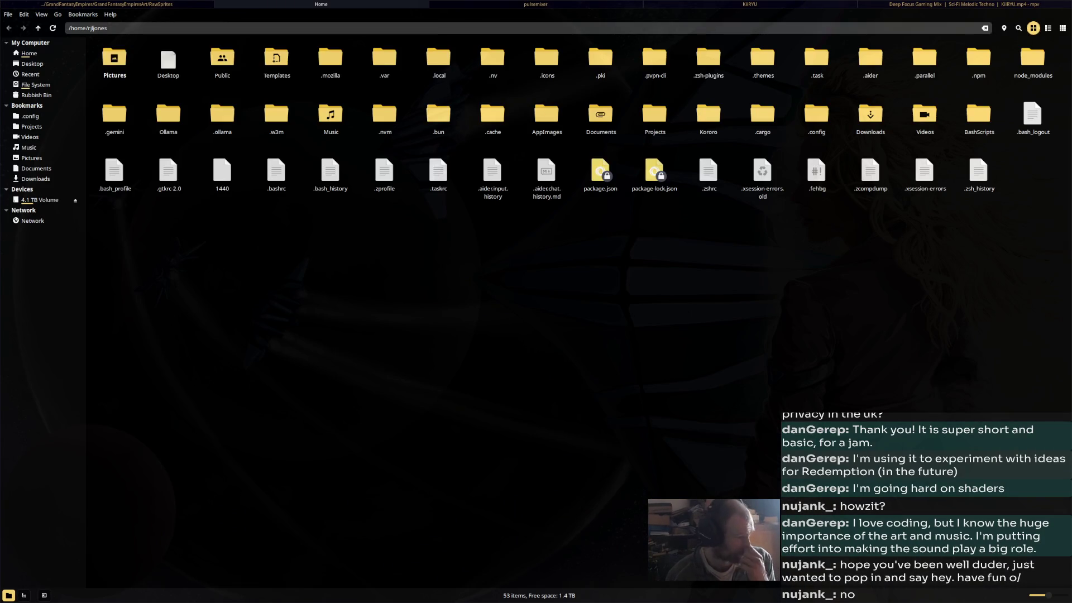
pyautogui.click(32, 127)
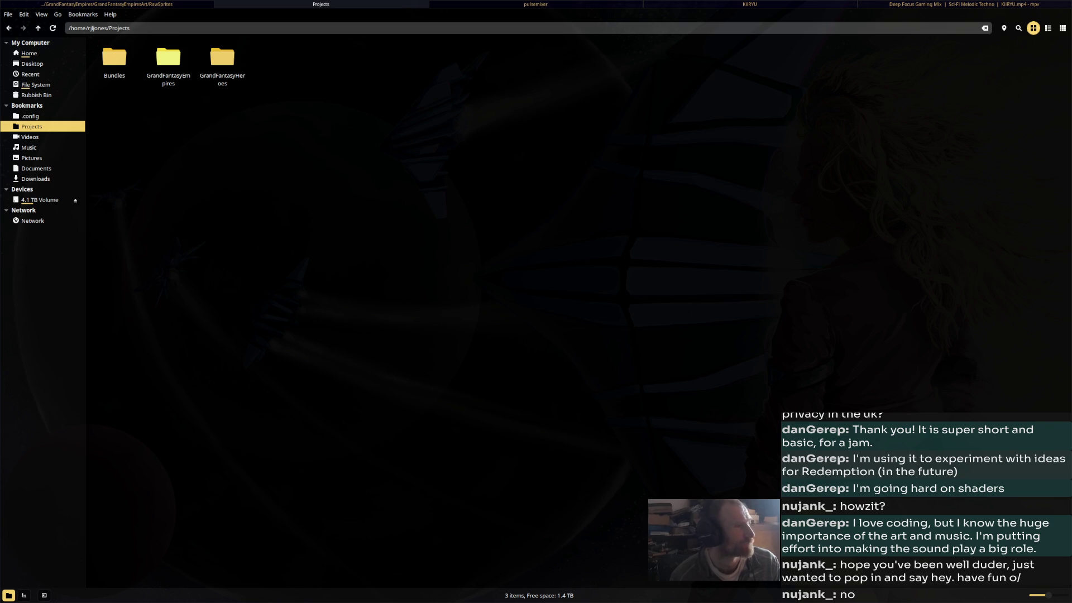
pyautogui.doubleClick(168, 59)
pyautogui.doubleClick(330, 58)
pyautogui.doubleClick(276, 57)
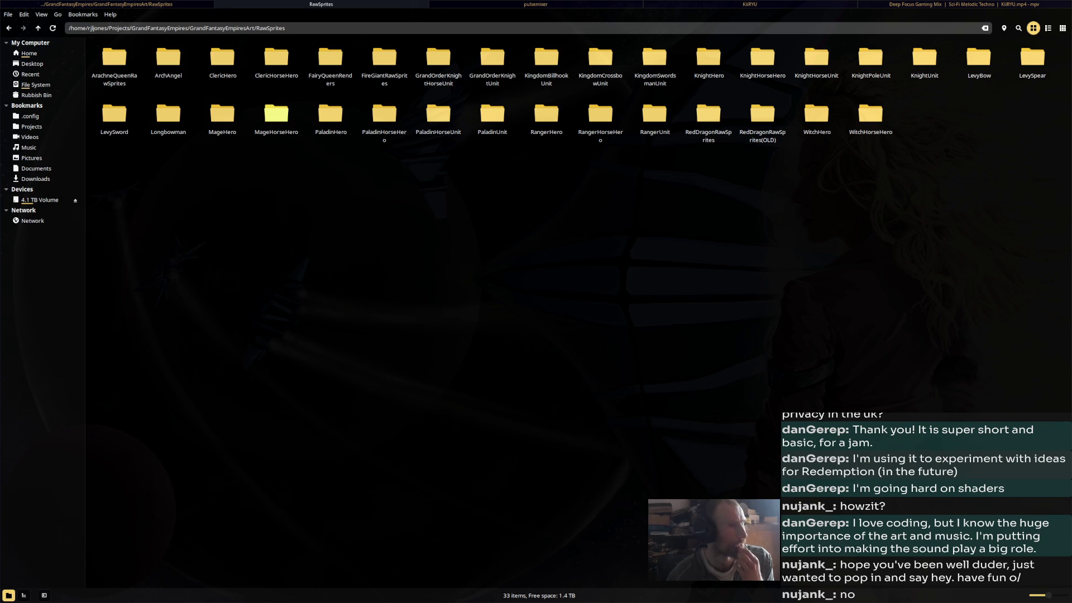
pyautogui.doubleClick(222, 57)
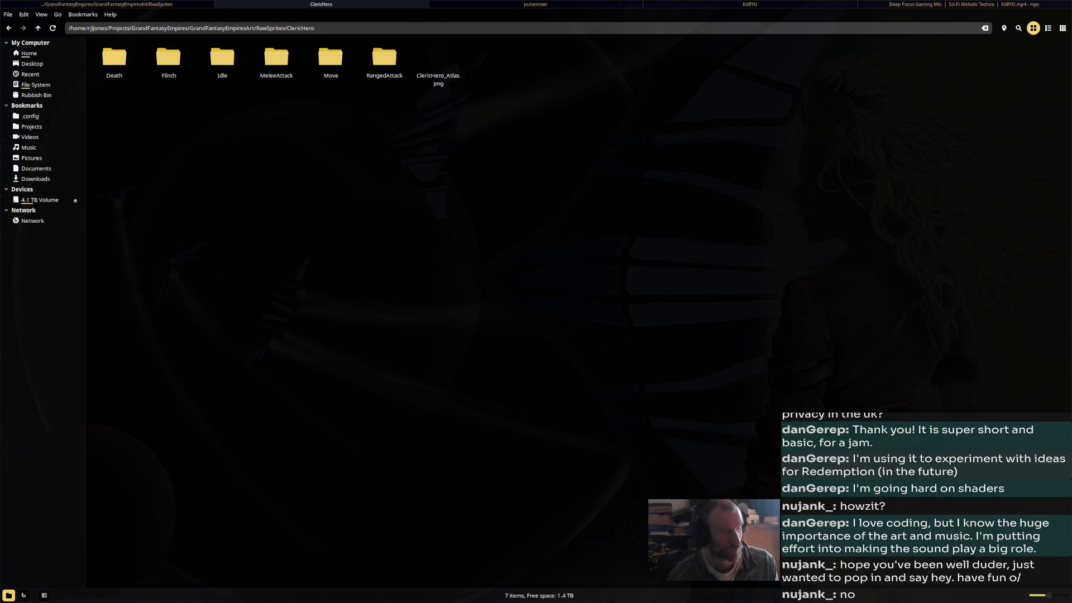
# Move ClericHero_Atlas.png into Sheets using a split view with Sheets in the second pane
pyautogui.press('F3')
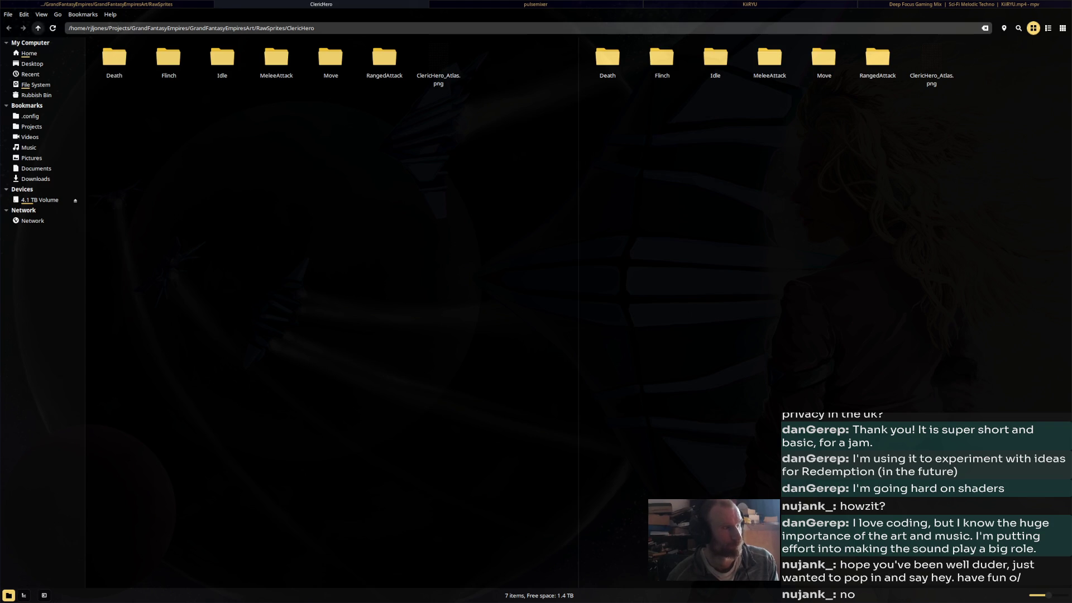
pyautogui.click(38, 28)
pyautogui.click(38, 28)
pyautogui.click(38, 28)
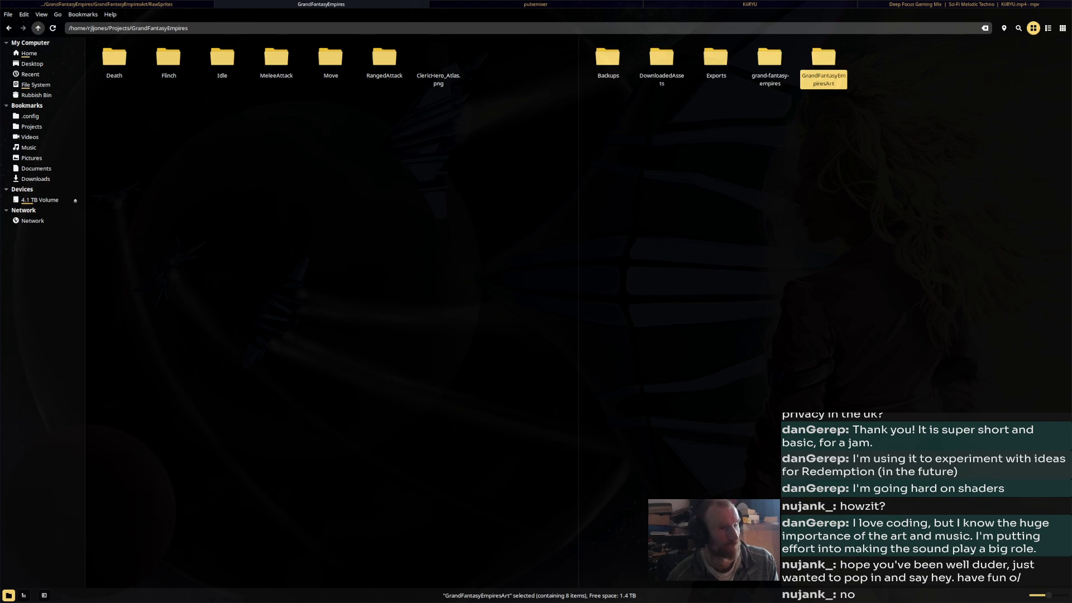
pyautogui.doubleClick(824, 58)
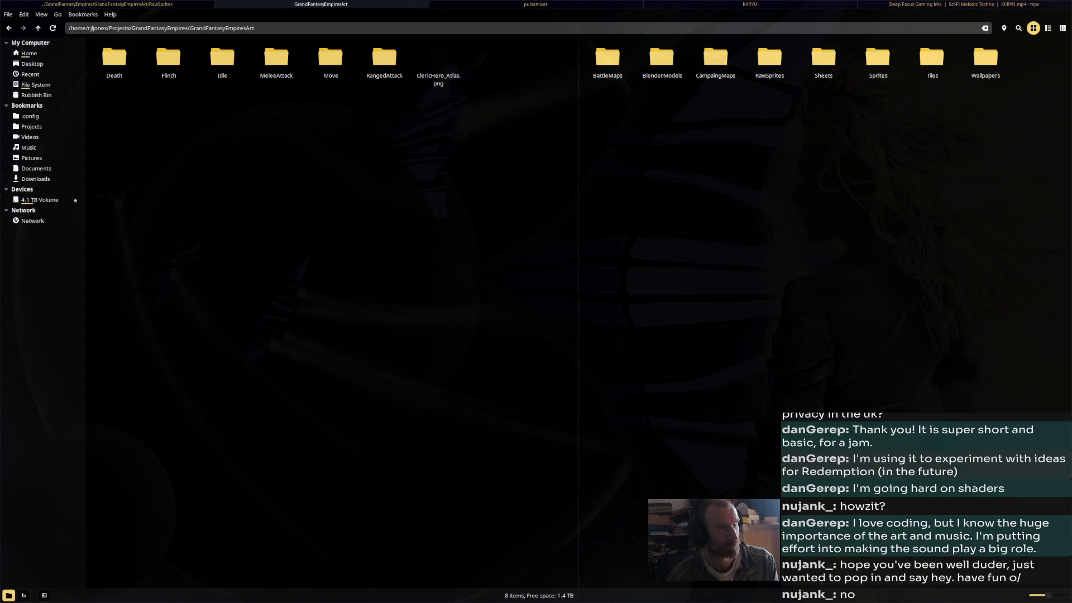
pyautogui.doubleClick(824, 59)
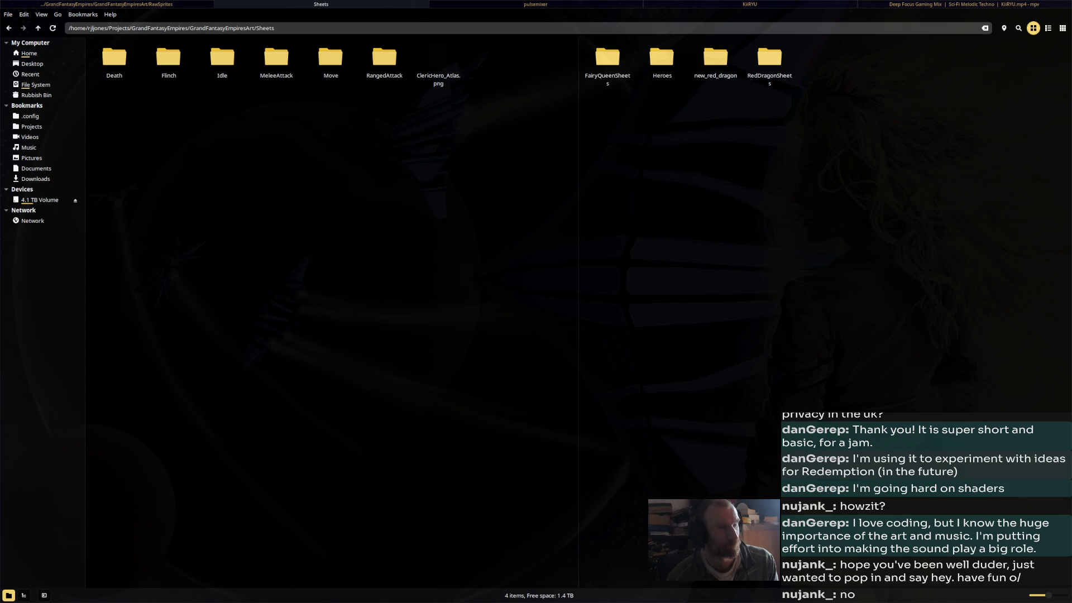
pyautogui.press('F6')
pyautogui.moveTo(438, 56)
pyautogui.mouseDown()
pyautogui.moveTo(725, 121)
pyautogui.moveTo(455, 74)
pyautogui.moveTo(714, 127)
pyautogui.mouseUp()
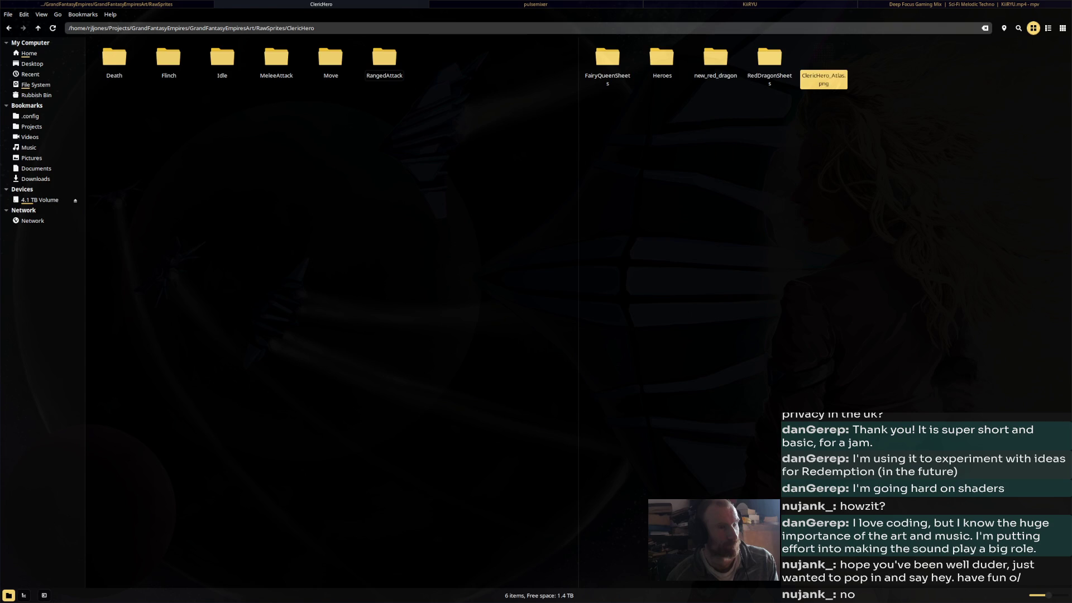
# Check the Heroes folder inside Sheets, then permanently delete it
pyautogui.doubleClick(662, 56)
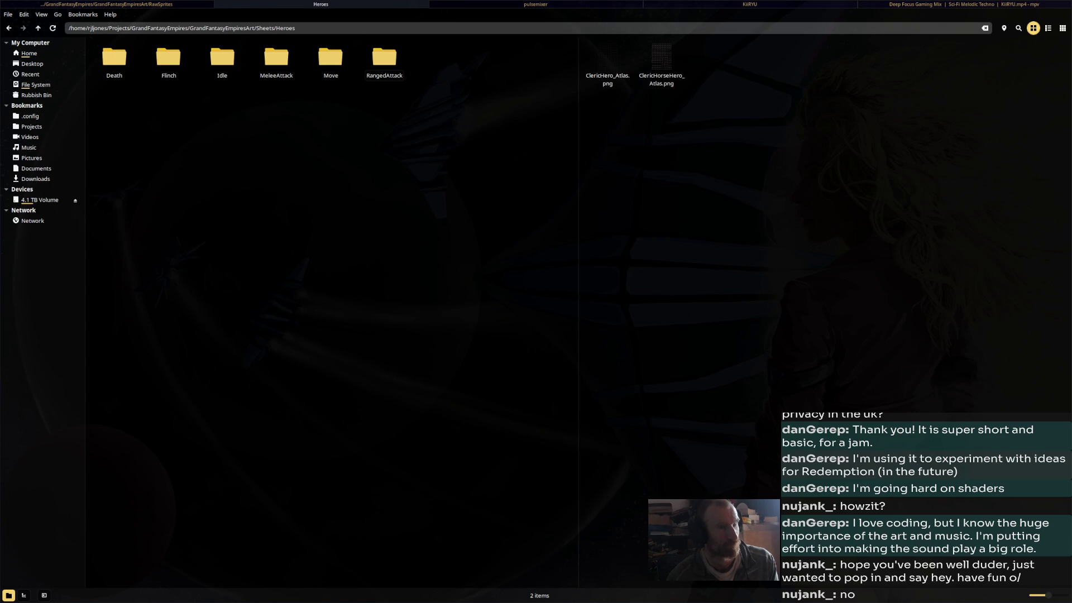
pyautogui.hotkey('alt', 'Left')
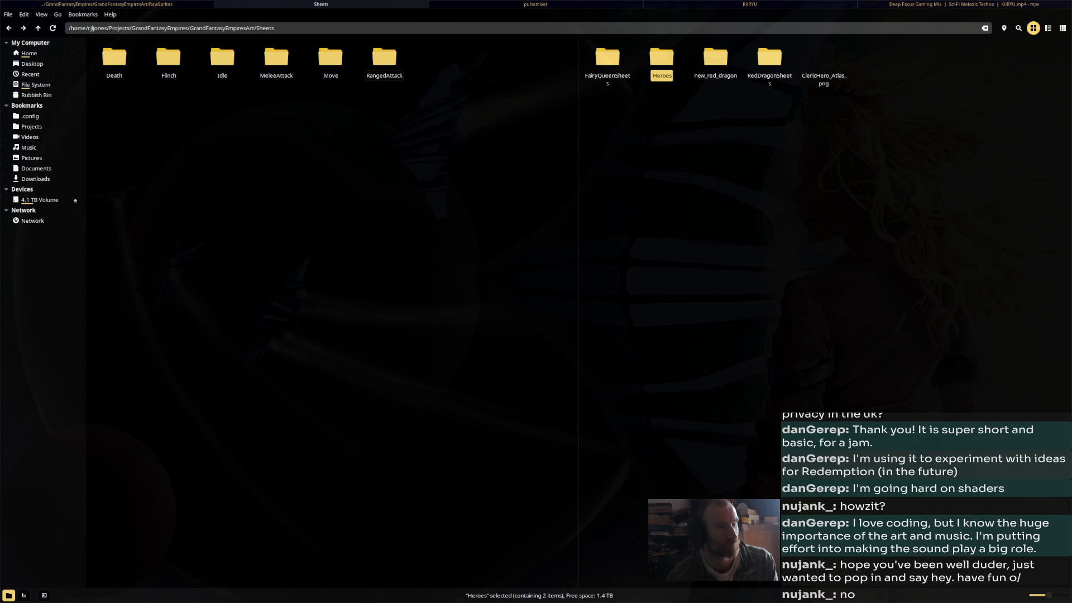
pyautogui.rightClick(661, 73)
pyautogui.click(681, 236)
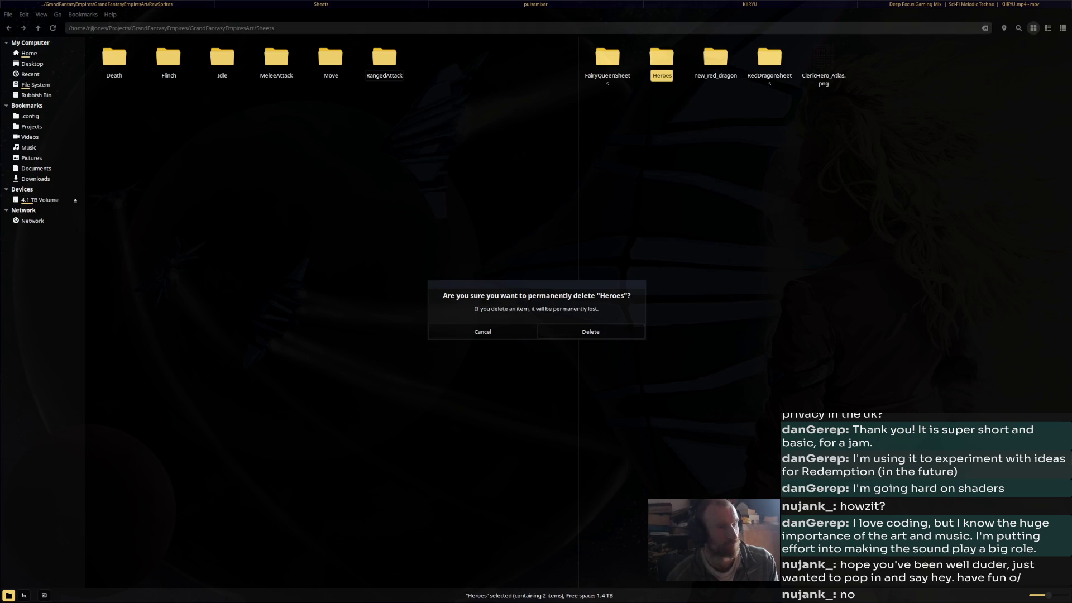
pyautogui.click(590, 331)
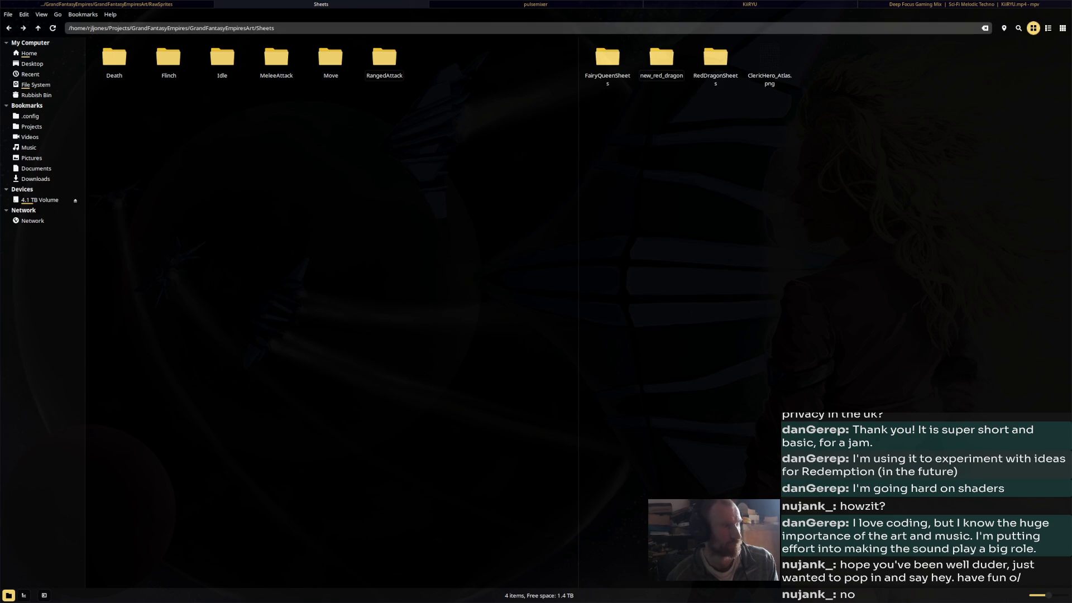
# Return the second pane to GrandFantasyEmpiresArt and close the split view
pyautogui.hotkey('alt', 'Left')
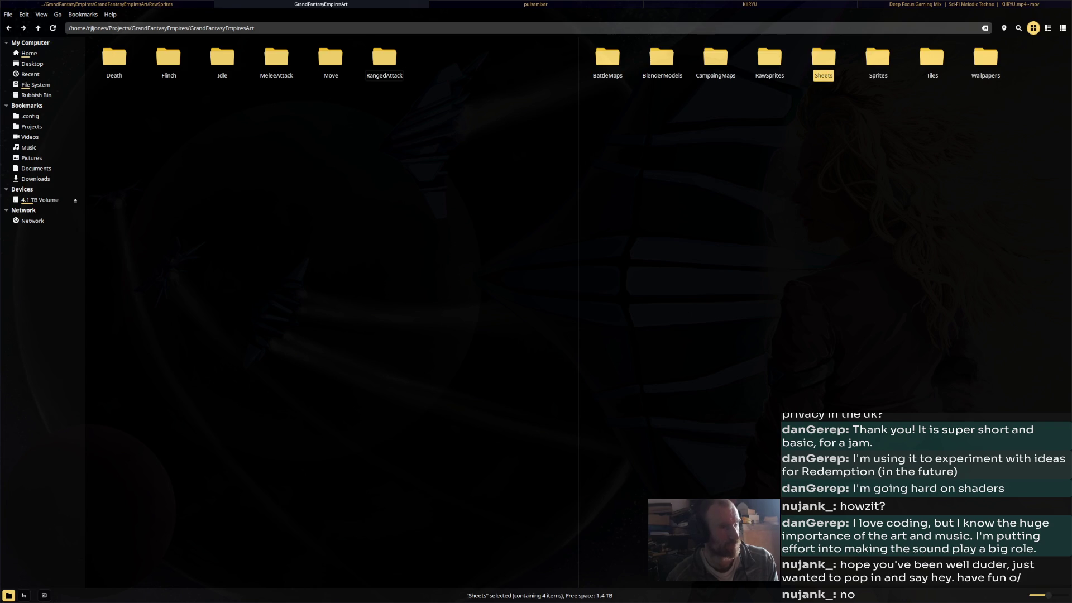
pyautogui.click(38, 28)
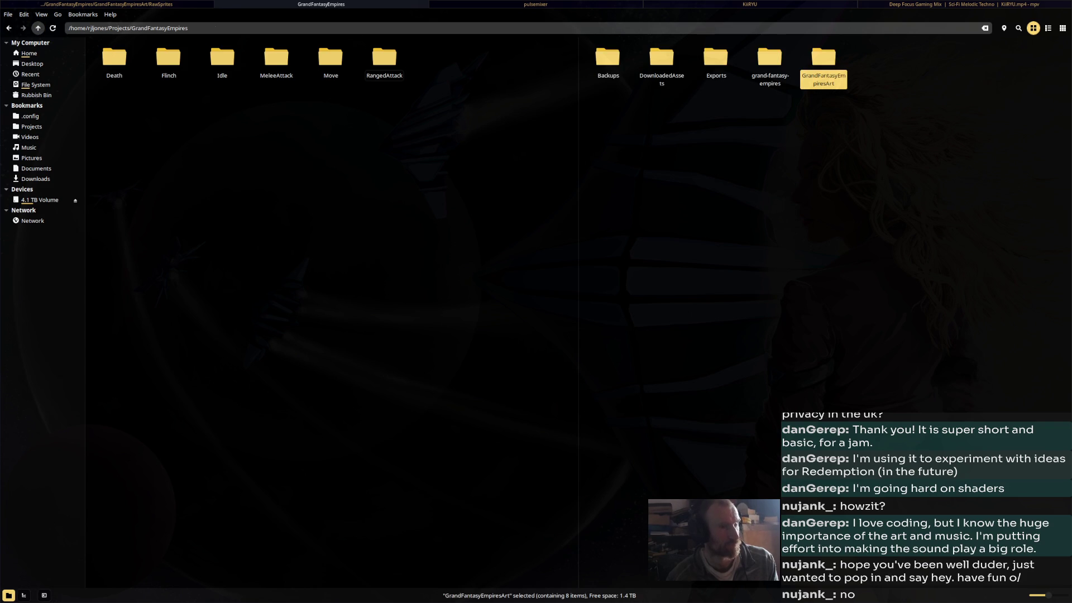
pyautogui.doubleClick(824, 56)
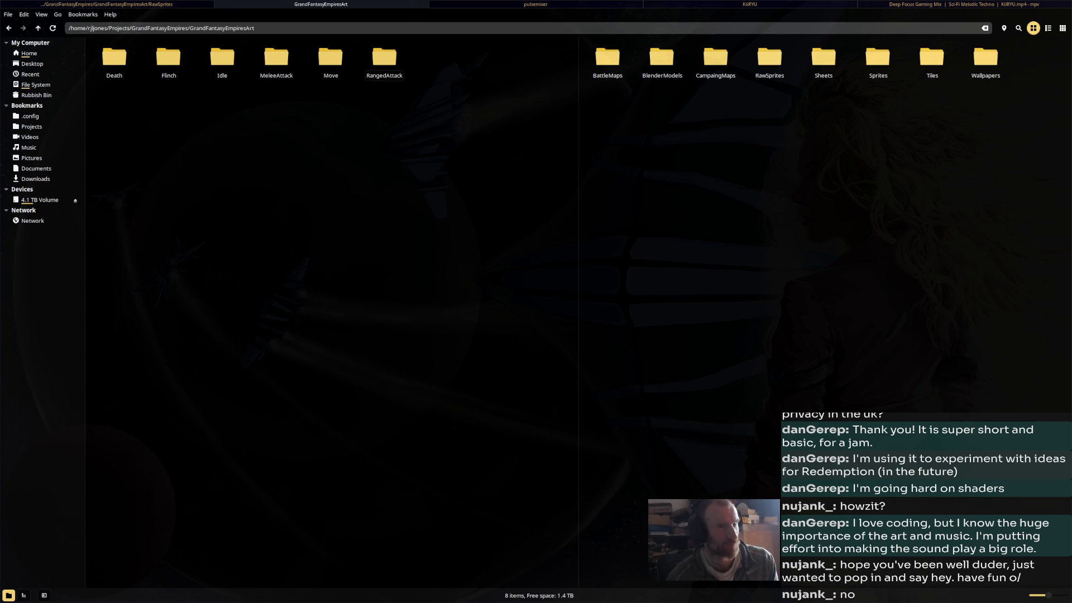
pyautogui.press('F3')
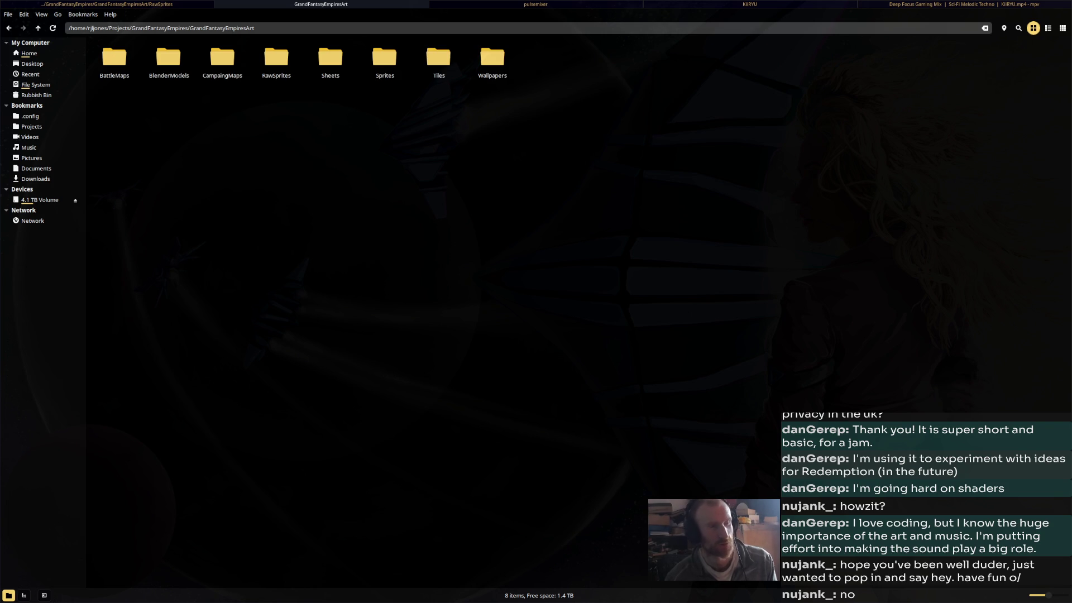
# Snap a new Nemo window to the right showing Sheets, and open RawSprites on the left
pyautogui.hotkey('ctrl', 'n')
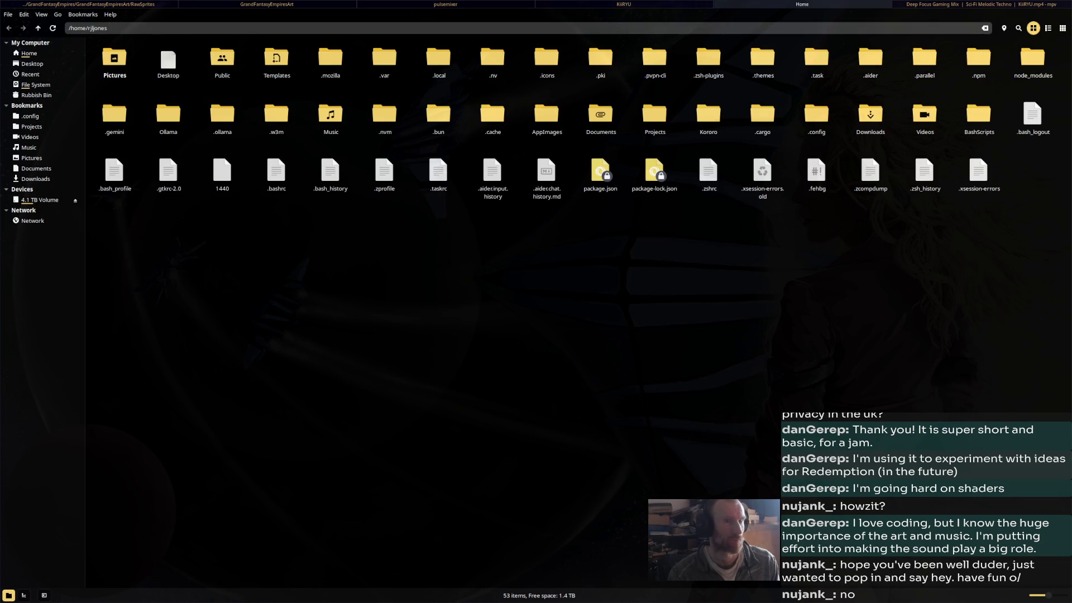
pyautogui.press('super+shift+Right')
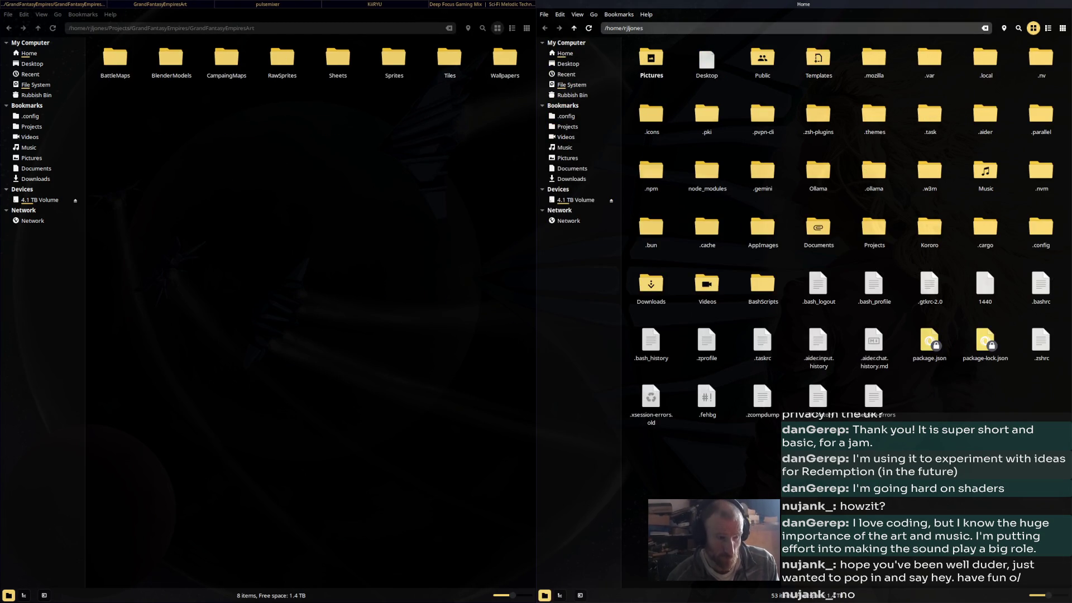
pyautogui.click(567, 126)
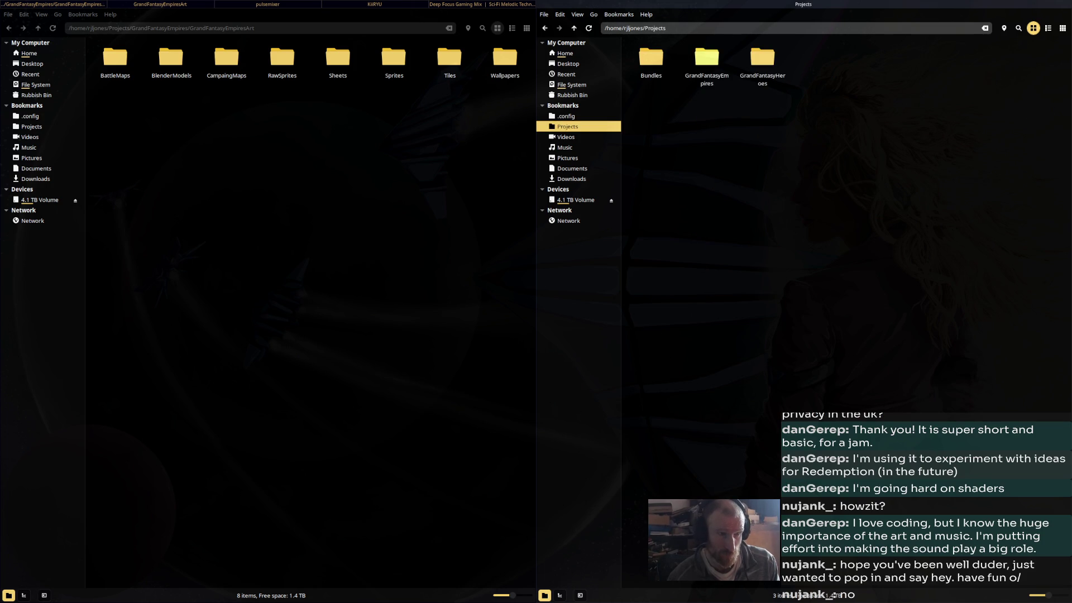
pyautogui.doubleClick(707, 59)
pyautogui.doubleClick(874, 59)
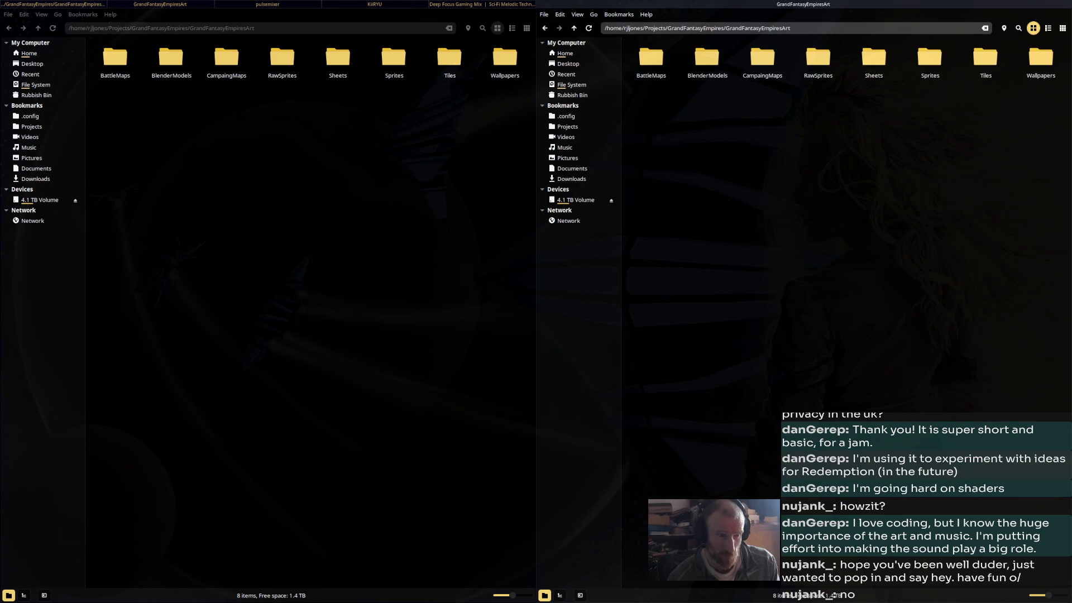
pyautogui.doubleClick(874, 58)
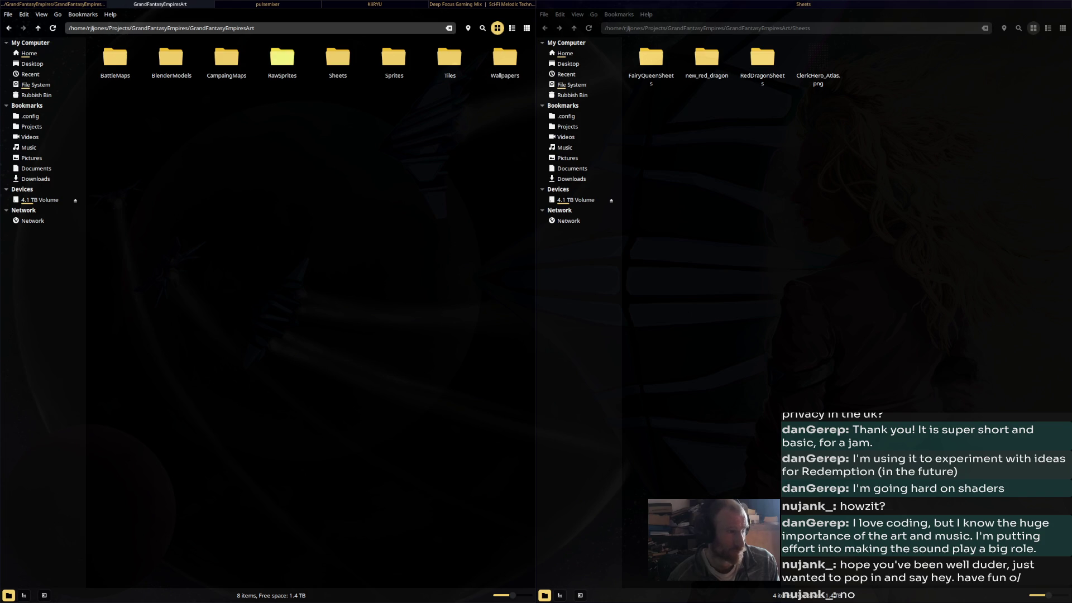
pyautogui.doubleClick(282, 57)
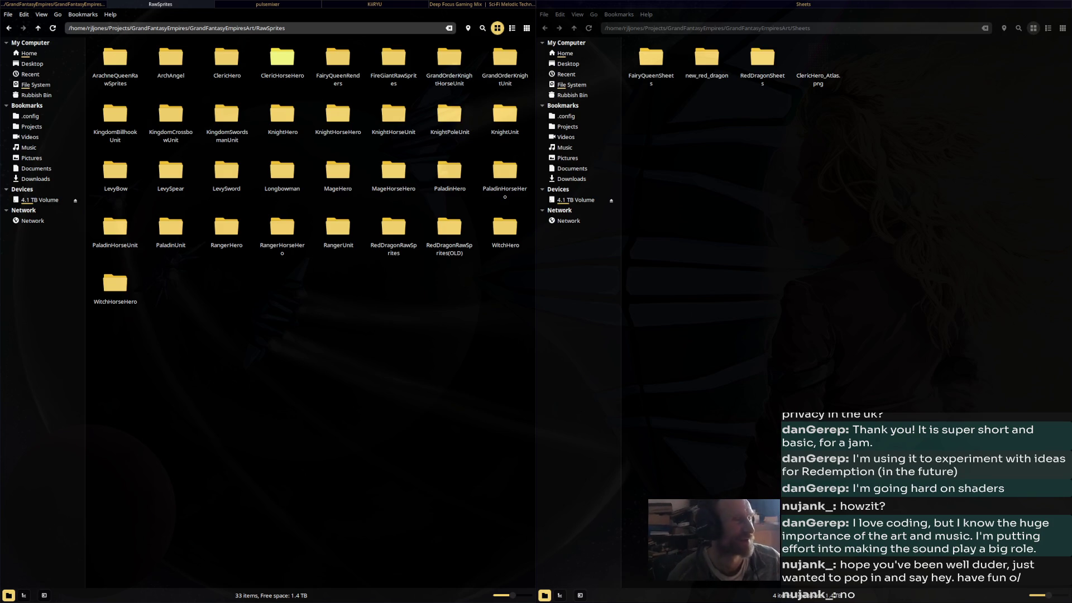
# Move the ClericHorseHero and GrandOrderKnightHorseUnit atlases into Sheets
pyautogui.doubleClick(282, 56)
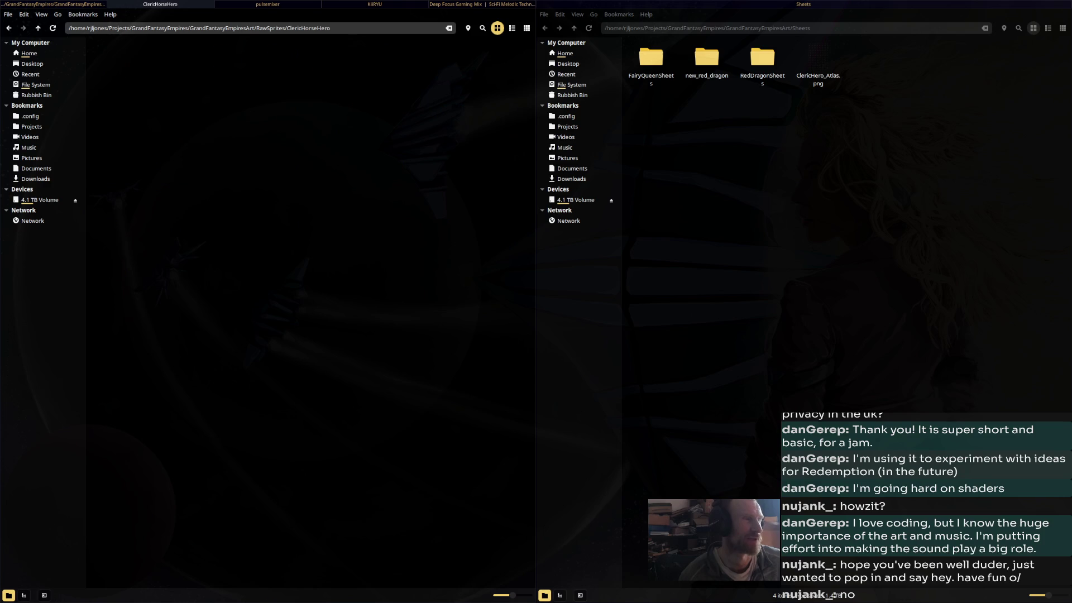
pyautogui.click(450, 59)
pyautogui.moveTo(450, 59); pyautogui.dragTo(799, 178)
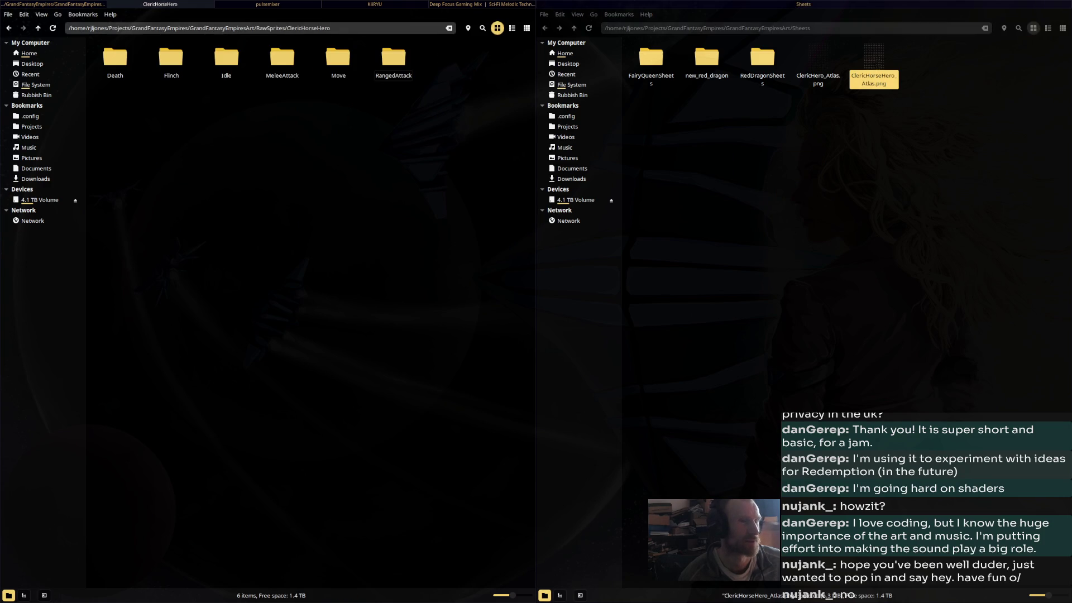
pyautogui.click(9, 28)
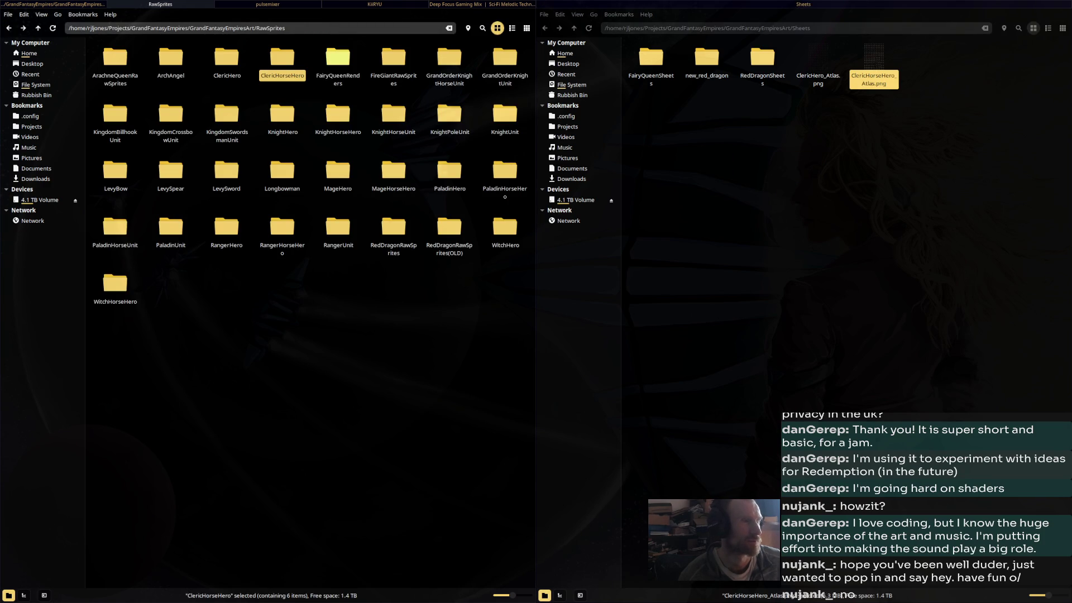
pyautogui.click(338, 56)
pyautogui.doubleClick(449, 59)
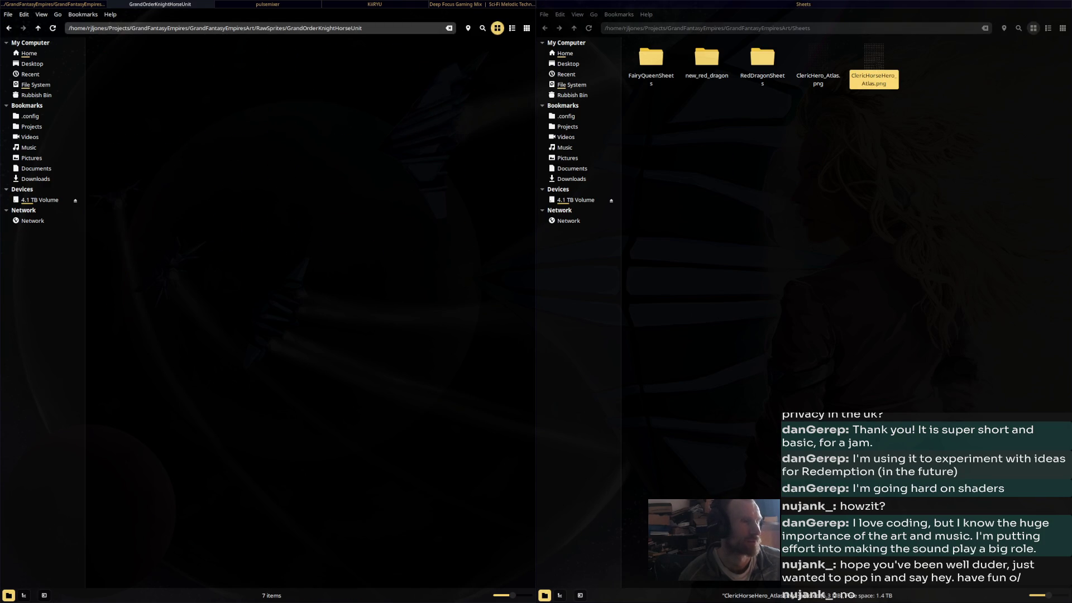
pyautogui.doubleClick(453, 73)
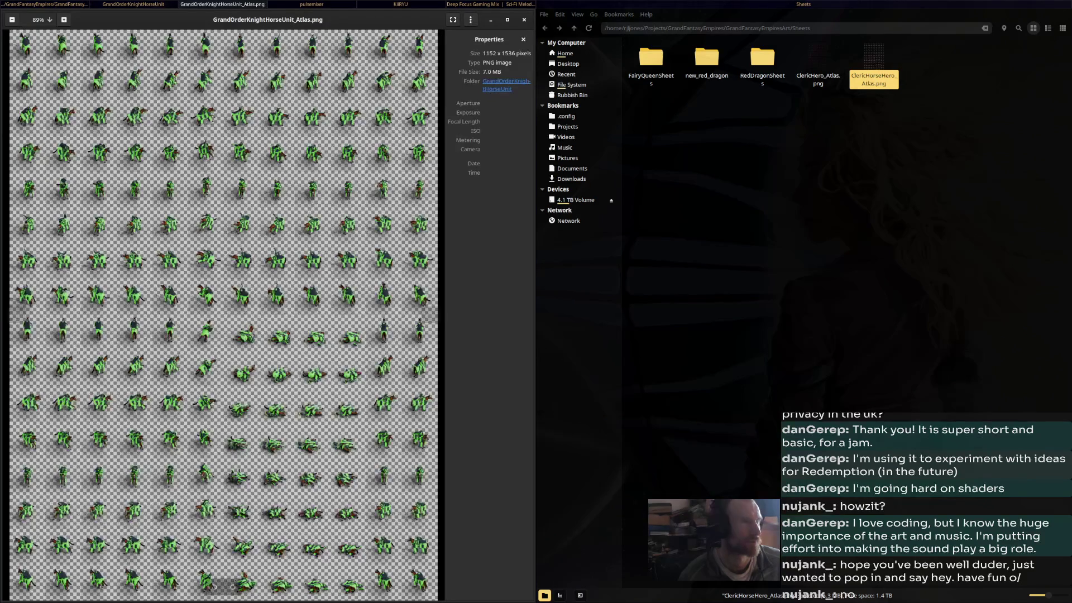
pyautogui.press('Escape')
pyautogui.moveTo(450, 59); pyautogui.dragTo(728, 153)
pyautogui.press('BackSpace')
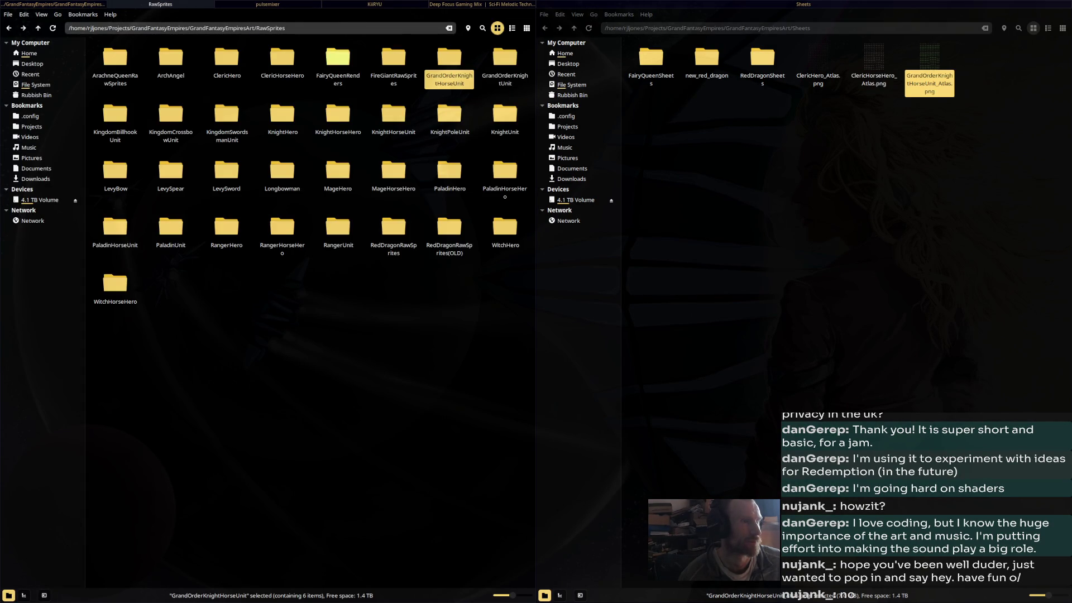
# Move the GrandOrderKnightUnit, KingdomBillhookUnit and KingdomCrossbowUnit atlases into Sheets
pyautogui.doubleClick(505, 57)
pyautogui.moveTo(450, 58); pyautogui.dragTo(746, 161)
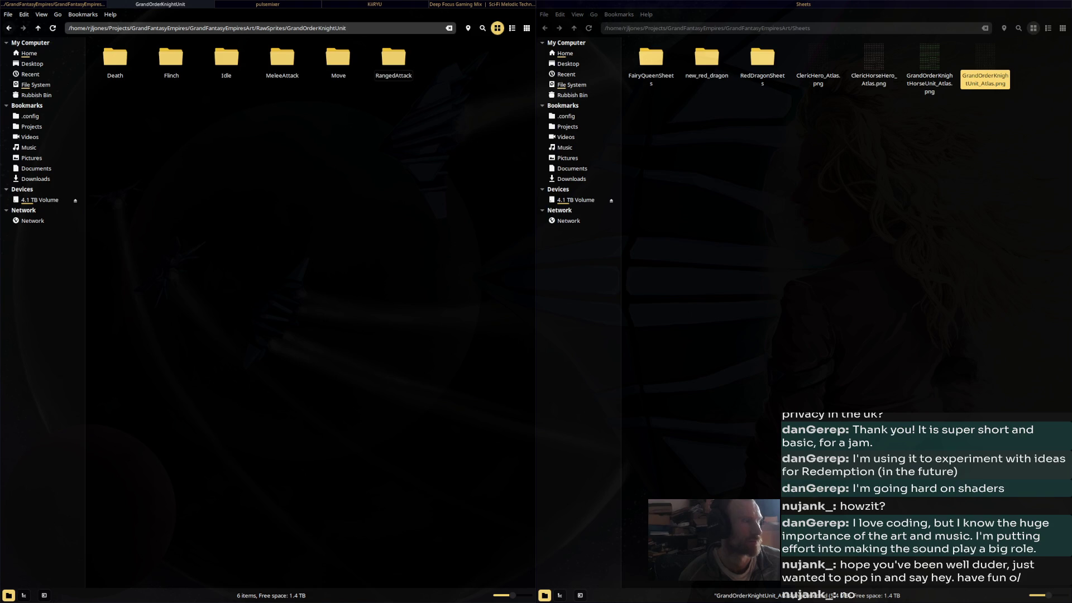
pyautogui.press('BackSpace')
pyautogui.doubleClick(115, 114)
pyautogui.moveTo(449, 59); pyautogui.dragTo(701, 156)
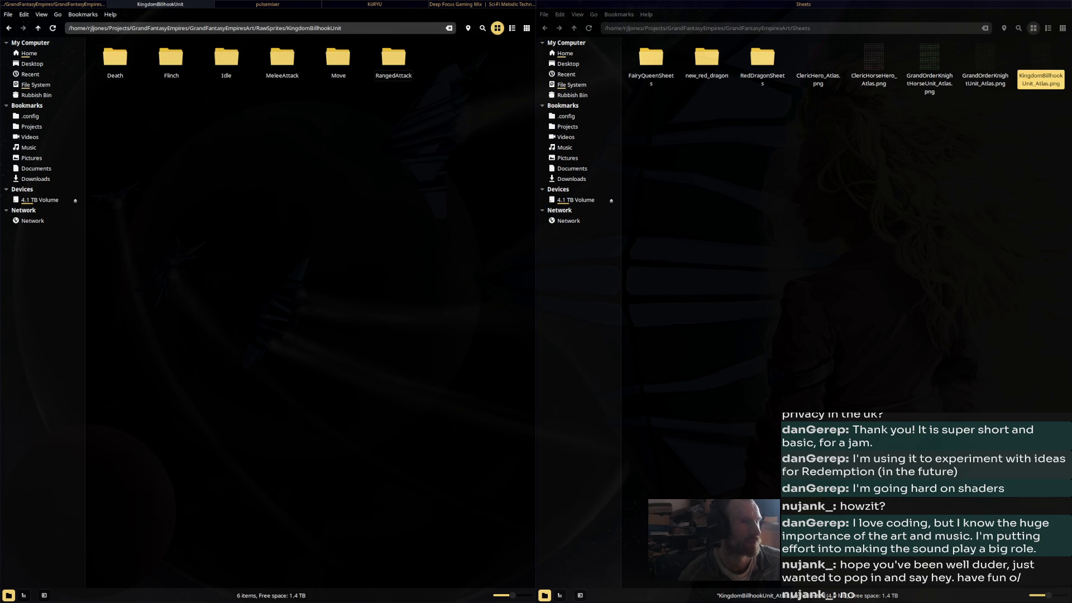
pyautogui.press('BackSpace')
pyautogui.press('Right')
pyautogui.press('Return')
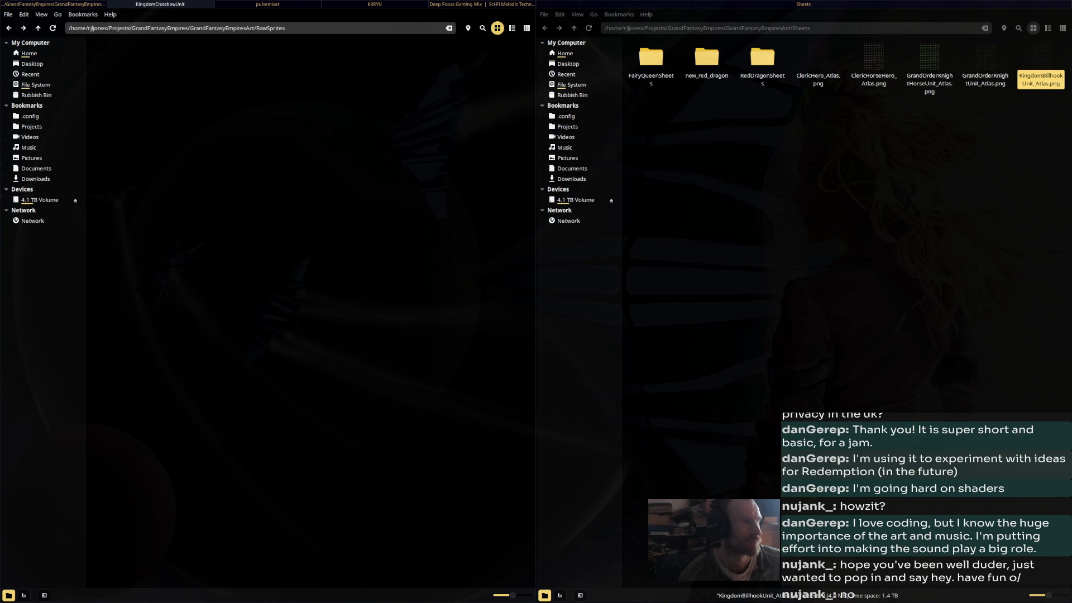
pyautogui.moveTo(446, 62); pyautogui.dragTo(706, 167)
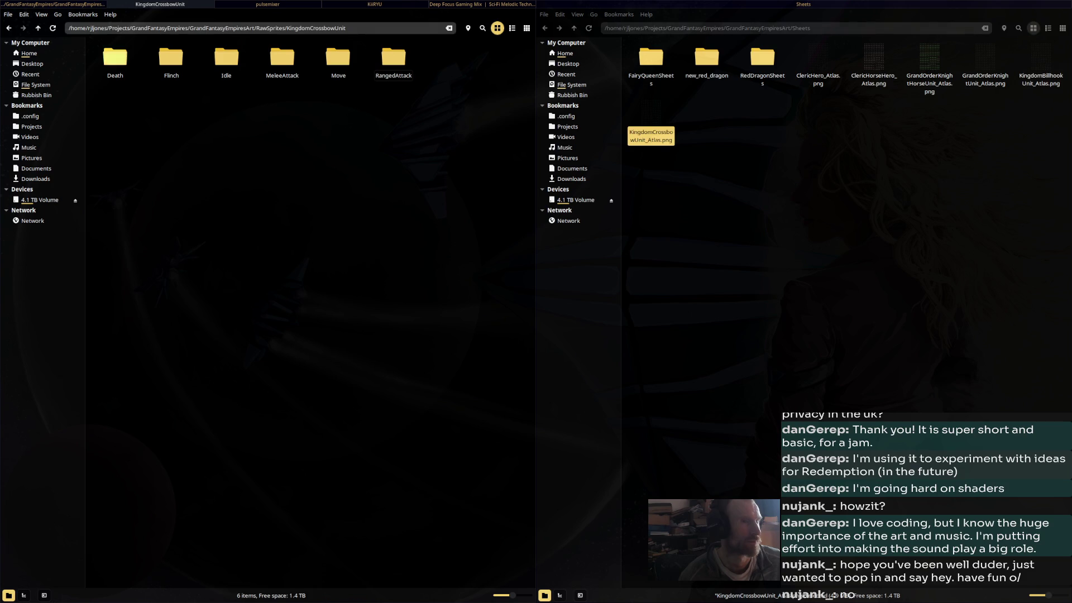
pyautogui.press('BackSpace')
# Move the KingdomSwordsmanUnit and KnightHero atlases into Sheets, then view KingdomSwordsmanUnit_Atlas.png
pyautogui.press('Right')
pyautogui.press('Return')
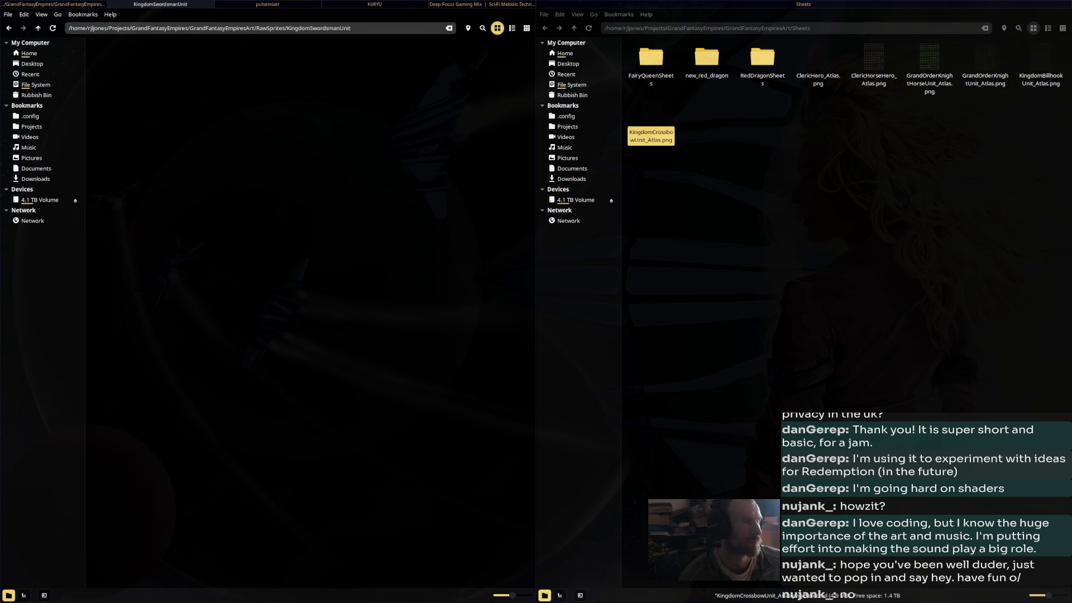
pyautogui.click(449, 62)
pyautogui.moveTo(450, 61)
pyautogui.mouseDown()
pyautogui.moveTo(740, 178)
pyautogui.moveTo(726, 167)
pyautogui.mouseUp()
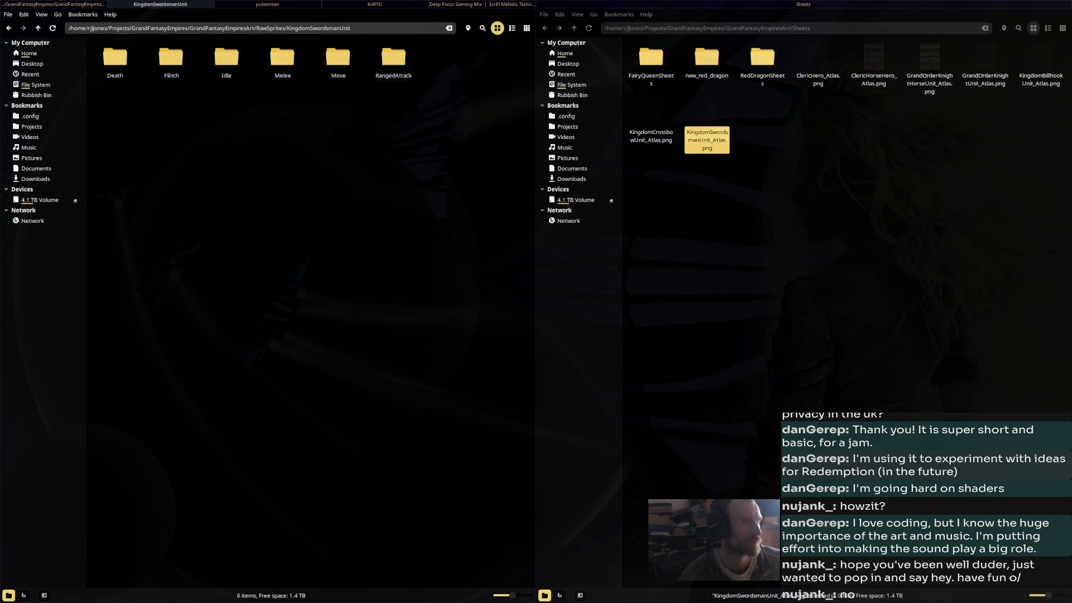
pyautogui.press('BackSpace')
pyautogui.doubleClick(282, 114)
pyautogui.click(449, 62)
pyautogui.moveTo(450, 62)
pyautogui.mouseDown()
pyautogui.moveTo(455, 79)
pyautogui.moveTo(815, 176)
pyautogui.mouseUp()
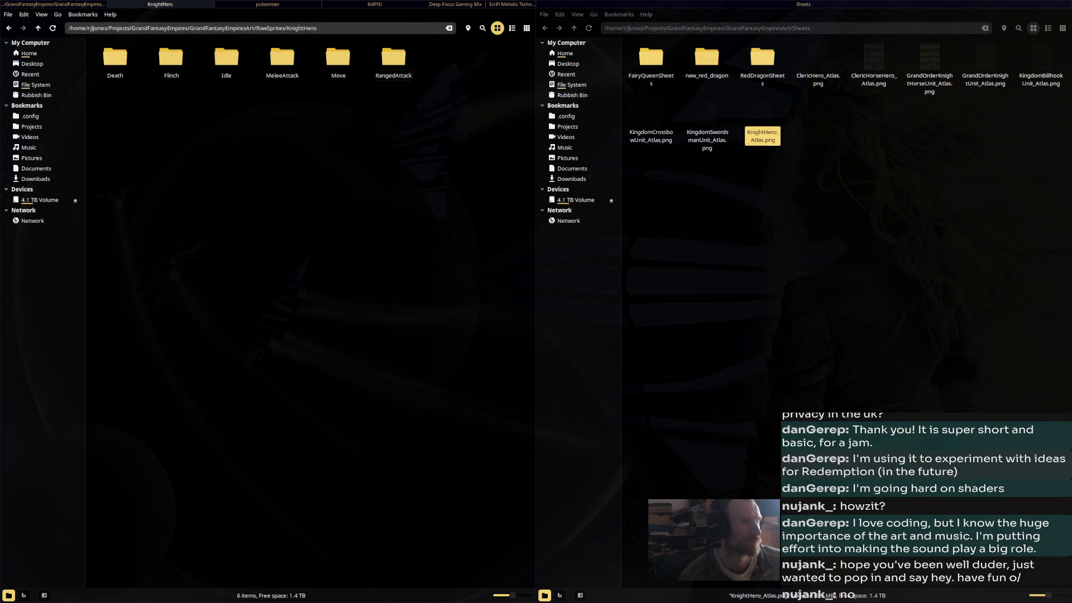
pyautogui.press('Return')
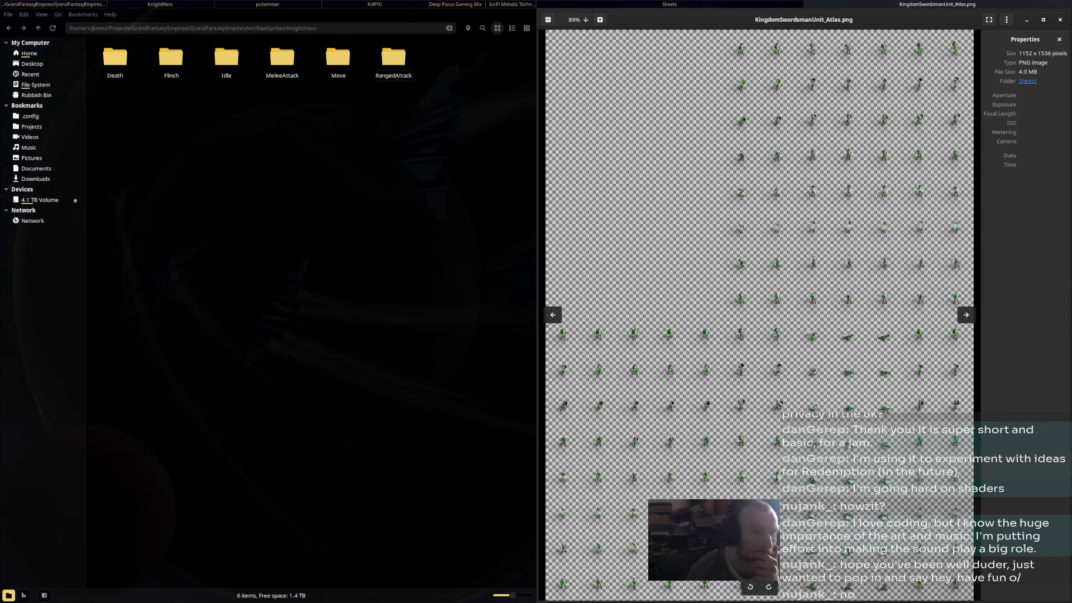
pyautogui.click(497, 28)
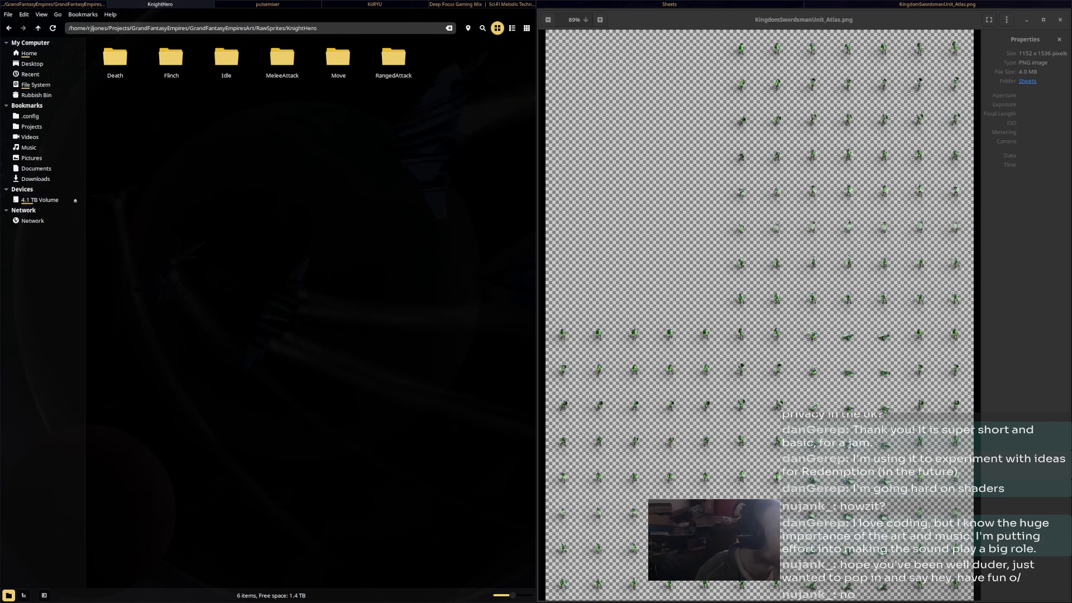
pyautogui.hotkey('alt', 'Tab')
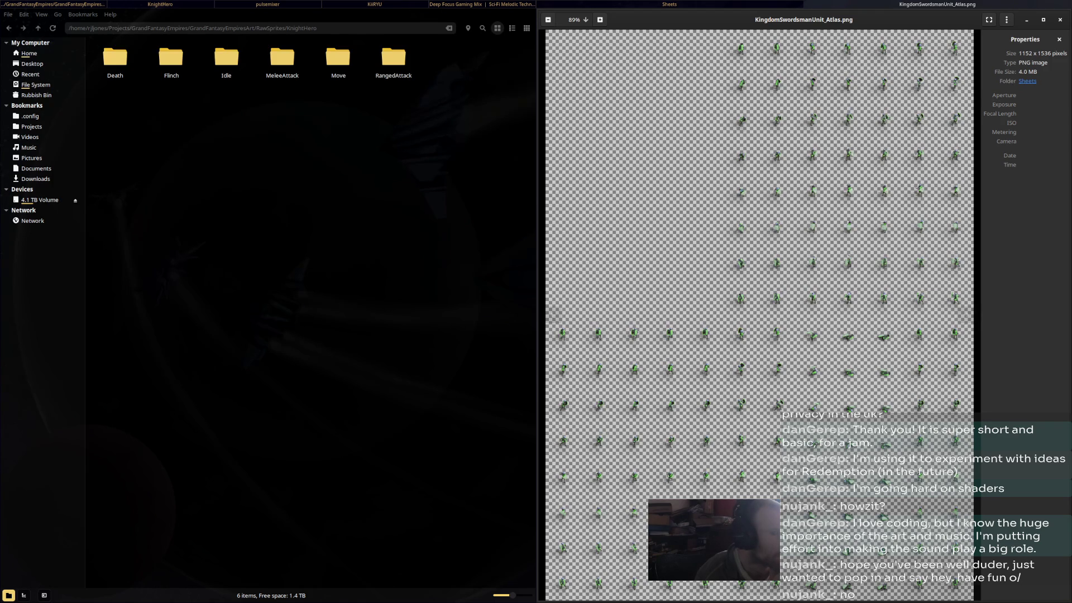
pyautogui.scroll(5, 793, 176)
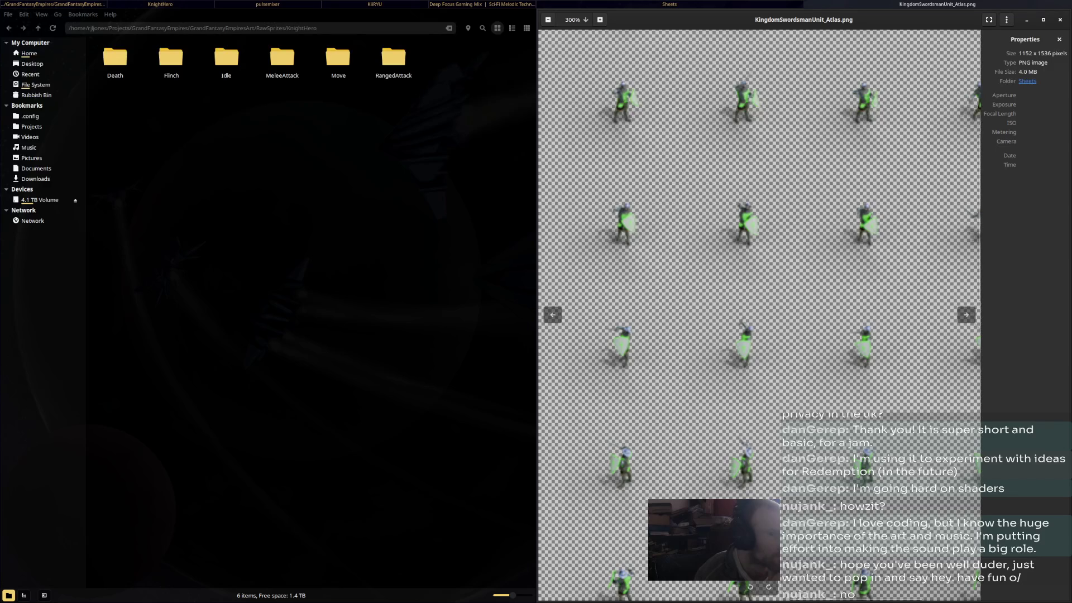
pyautogui.scroll(-3, 760, 313)
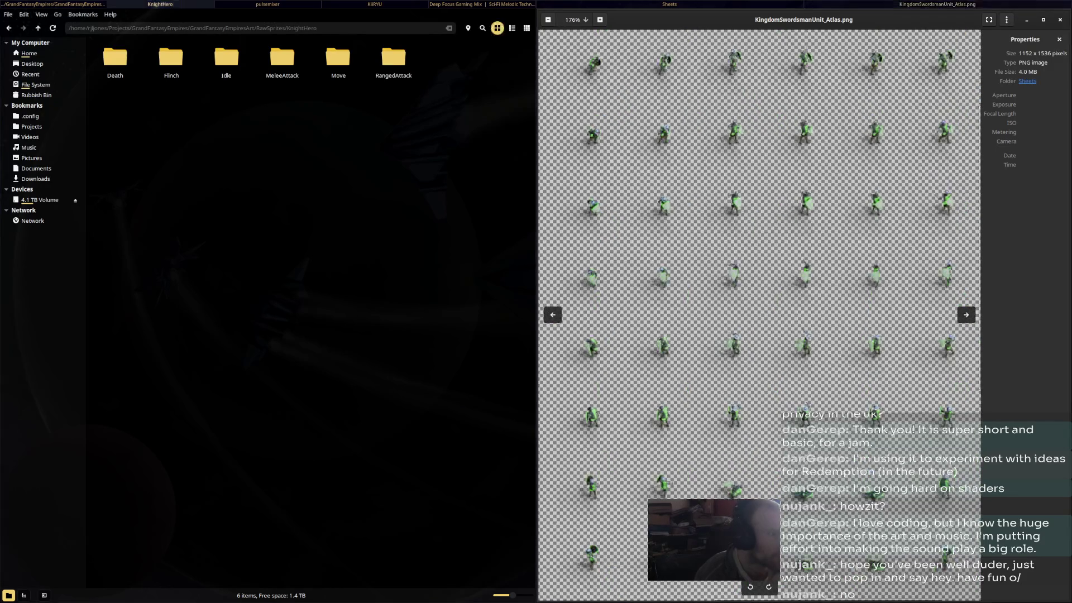
pyautogui.doubleClick(282, 56)
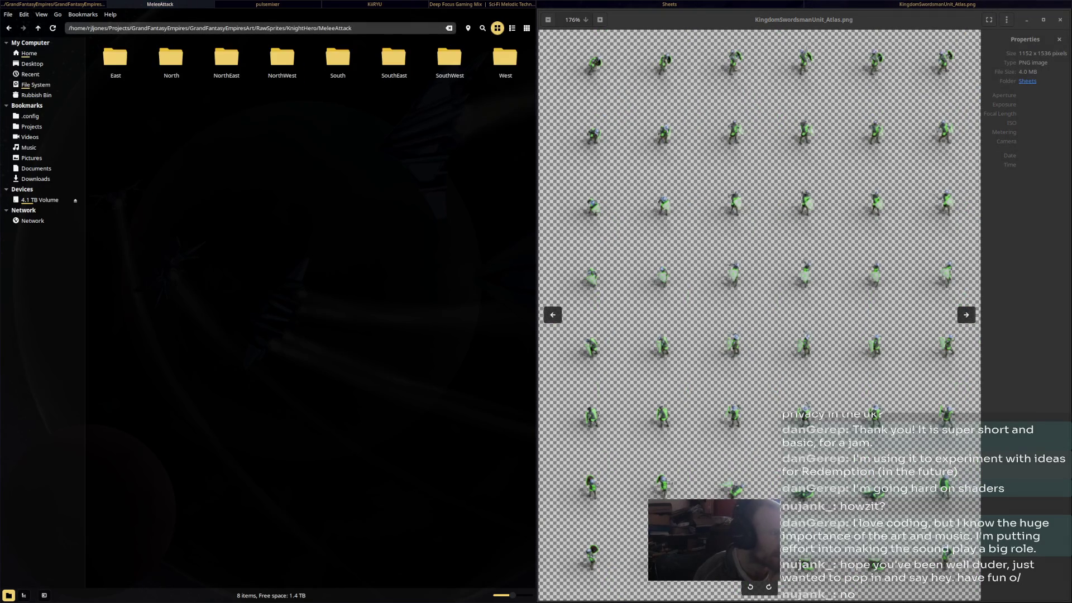
pyautogui.doubleClick(226, 56)
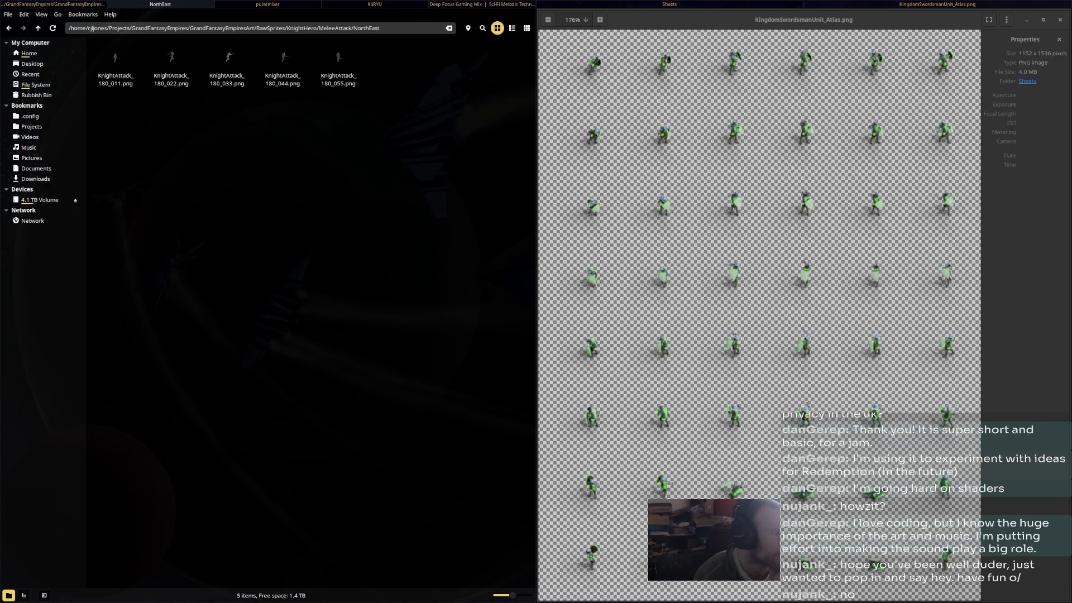
pyautogui.scroll(-5, 814, 569)
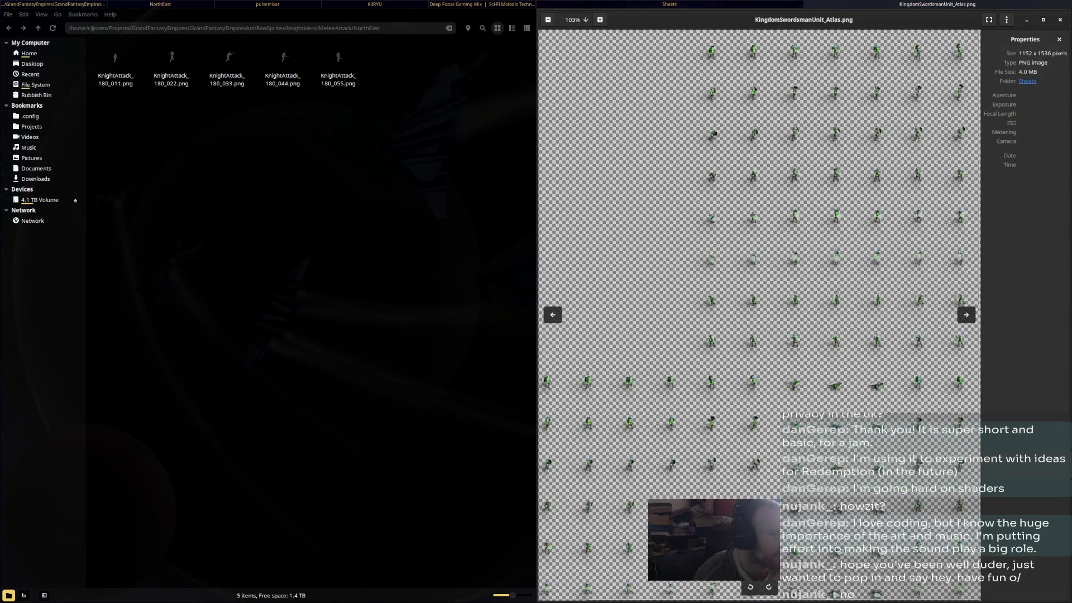
pyautogui.scroll(-2, 814, 570)
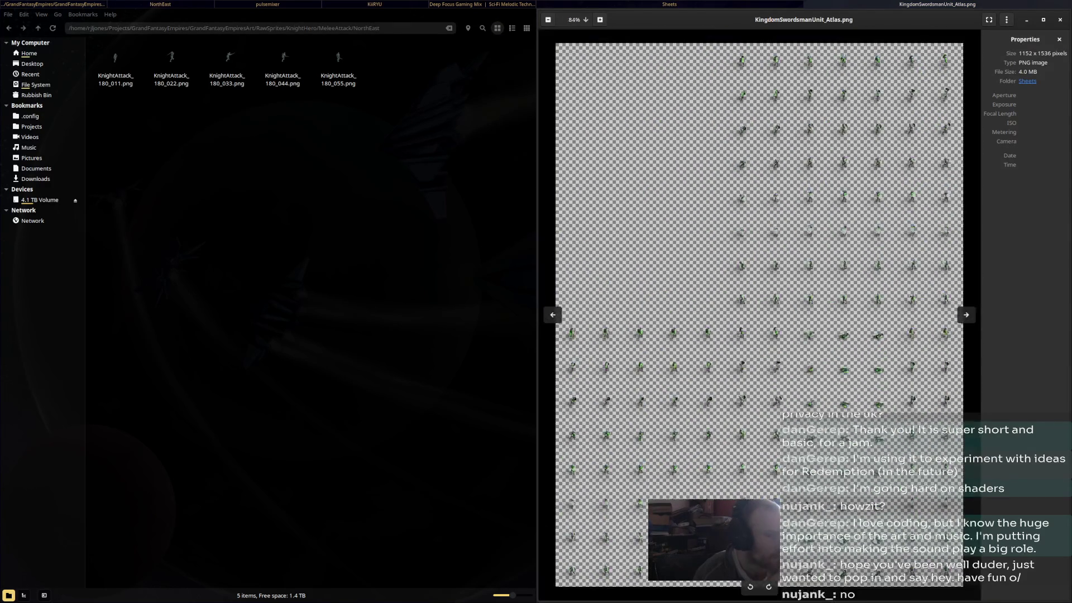
pyautogui.scroll(-2, 814, 569)
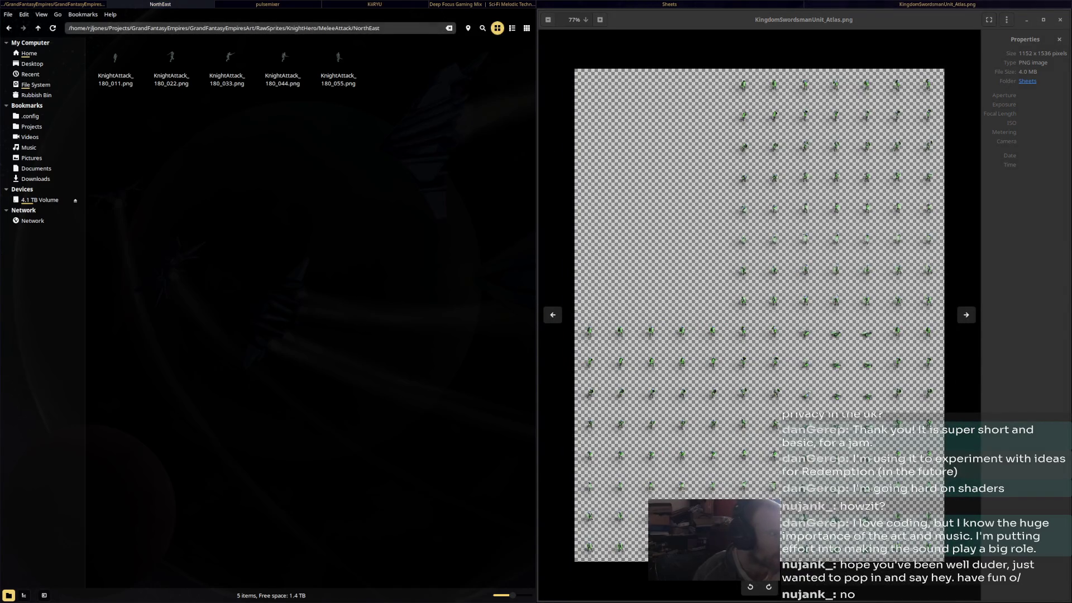
pyautogui.click(9, 28)
pyautogui.click(9, 28)
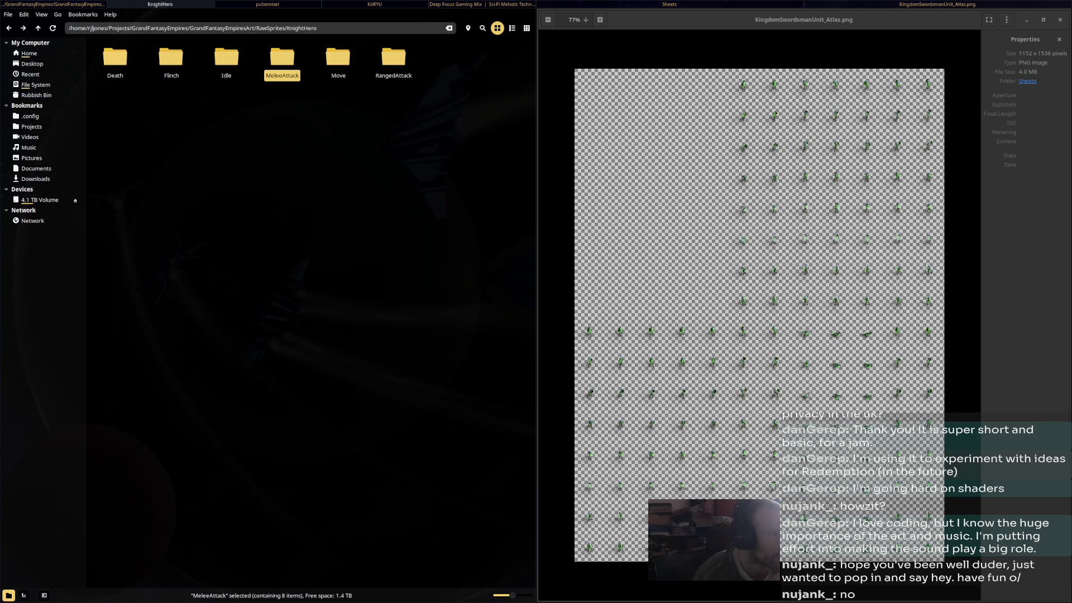
# Run mastersheets in the KnightHero folder to build KnightHero_Atlas.png and preview the result
pyautogui.rightClick(278, 132)
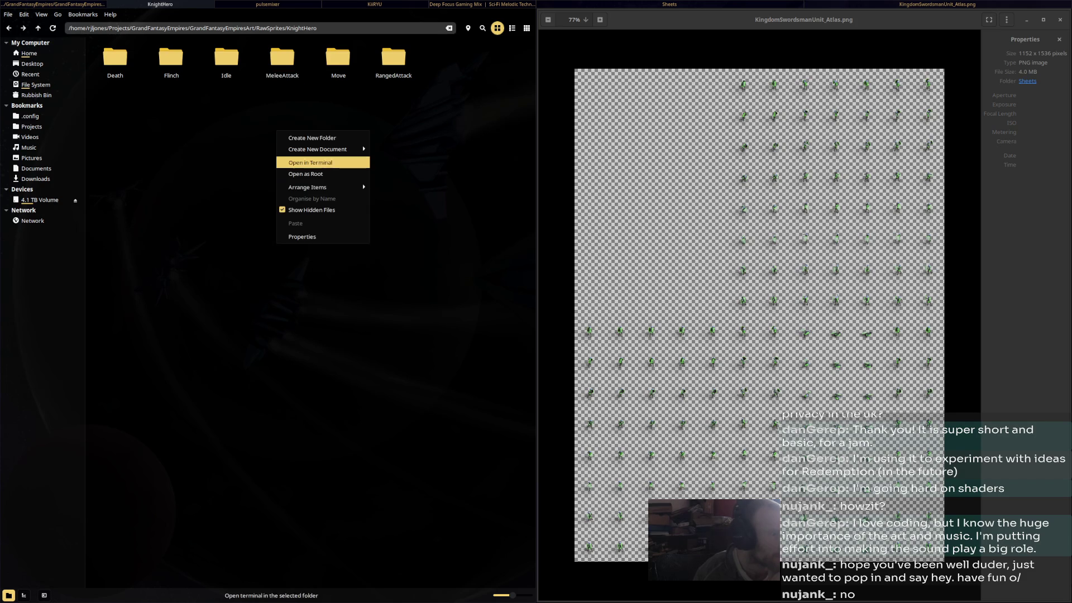
pyautogui.click(302, 163)
pyautogui.write('maste')
pyautogui.press('Right')
pyautogui.press('Return')
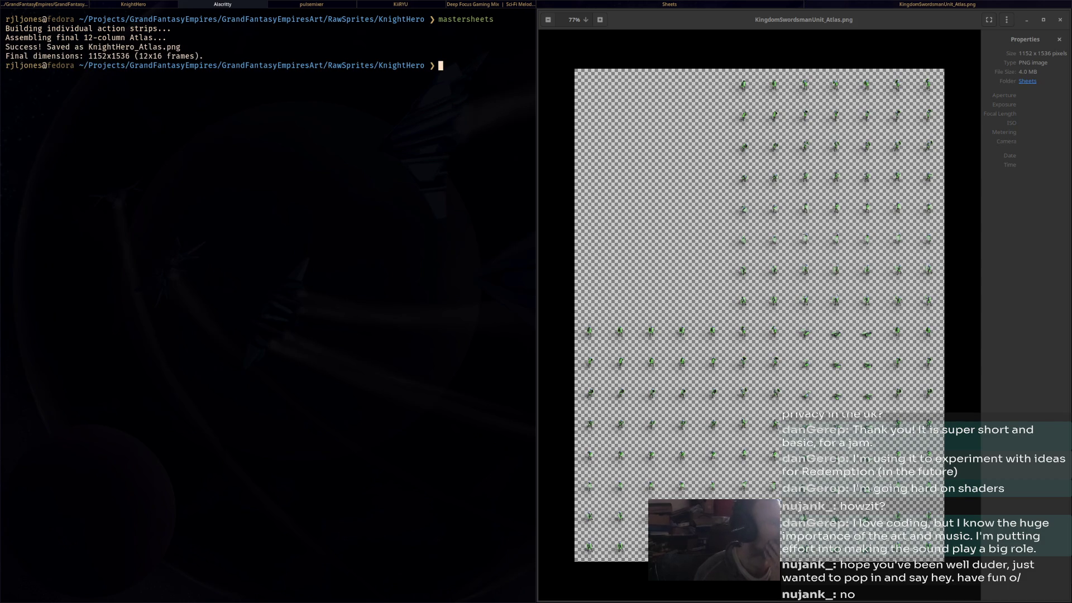
pyautogui.hotkey('ctrl', 'd')
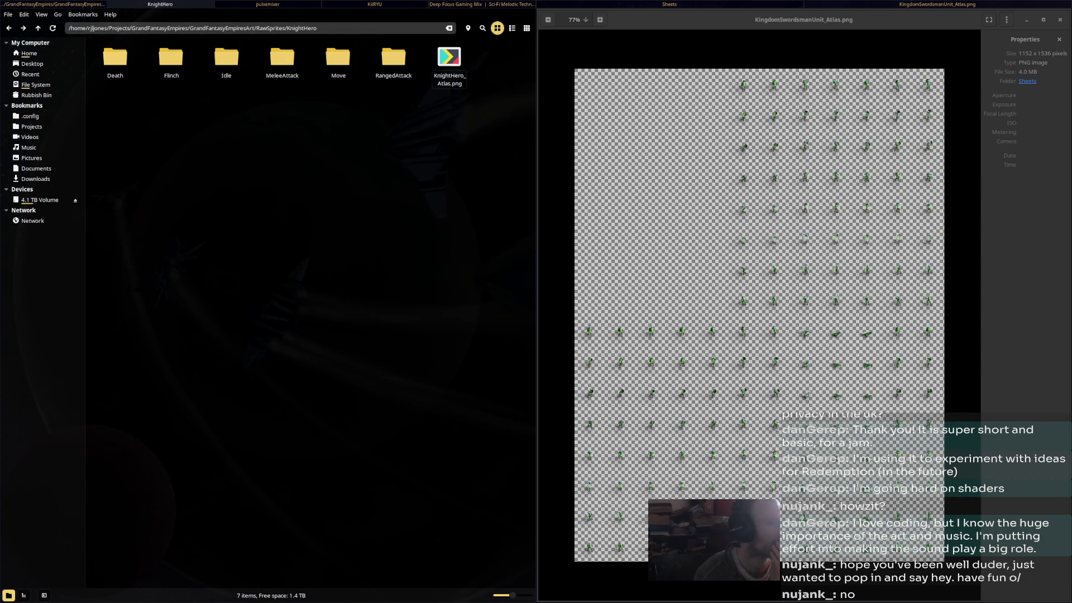
pyautogui.doubleClick(449, 62)
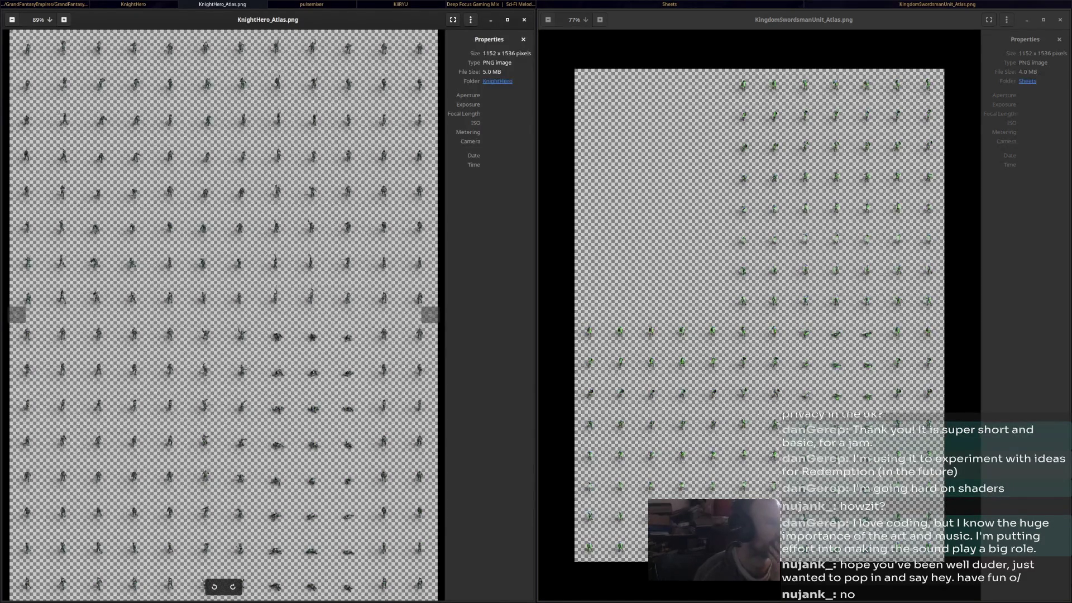
pyautogui.hotkey('ctrl', 'w')
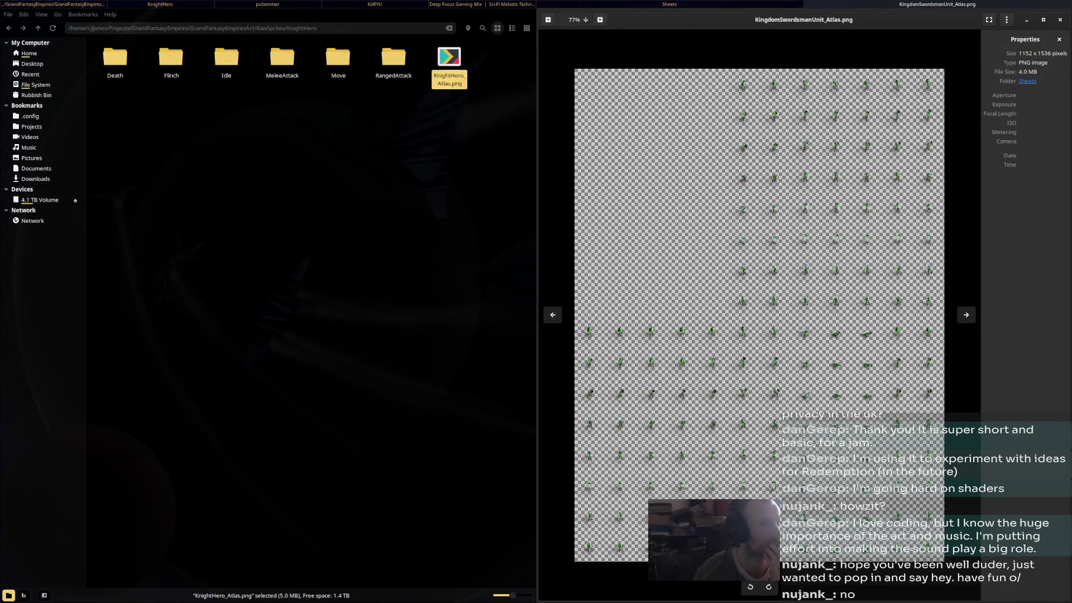
# Close the viewer and permanently delete KingdomSwordsmanUnit_Atlas.png from Sheets
pyautogui.hotkey('ctrl', 'w')
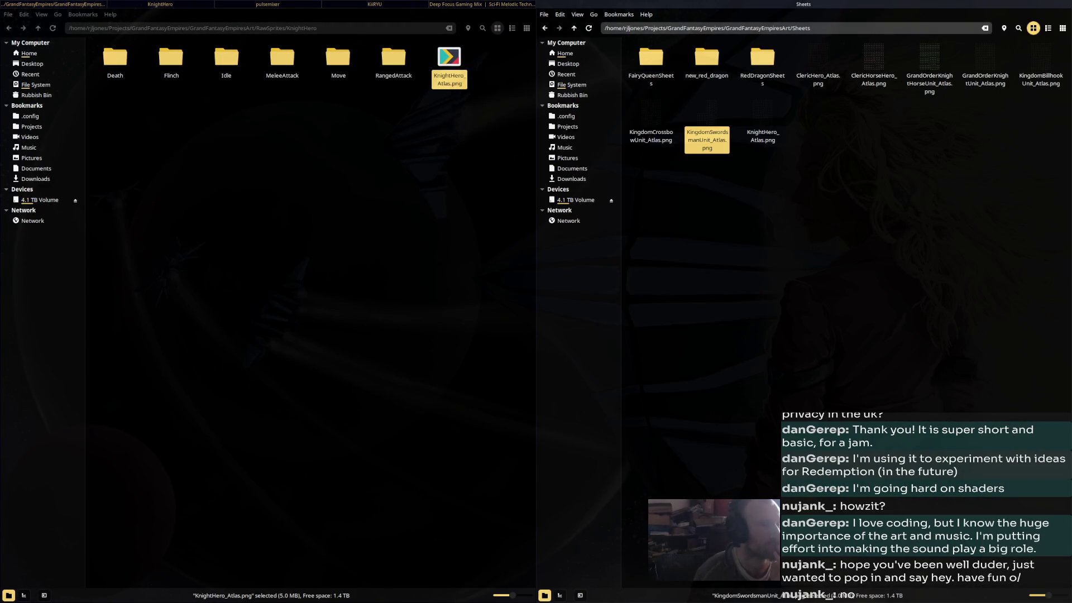
pyautogui.press('Right')
pyautogui.press('Left')
pyautogui.rightClick(717, 136)
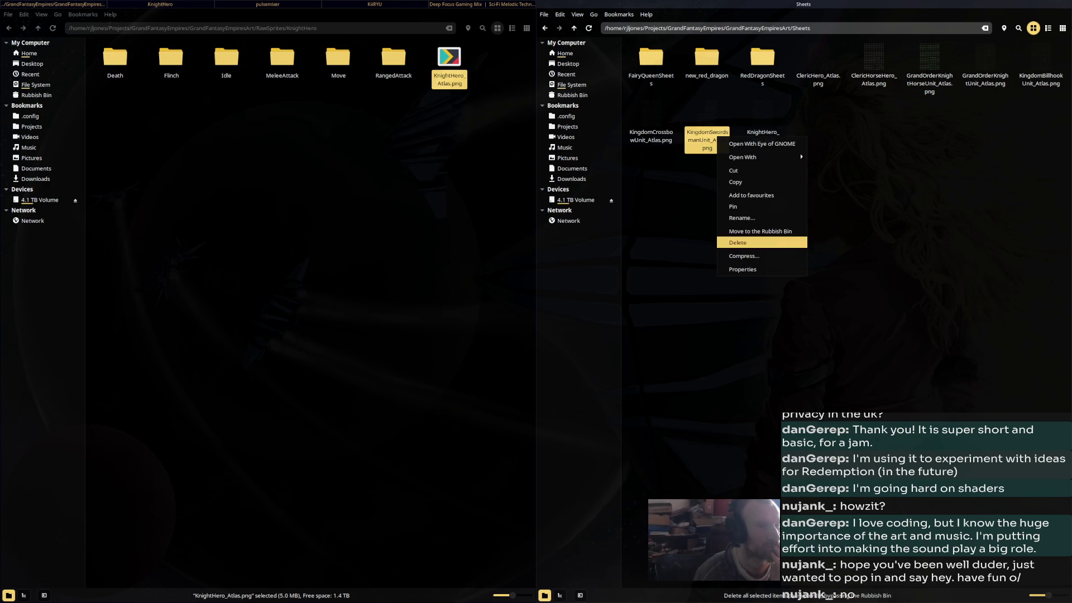
pyautogui.click(760, 242)
pyautogui.press('Return')
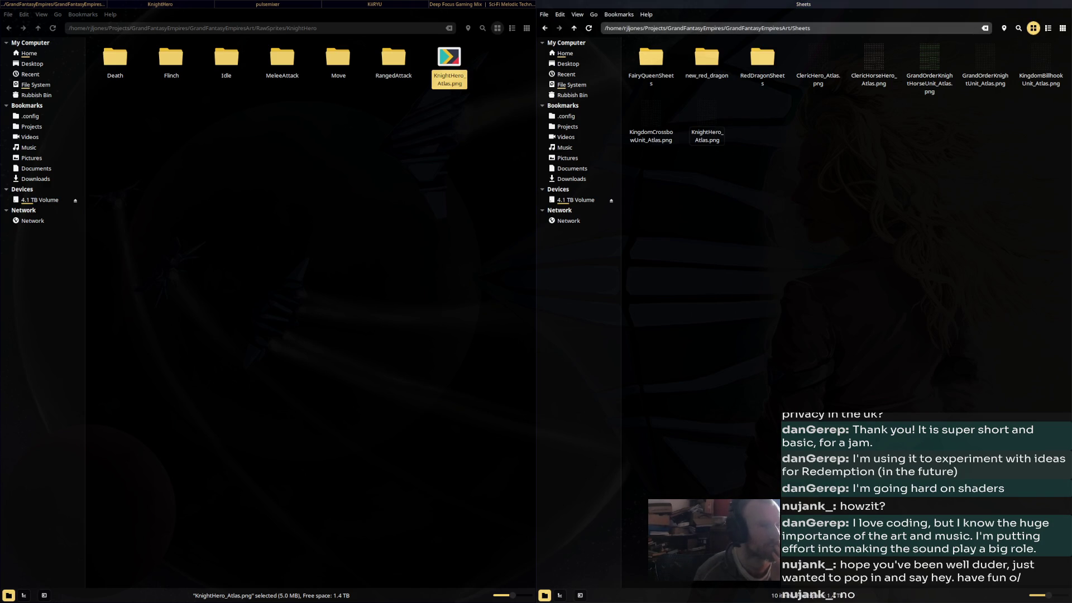
# Delete the raw KnightHero atlas and open the KingdomSwordsmanUnit sprite folder
pyautogui.rightClick(454, 70)
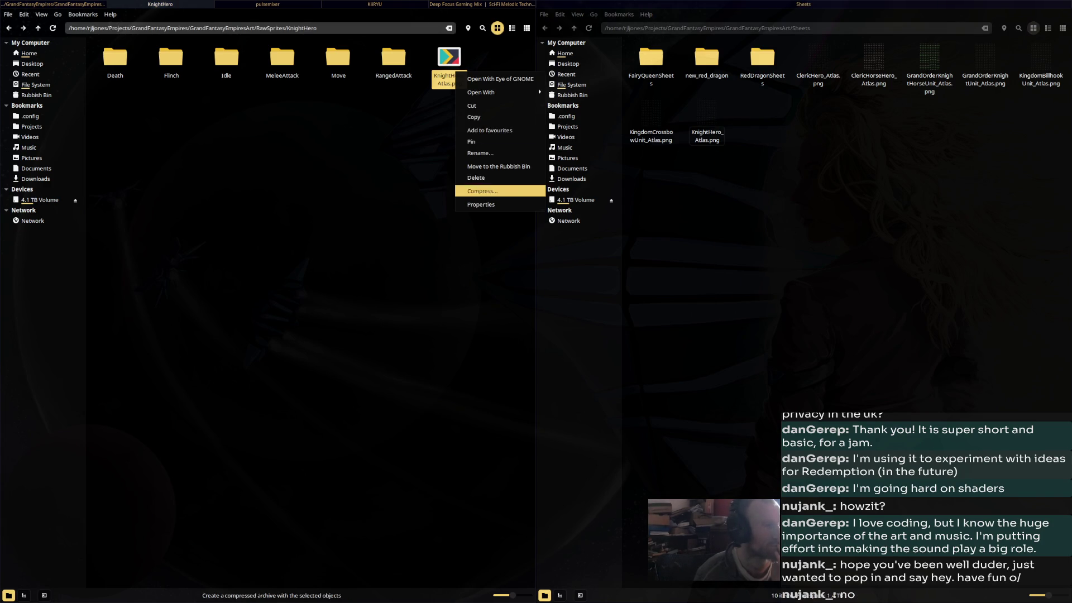
pyautogui.click(480, 191)
pyautogui.click(314, 336)
pyautogui.click(9, 28)
pyautogui.doubleClick(226, 115)
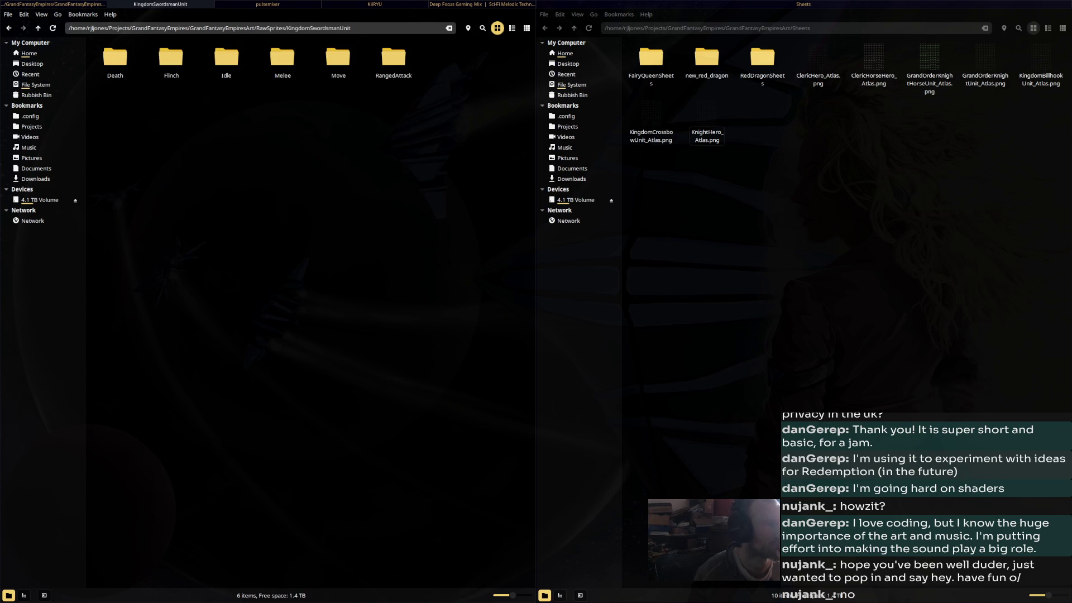
# Rename the swordsman's Melee folder to MeleeAttack
pyautogui.rightClick(290, 52)
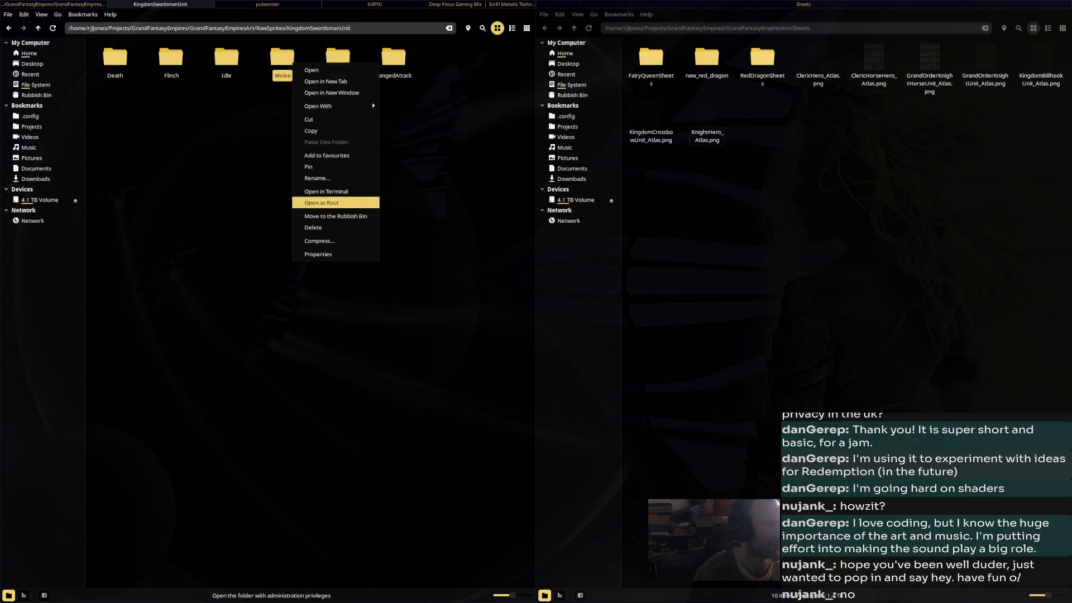
pyautogui.click(324, 178)
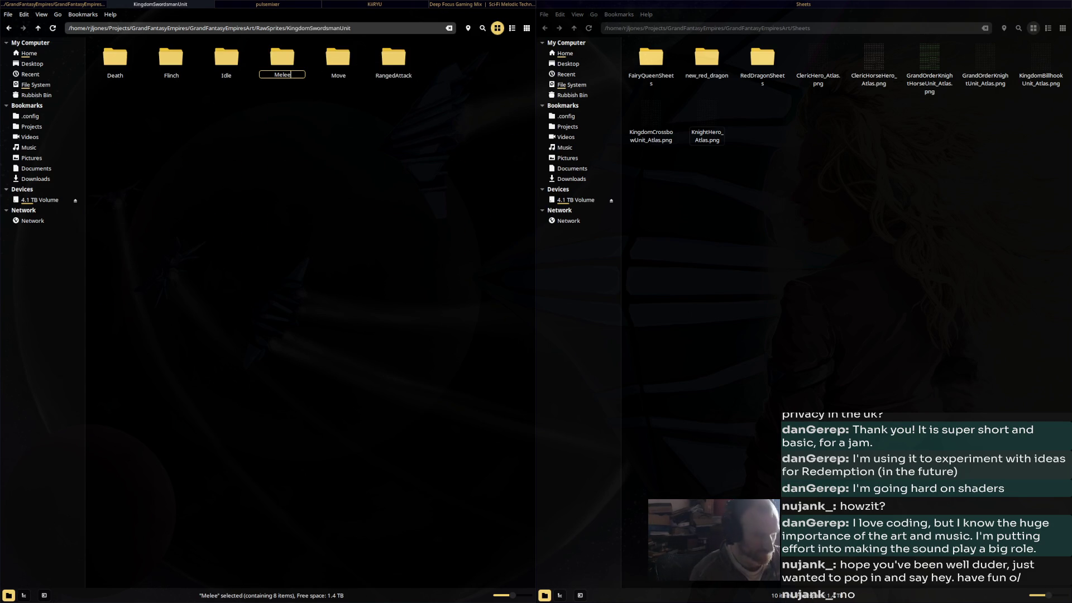
pyautogui.press('Return')
# Build KingdomSwordsmanUnit_Atlas.png with mastersheets in a terminal and move it into Sheets
pyautogui.rightClick(376, 146)
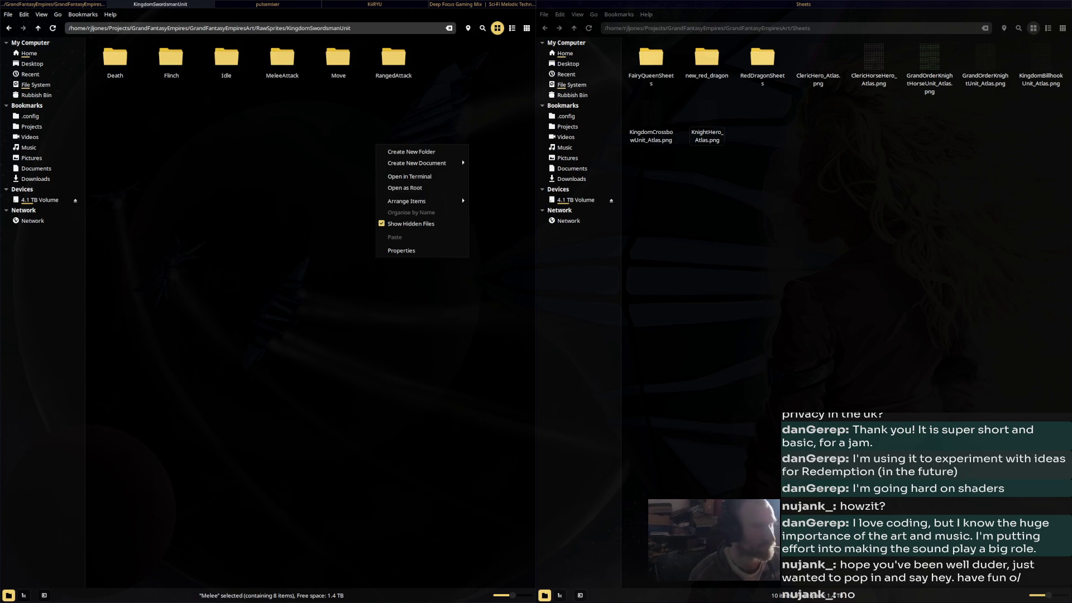
pyautogui.click(410, 176)
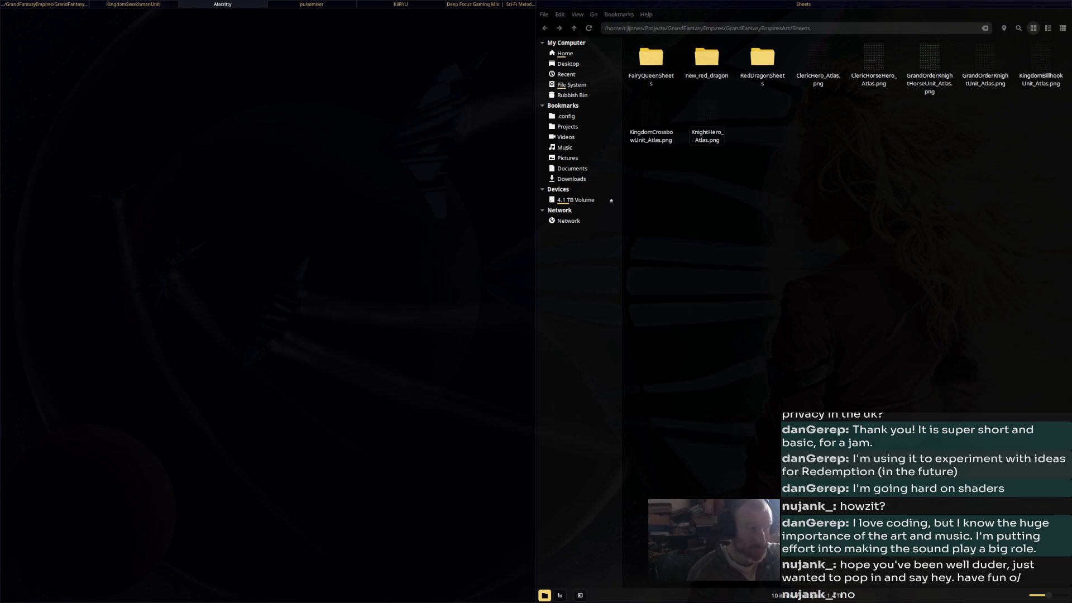
pyautogui.write('mastersheets')
pyautogui.press('Return')
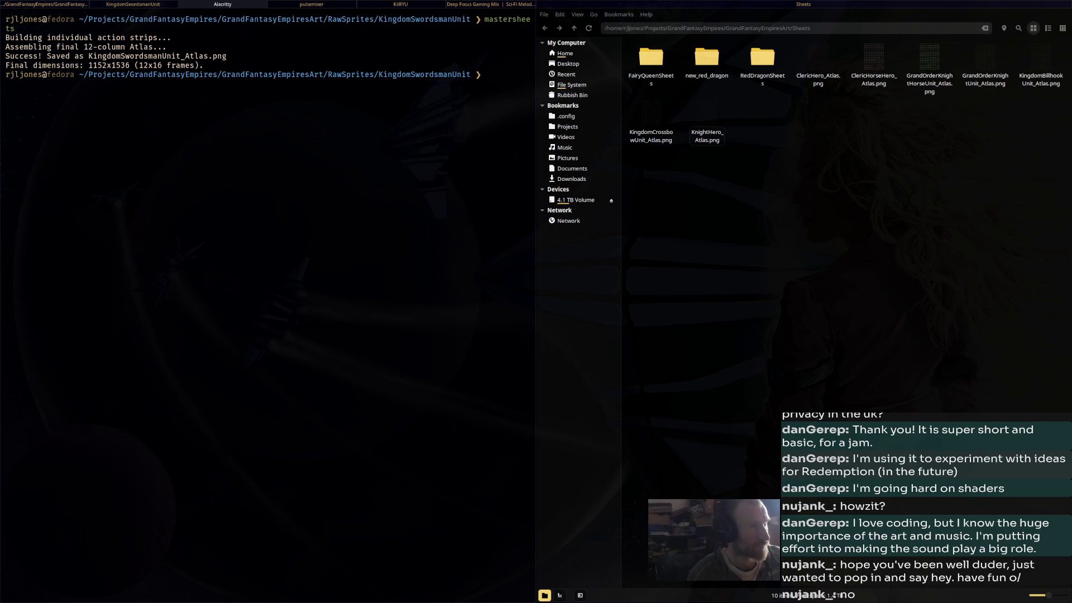
pyautogui.hotkey('ctrl', 'd')
pyautogui.moveTo(449, 81); pyautogui.dragTo(854, 169)
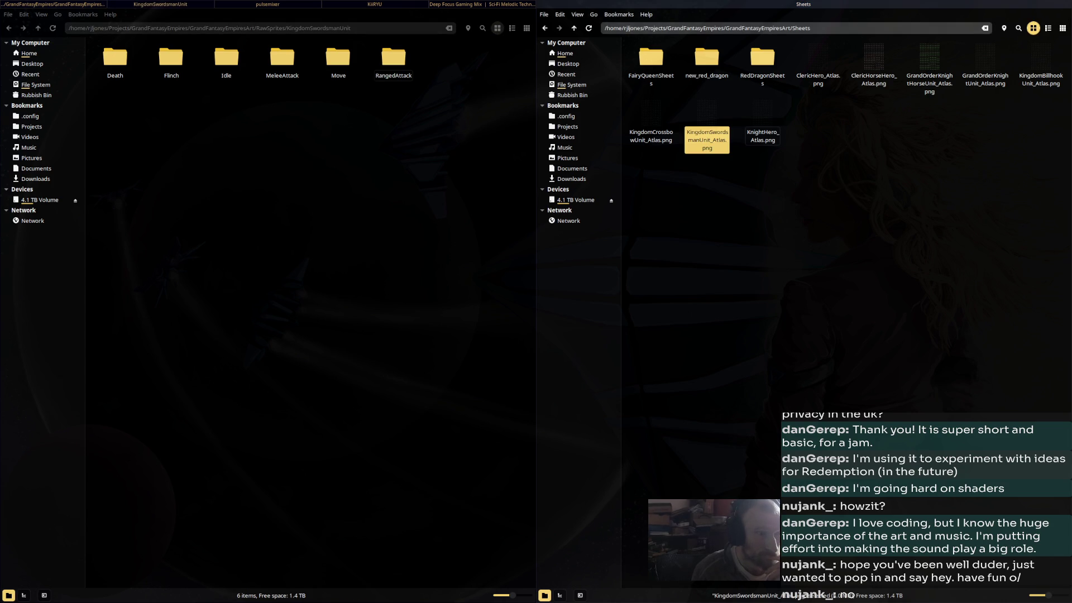
# Cut the KnightHorseHero atlas from its RawSprites folder and paste it into Sheets
pyautogui.click(8, 28)
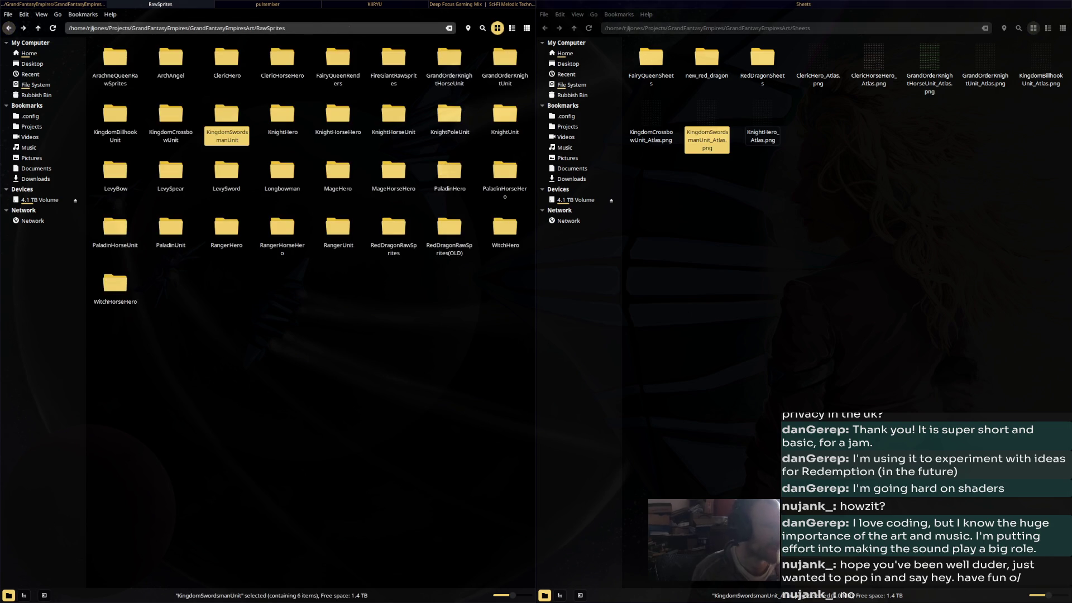
pyautogui.doubleClick(282, 115)
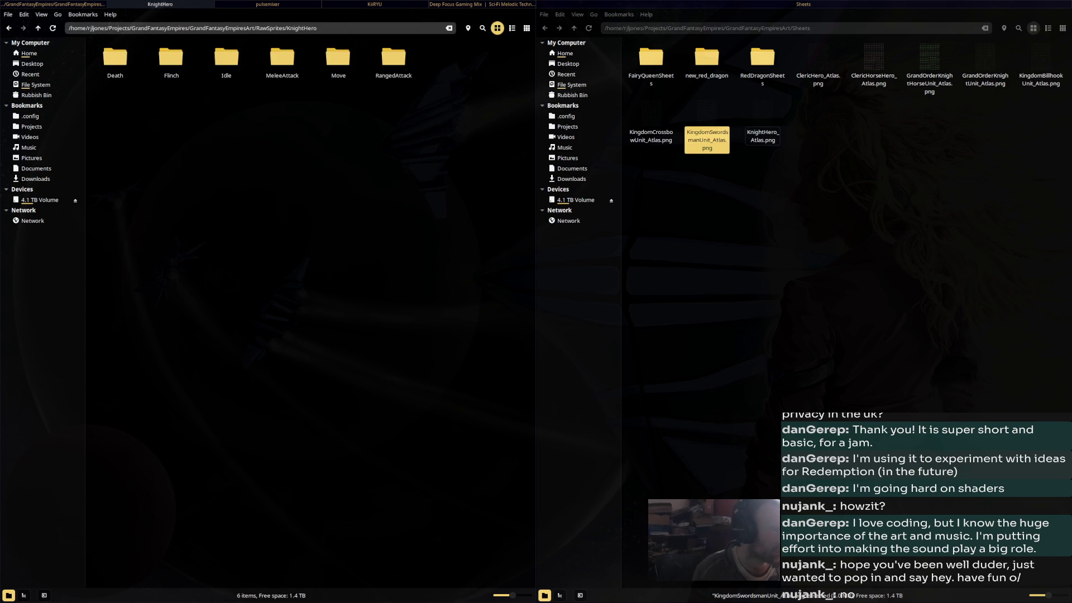
pyautogui.hotkey('alt', 'Left')
pyautogui.press('Right')
pyautogui.press('Return')
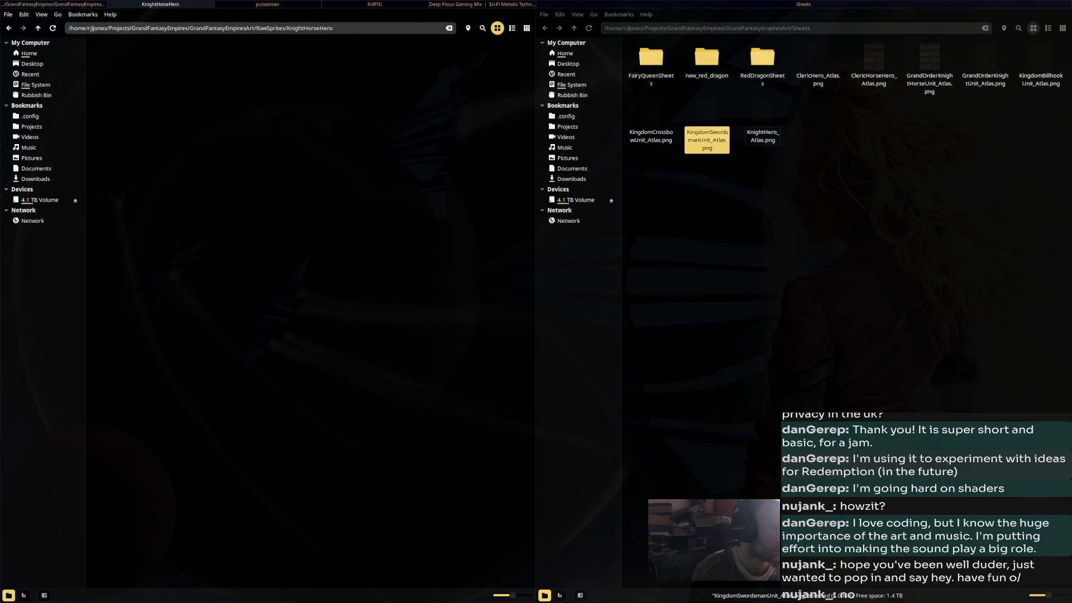
pyautogui.press('End')
pyautogui.hotkey('ctrl', 'x')
pyautogui.press('super+Right')
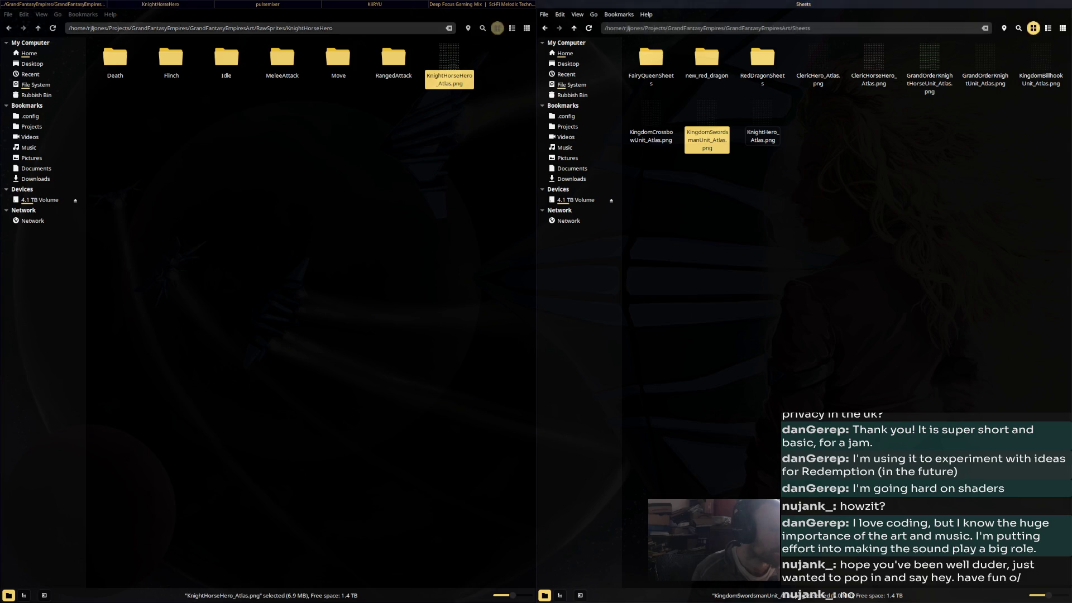
pyautogui.hotkey('ctrl', 'v')
# Preview the KnightHorseUnit atlas, then move it into Sheets
pyautogui.hotkey('alt', 'Left')
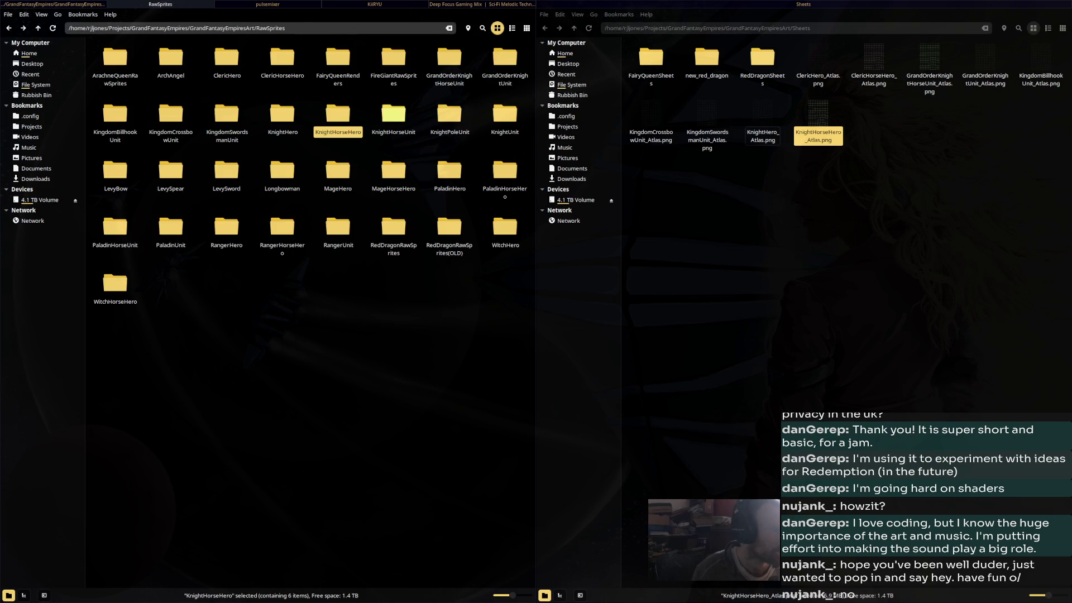
pyautogui.press('Right')
pyautogui.press('Return')
pyautogui.press('End')
pyautogui.press('Return')
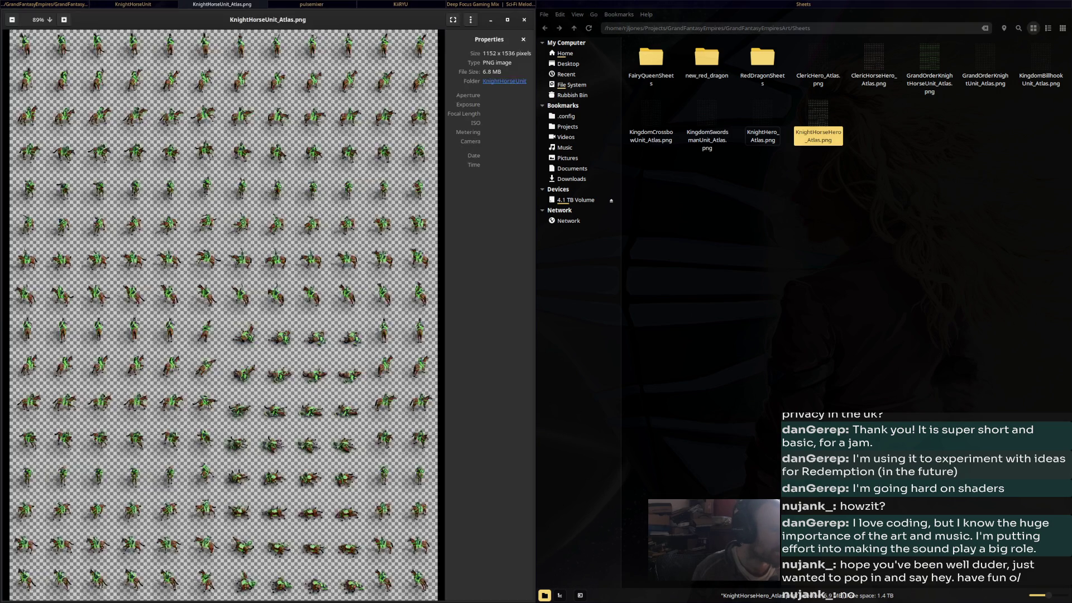
pyautogui.press('Escape')
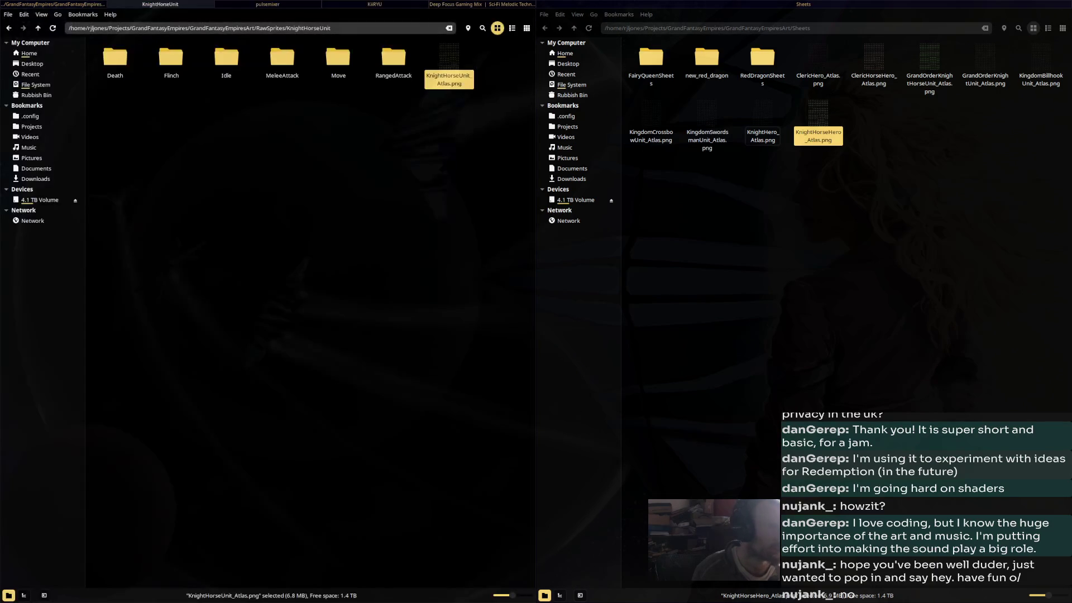
pyautogui.moveTo(449, 61); pyautogui.dragTo(920, 141)
# Move the KnightPoleUnit atlas into Sheets
pyautogui.press('BackSpace')
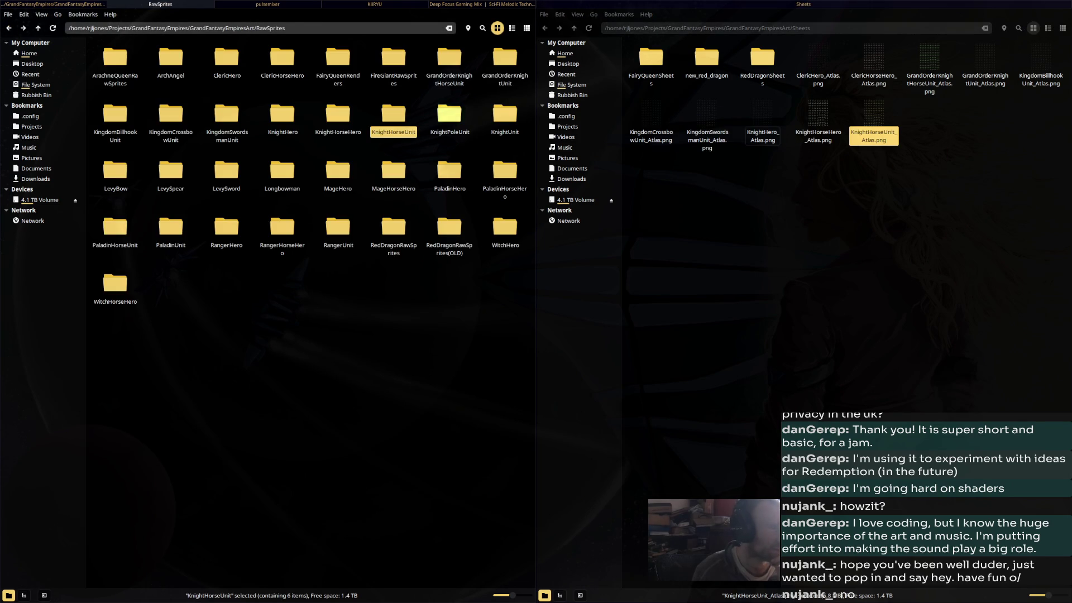
pyautogui.press('Right')
pyautogui.press('Return')
pyautogui.press('End')
pyautogui.moveTo(453, 69); pyautogui.dragTo(931, 181)
# Move the KnightUnit and LevyBow atlases into Sheets
pyautogui.press('BackSpace')
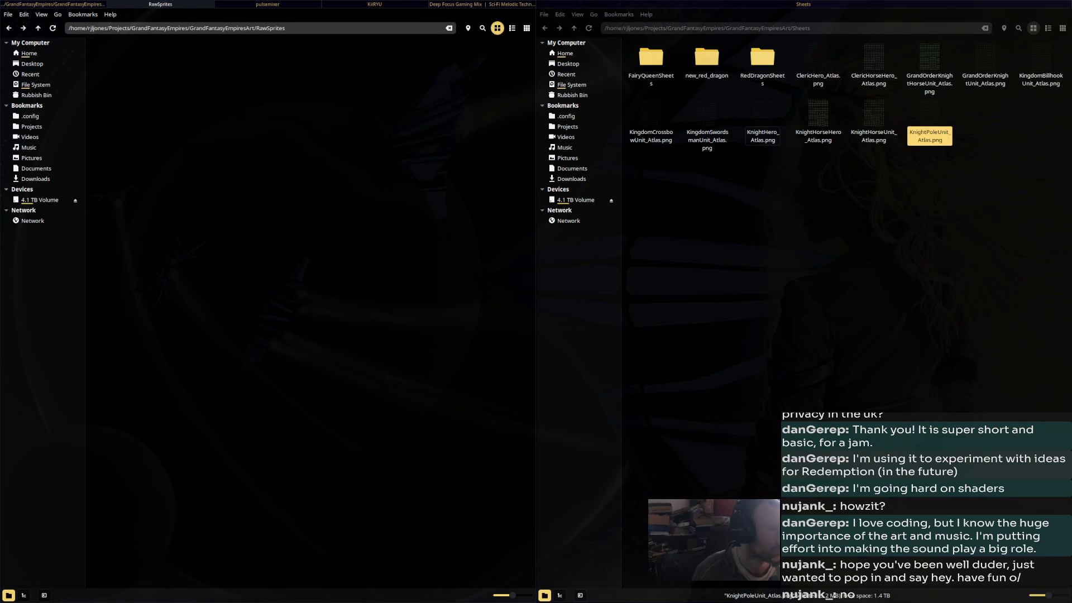
pyautogui.press('Right')
pyautogui.press('Return')
pyautogui.press('End')
pyautogui.moveTo(449, 64); pyautogui.dragTo(860, 184)
pyautogui.click(8, 28)
pyautogui.press('Left')
pyautogui.press('Left')
pyautogui.press('Left')
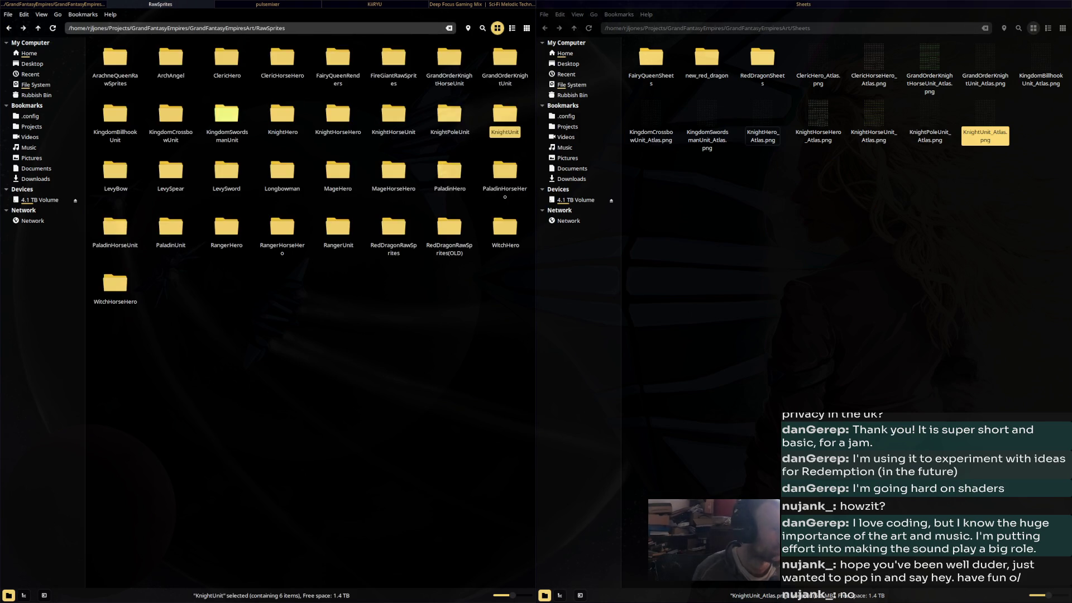
pyautogui.press('Return')
pyautogui.moveTo(450, 64); pyautogui.dragTo(771, 190)
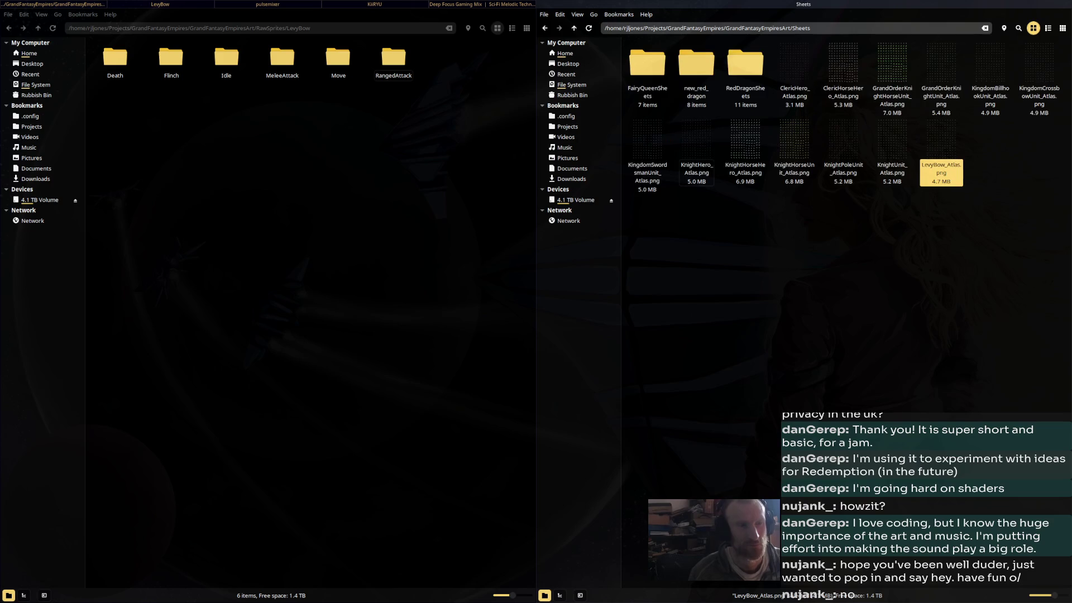
# Enlarge the file icons and move the LevySpear and LevySword atlases into Sheets
pyautogui.hotkey('ctrl', '+')
pyautogui.hotkey('ctrl', '+')
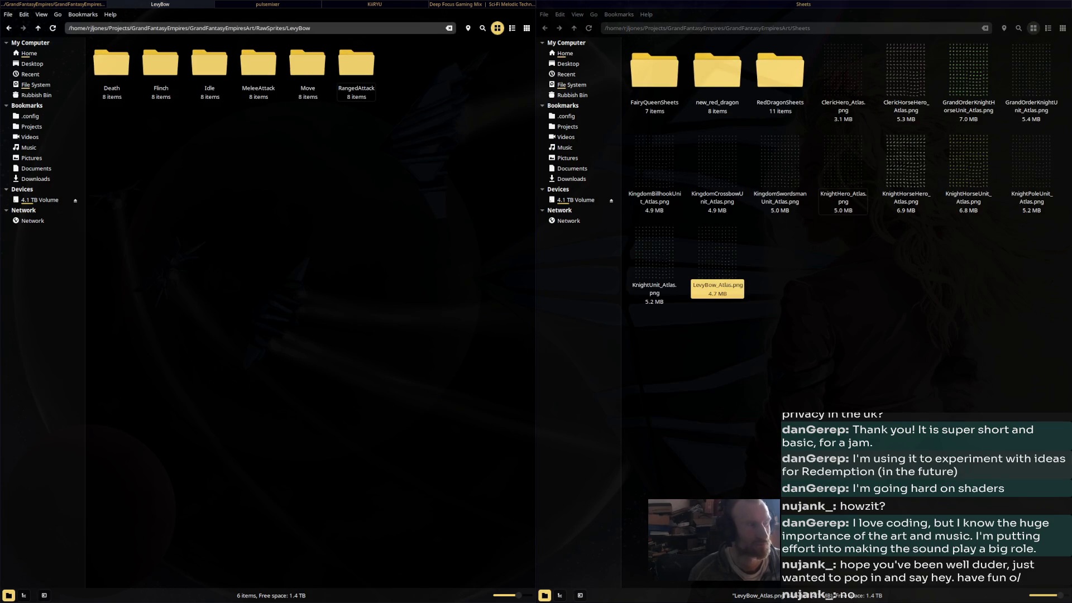
pyautogui.hotkey('alt', 'Up')
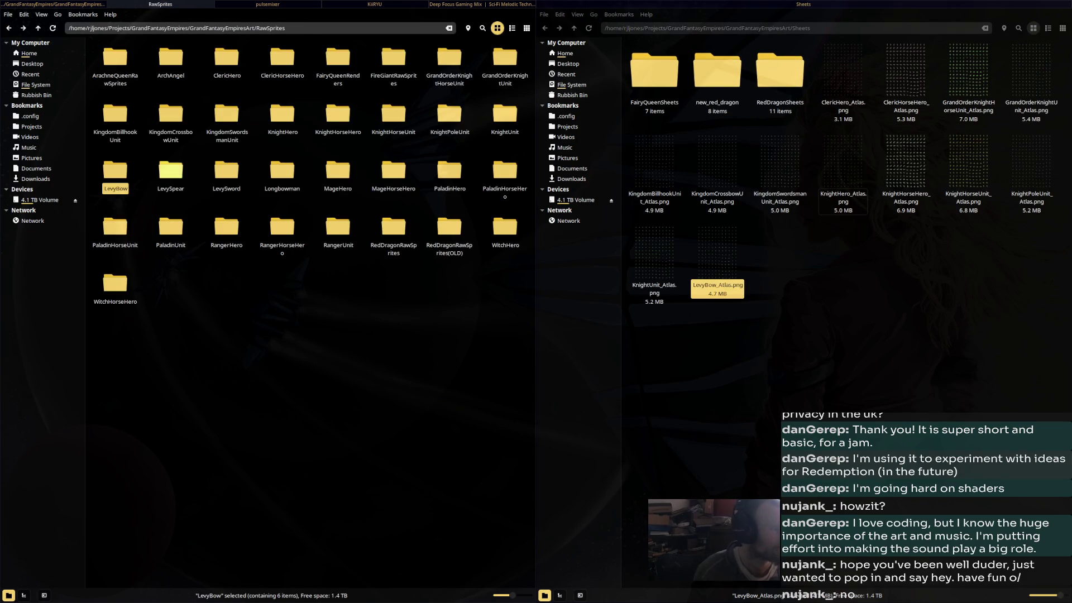
pyautogui.doubleClick(170, 171)
pyautogui.moveTo(439, 78); pyautogui.dragTo(896, 289)
pyautogui.hotkey('alt', 'Up')
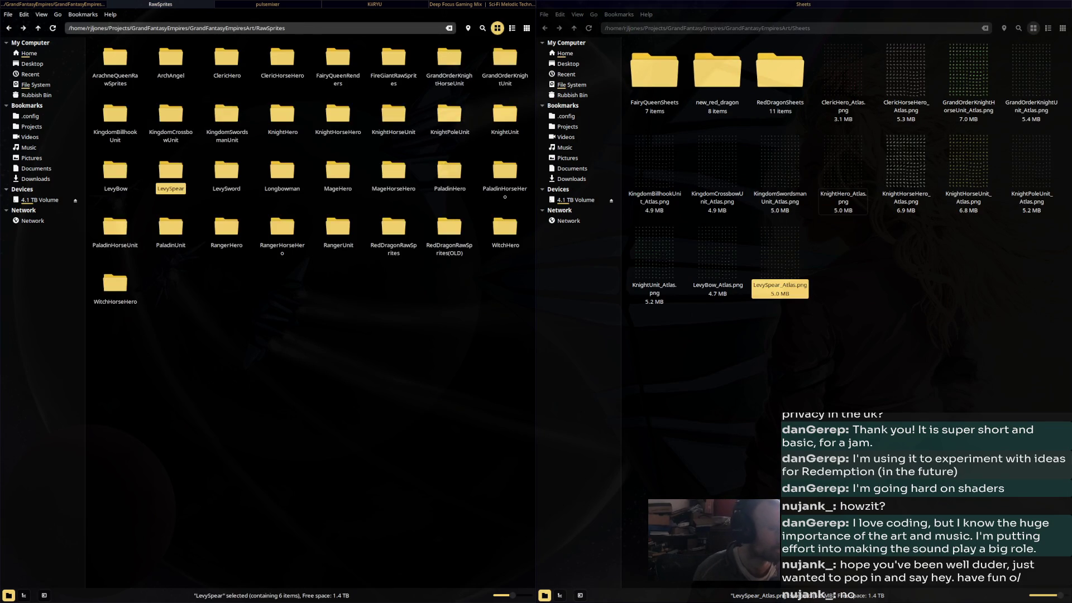
pyautogui.doubleClick(226, 170)
pyautogui.moveTo(450, 64); pyautogui.dragTo(795, 212)
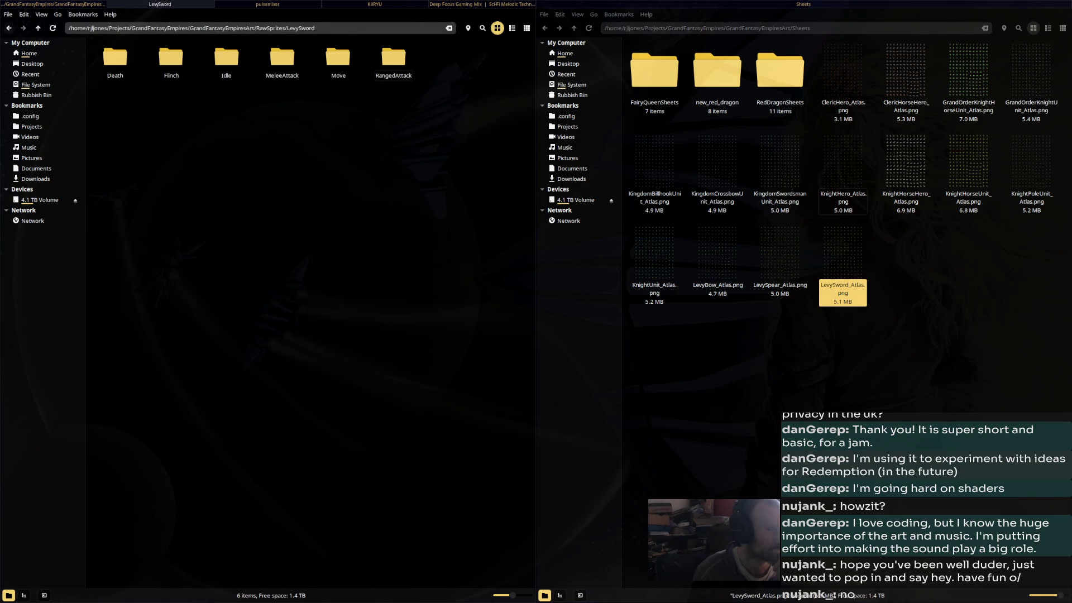
# Move the Longbowman atlas, then preview and move the MageHero atlas, into Sheets
pyautogui.hotkey('alt', 'Up')
pyautogui.doubleClick(282, 170)
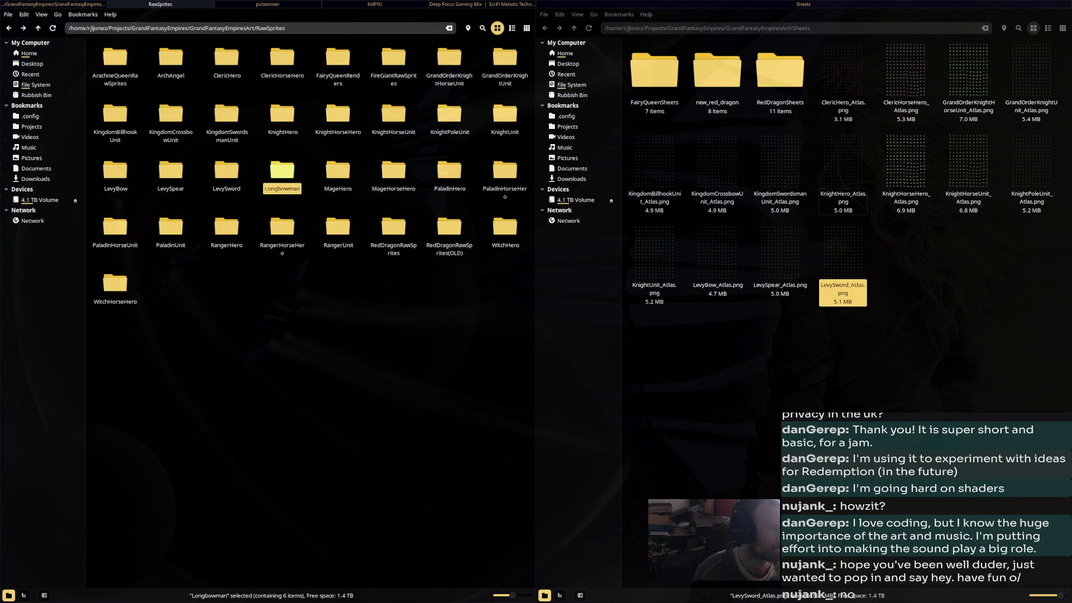
pyautogui.click(450, 64)
pyautogui.moveTo(450, 64); pyautogui.dragTo(905, 285)
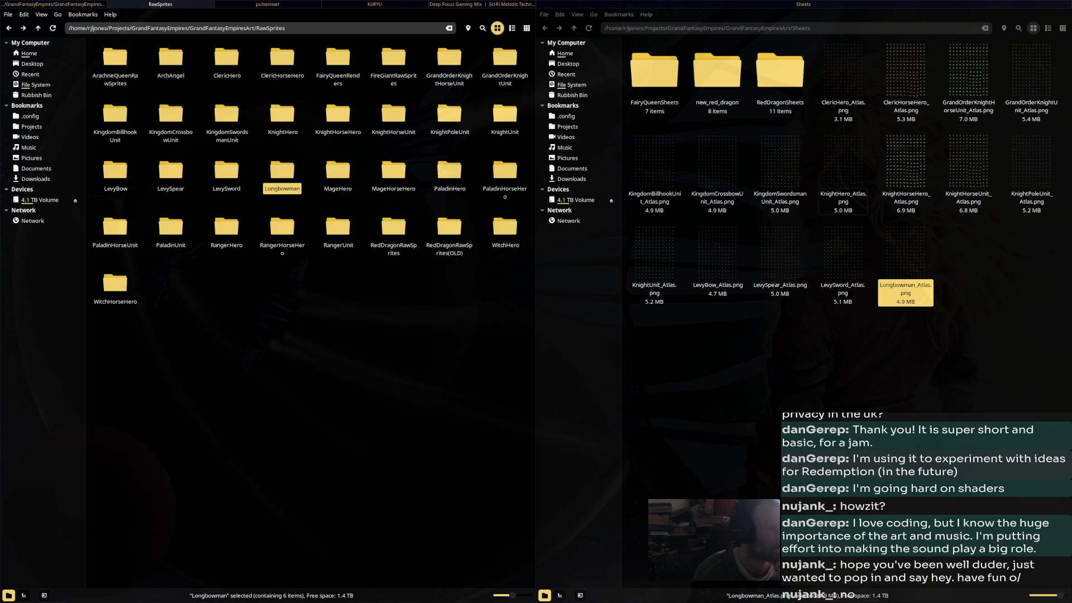
pyautogui.press('Return')
pyautogui.click(449, 78)
pyautogui.press('Return')
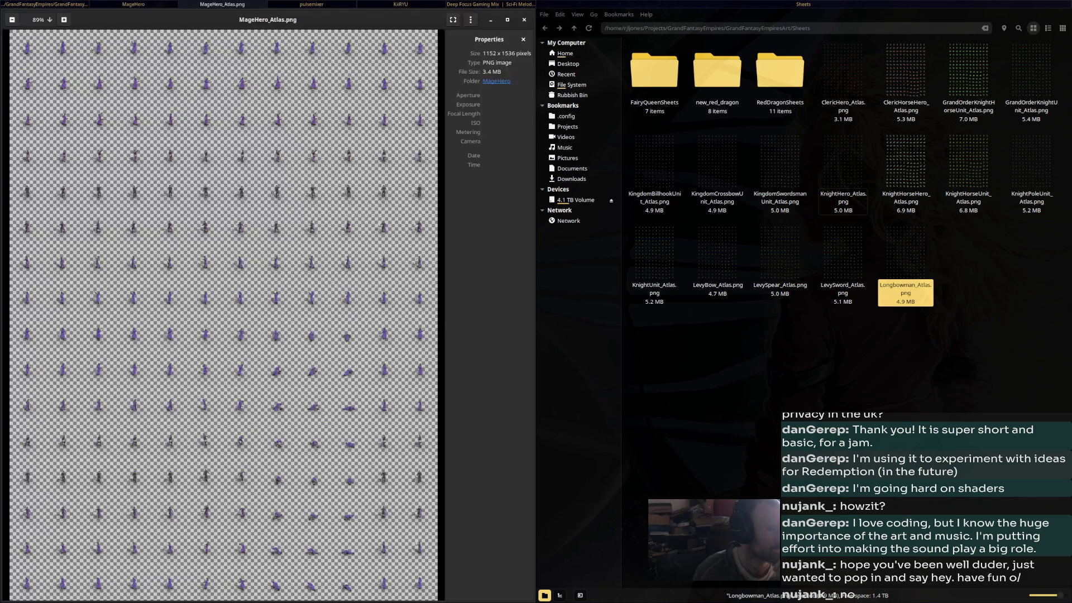
pyautogui.press('Escape')
pyautogui.moveTo(449, 78); pyautogui.dragTo(1038, 274)
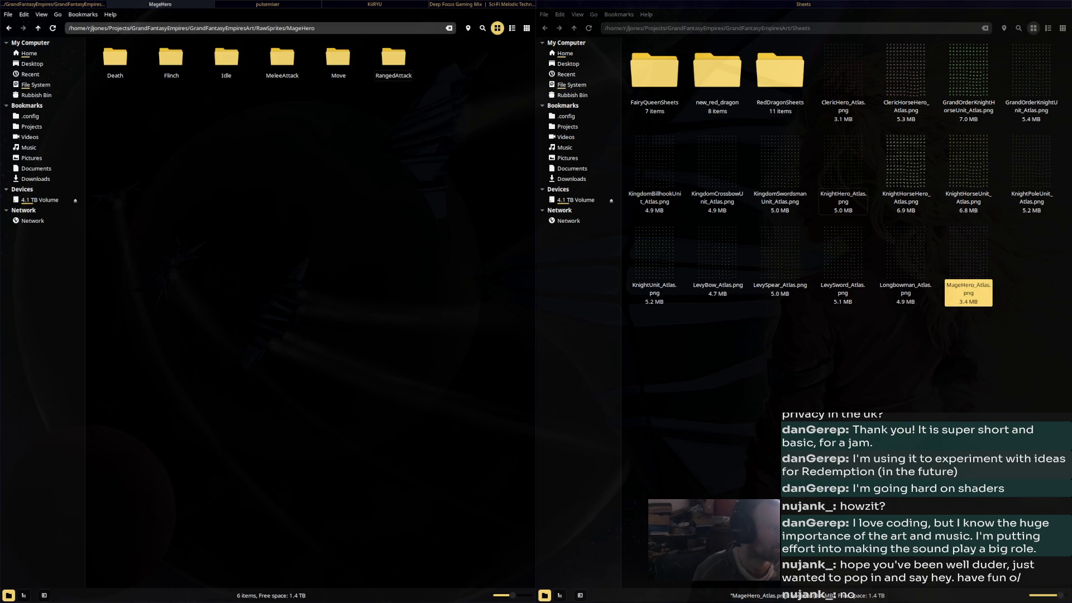
# Move MageHorseHero_Atlas.png and PaladinHero_Atlas.png into Sheets
pyautogui.press('BackSpace')
pyautogui.press('Down')
pyautogui.press('Return')
pyautogui.moveTo(448, 58)
pyautogui.mouseDown()
pyautogui.moveTo(558, 140)
pyautogui.moveTo(912, 357)
pyautogui.moveTo(983, 335)
pyautogui.mouseUp()
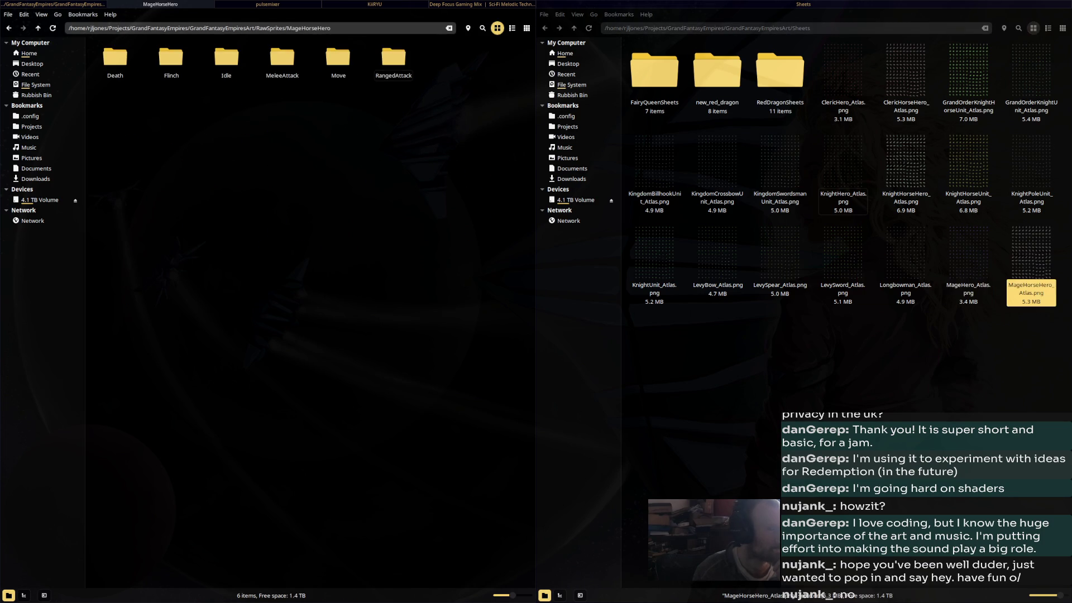
pyautogui.press('BackSpace')
pyautogui.press('Right')
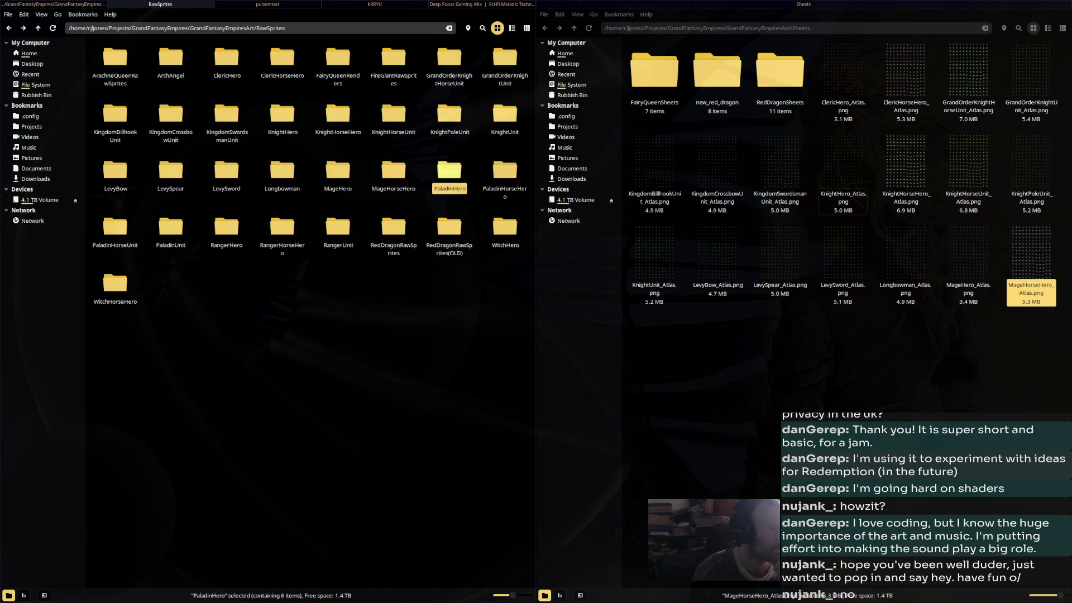
pyautogui.press('Return')
pyautogui.moveTo(450, 59)
pyautogui.mouseDown()
pyautogui.moveTo(447, 78)
pyautogui.moveTo(629, 191)
pyautogui.moveTo(776, 391)
pyautogui.mouseUp()
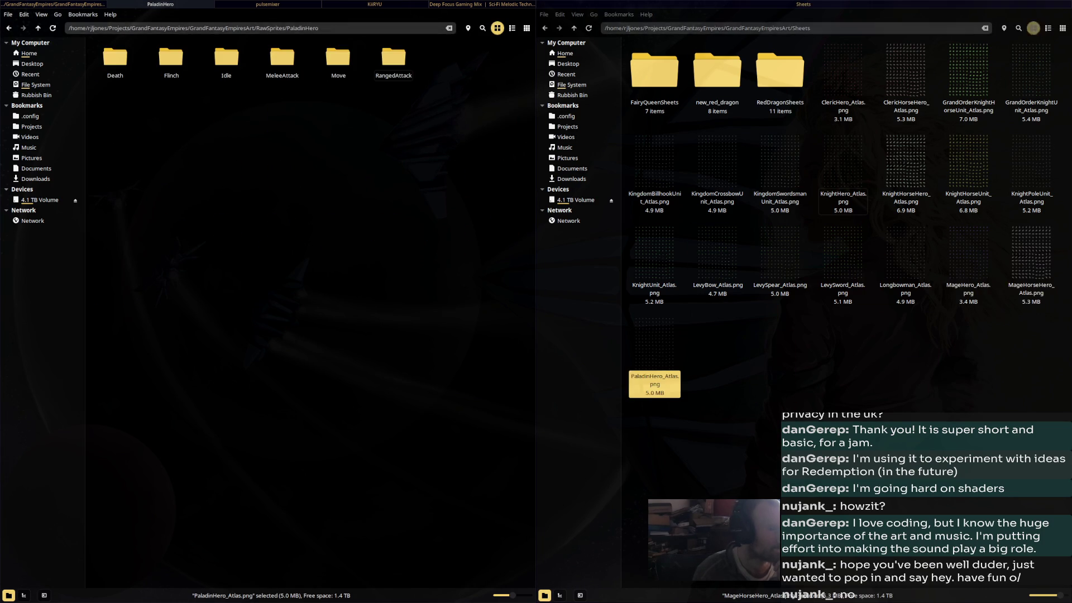
# Move PaladinHorseHero_Atlas.png and PaladinHorseUnit_Atlas.png into Sheets
pyautogui.press('BackSpace')
pyautogui.press('Right')
pyautogui.press('Return')
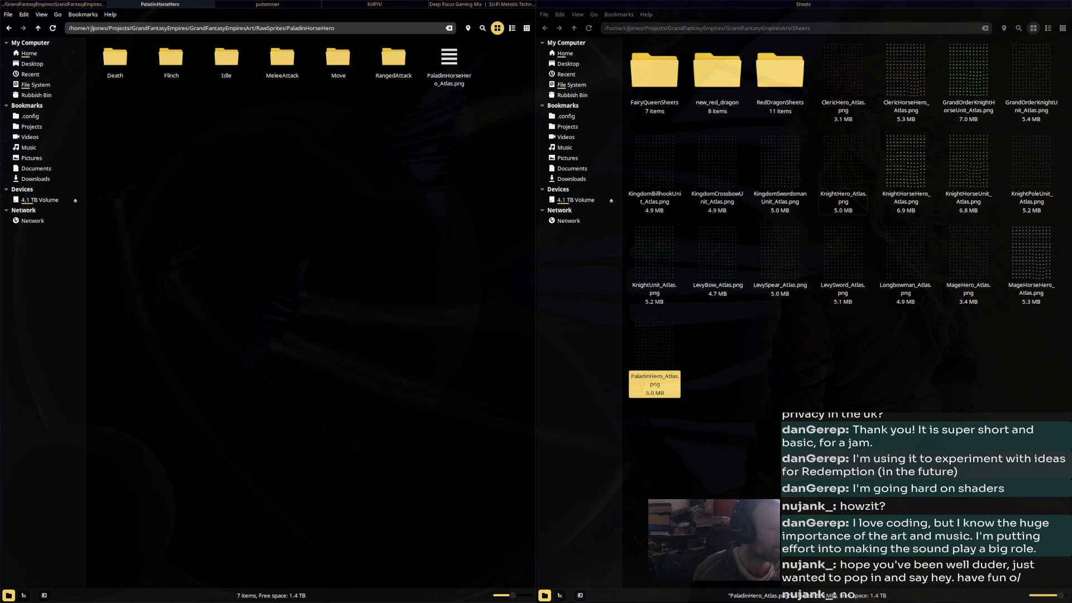
pyautogui.moveTo(449, 61)
pyautogui.mouseDown()
pyautogui.moveTo(447, 78)
pyautogui.moveTo(767, 396)
pyautogui.mouseUp()
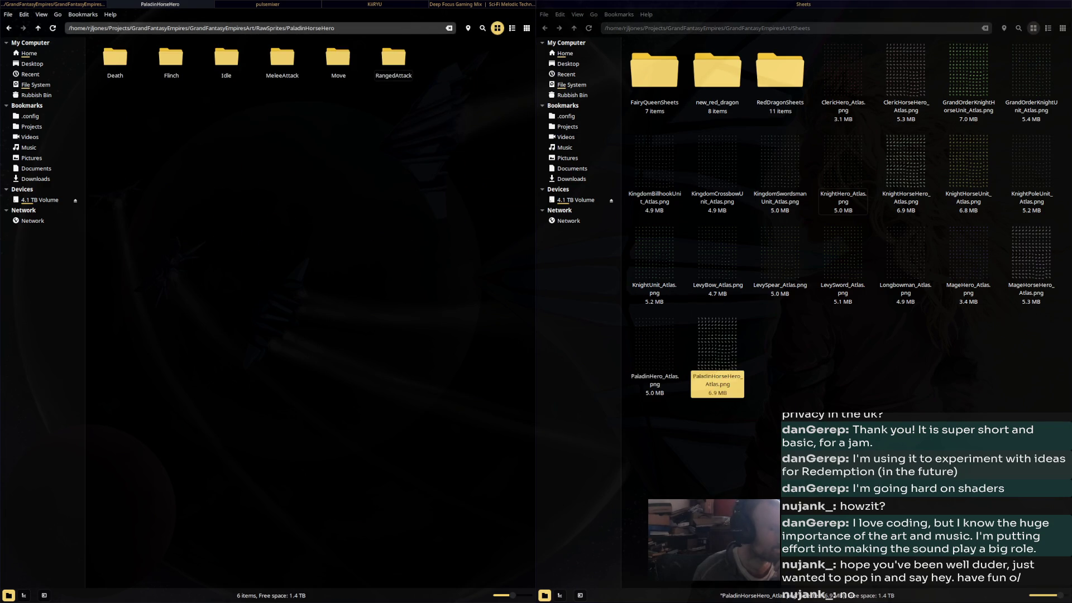
pyautogui.press('BackSpace')
pyautogui.press('Right')
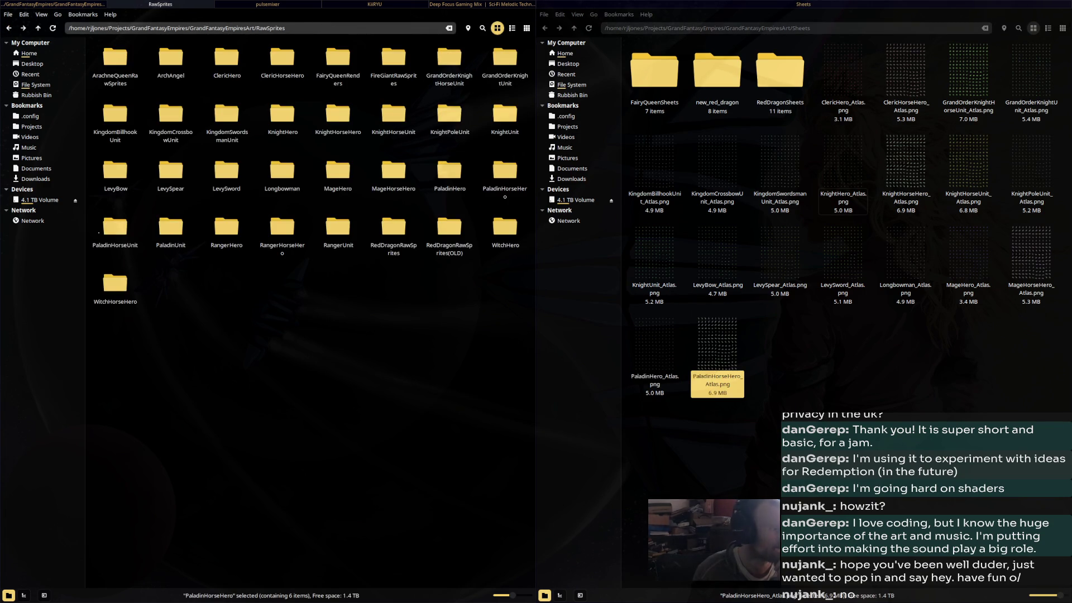
pyautogui.press('Return')
pyautogui.moveTo(450, 59); pyautogui.dragTo(698, 252)
# Preview PaladinUnit_Atlas.png, then move it into Sheets
pyautogui.press('BackSpace')
pyautogui.press('Right')
pyautogui.press('Return')
pyautogui.press('End')
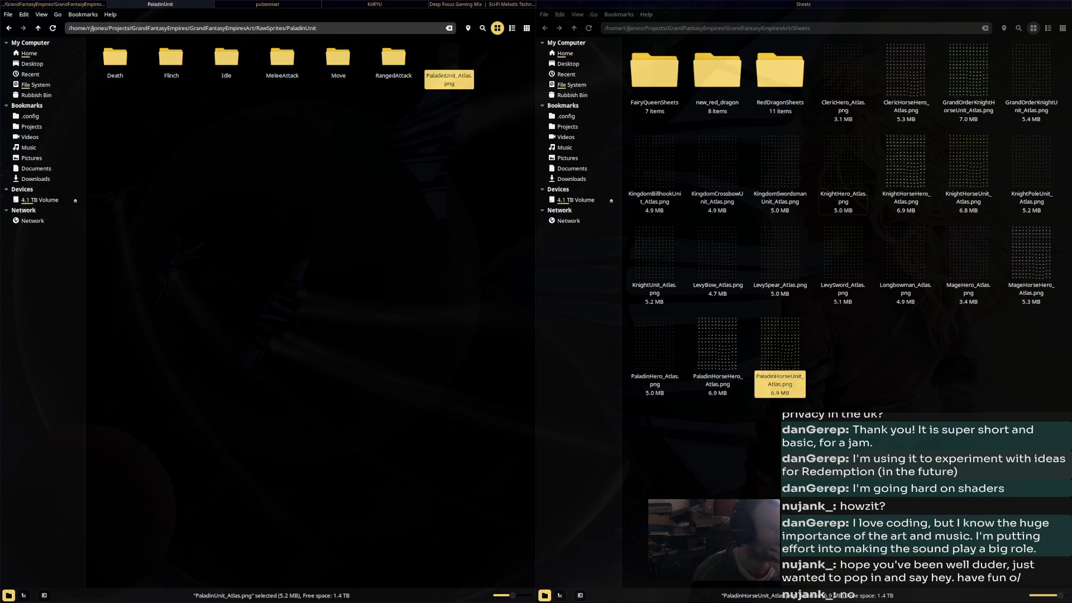
pyautogui.press('Return')
pyautogui.press('Escape')
pyautogui.moveTo(443, 70); pyautogui.dragTo(927, 402)
# Move RangerHero_Atlas.png and RangerHorseHero_Atlas.png into Sheets
pyautogui.press('BackSpace')
pyautogui.press('Right')
pyautogui.press('Return')
pyautogui.moveTo(449, 69)
pyautogui.mouseDown()
pyautogui.moveTo(443, 79)
pyautogui.moveTo(778, 383)
pyautogui.moveTo(905, 385)
pyautogui.mouseUp()
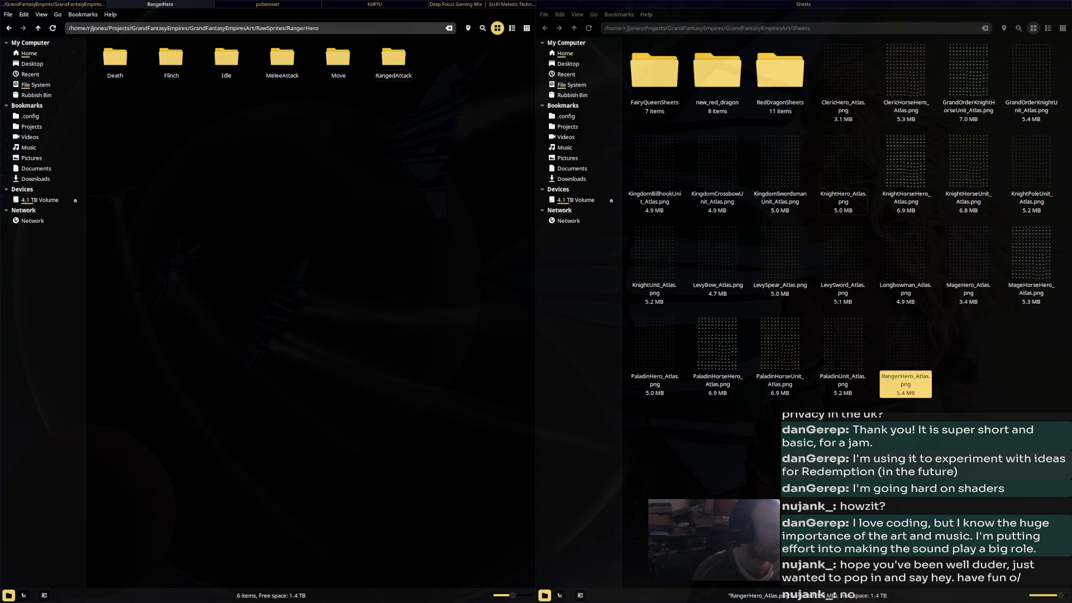
pyautogui.press('BackSpace')
pyautogui.press('Right')
pyautogui.press('Return')
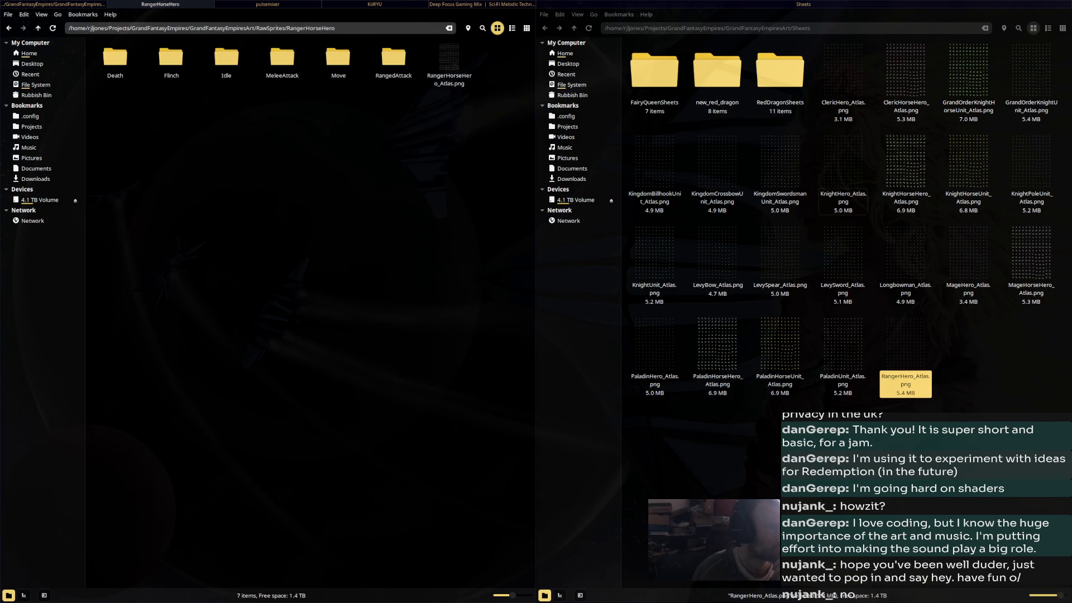
pyautogui.moveTo(449, 61); pyautogui.dragTo(968, 369)
# Move RangerUnit_Atlas.png into Sheets, skipping the RedDragonRawSprites folder
pyautogui.press('BackSpace')
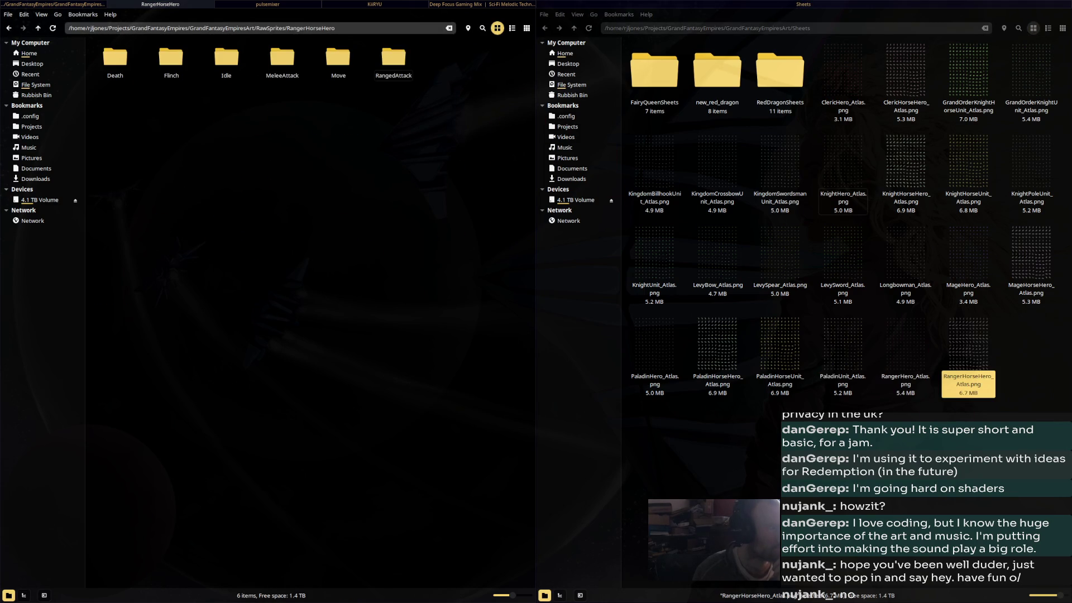
pyautogui.press('Right')
pyautogui.press('Return')
pyautogui.moveTo(449, 61)
pyautogui.mouseDown()
pyautogui.moveTo(749, 239)
pyautogui.moveTo(1027, 376)
pyautogui.mouseUp()
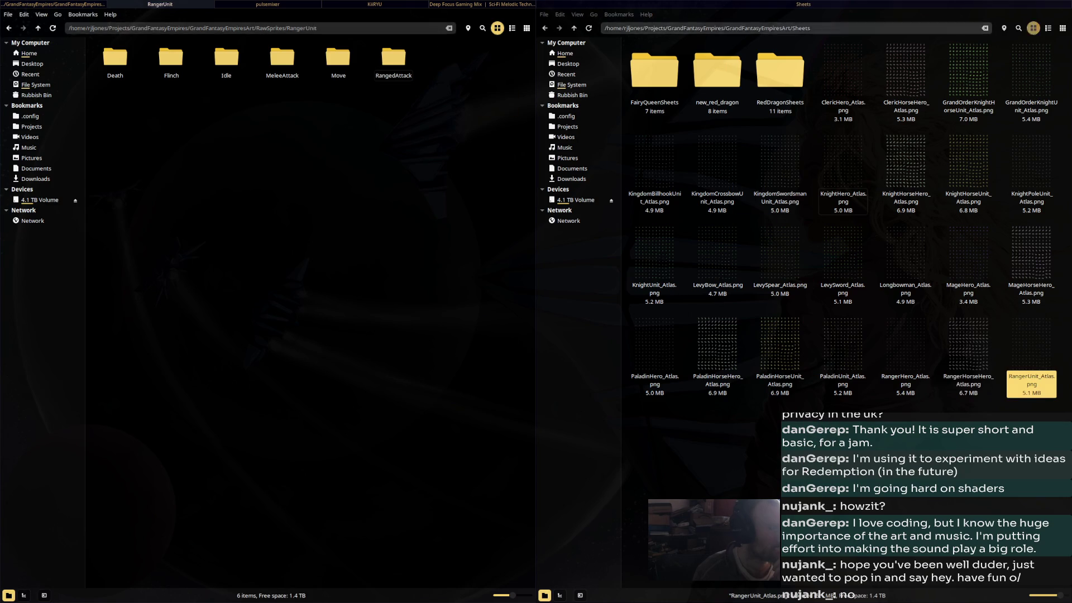
pyautogui.press('BackSpace')
pyautogui.press('Down')
pyautogui.press('Right')
pyautogui.press('Right')
pyautogui.press('Return')
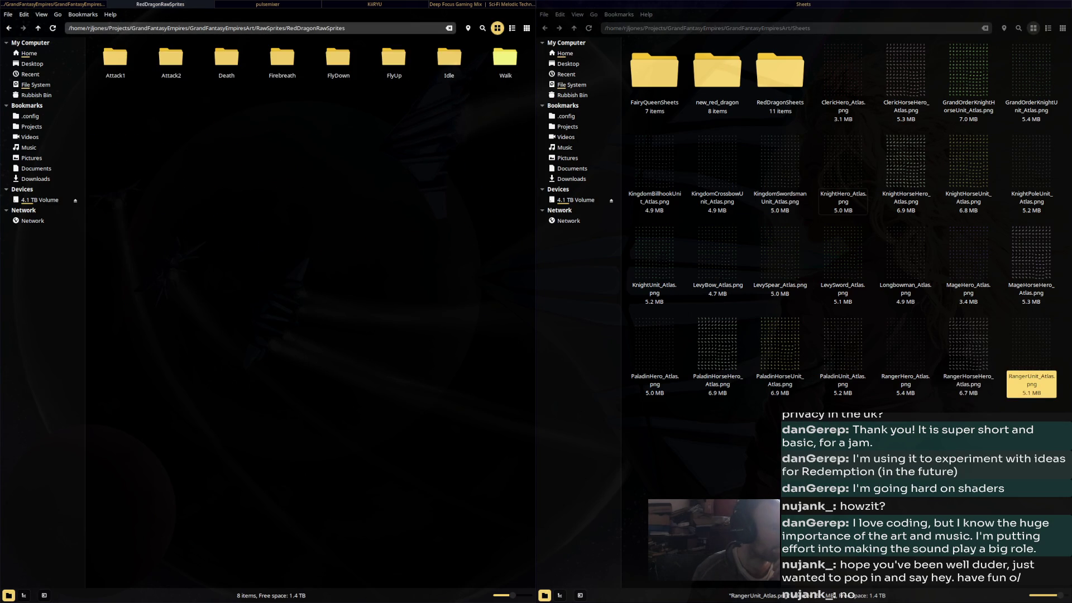
pyautogui.press('BackSpace')
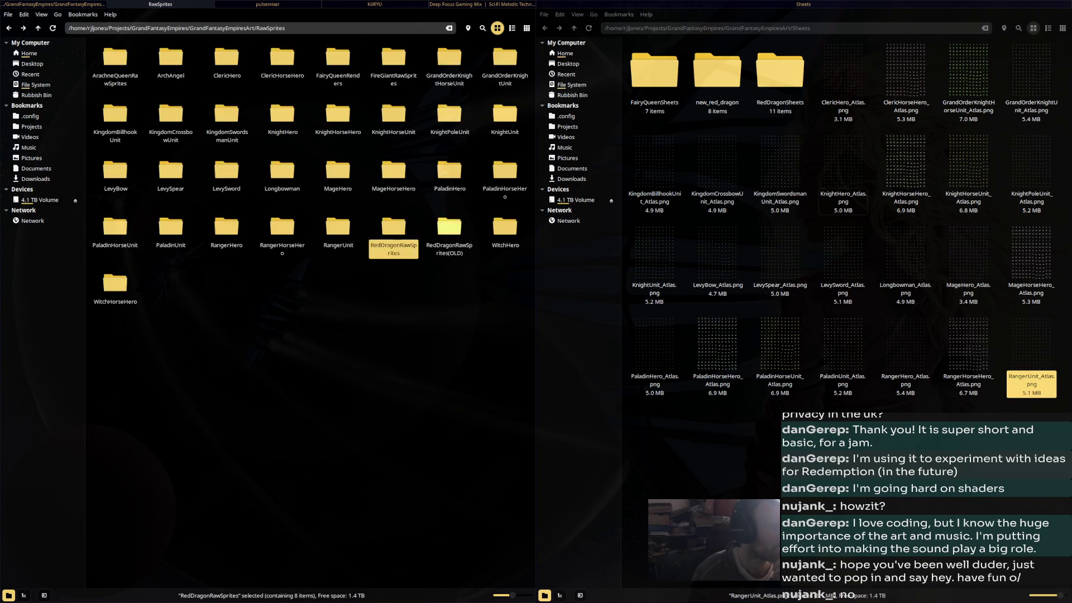
# Move WitchHero_Atlas.png and WitchHorseHero_Atlas.png into Sheets
pyautogui.press('Right')
pyautogui.press('Right')
pyautogui.press('Return')
pyautogui.press('End')
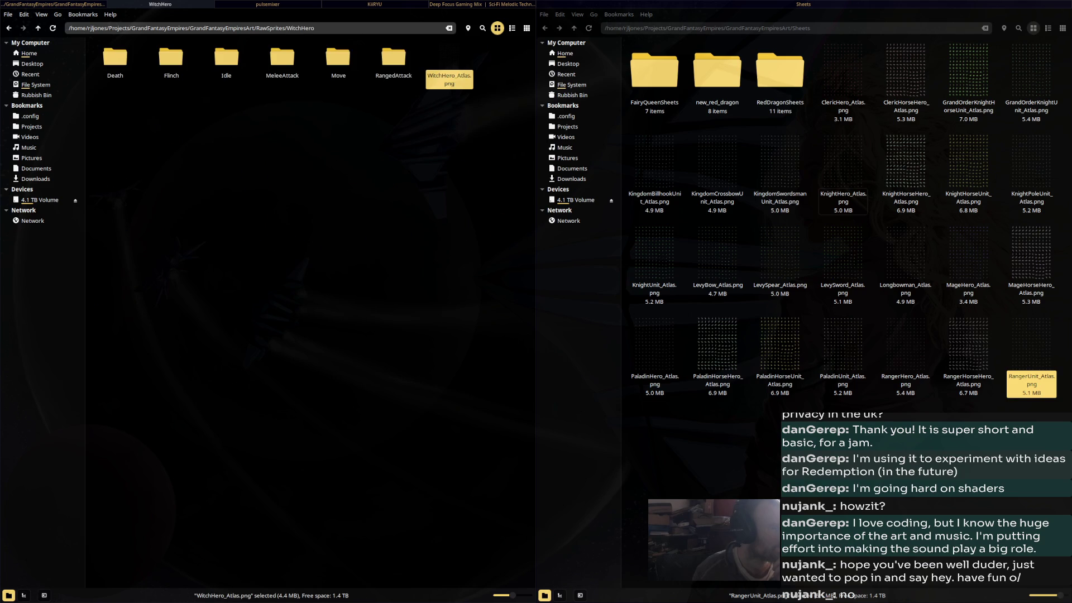
pyautogui.moveTo(449, 67); pyautogui.dragTo(712, 444)
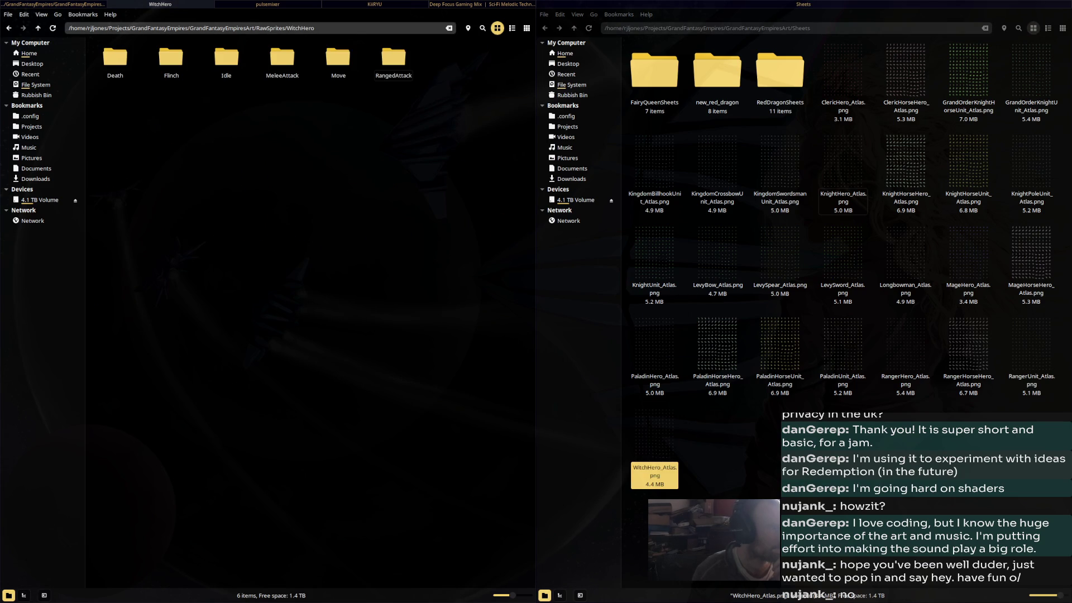
pyautogui.press('BackSpace')
pyautogui.press('Right')
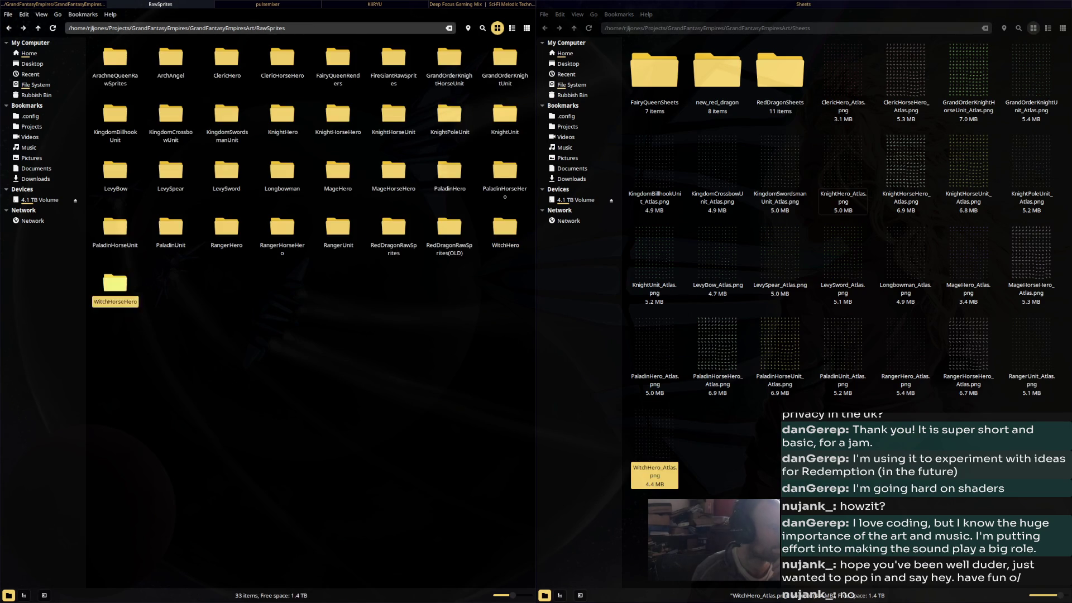
pyautogui.press('Return')
pyautogui.moveTo(449, 59); pyautogui.dragTo(782, 473)
pyautogui.hotkey('alt', 'Tab')
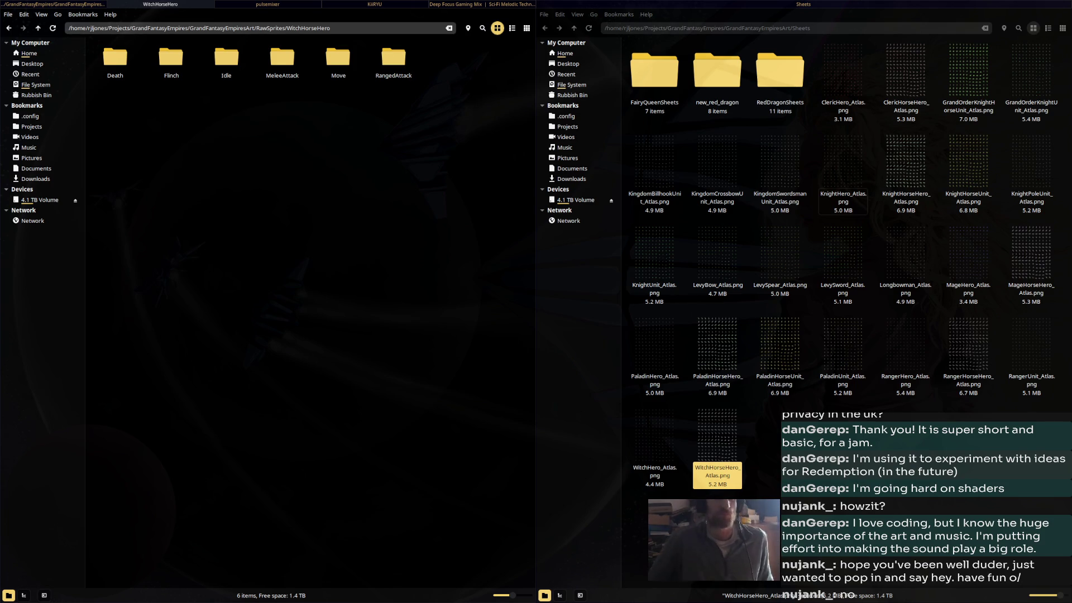
# Create a new folder named KingdomSheets inside Sheets
pyautogui.rightClick(828, 470)
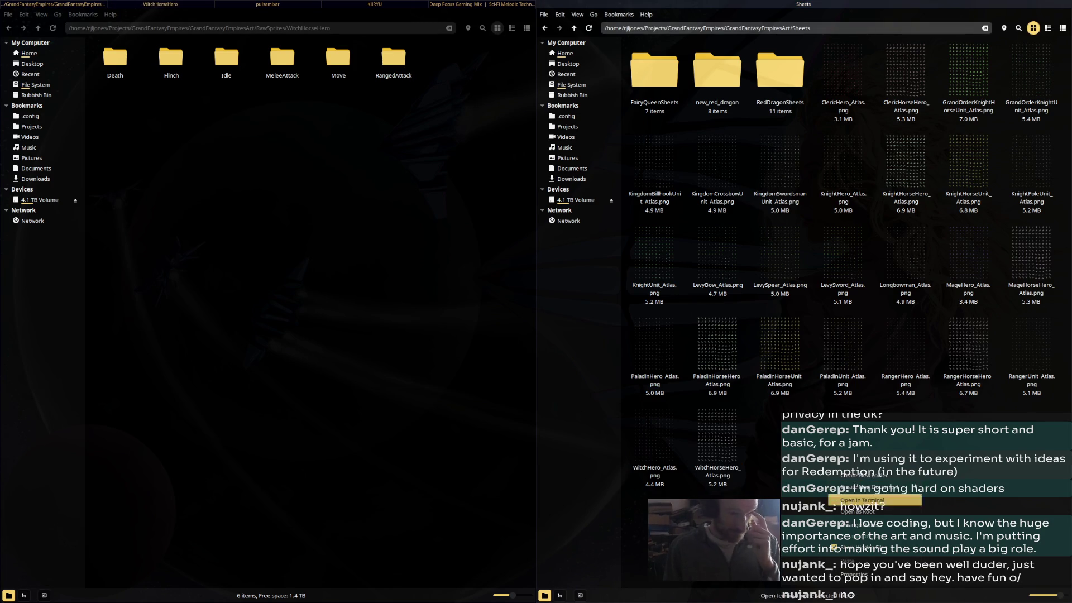
pyautogui.click(855, 476)
pyautogui.write('KingdomS')
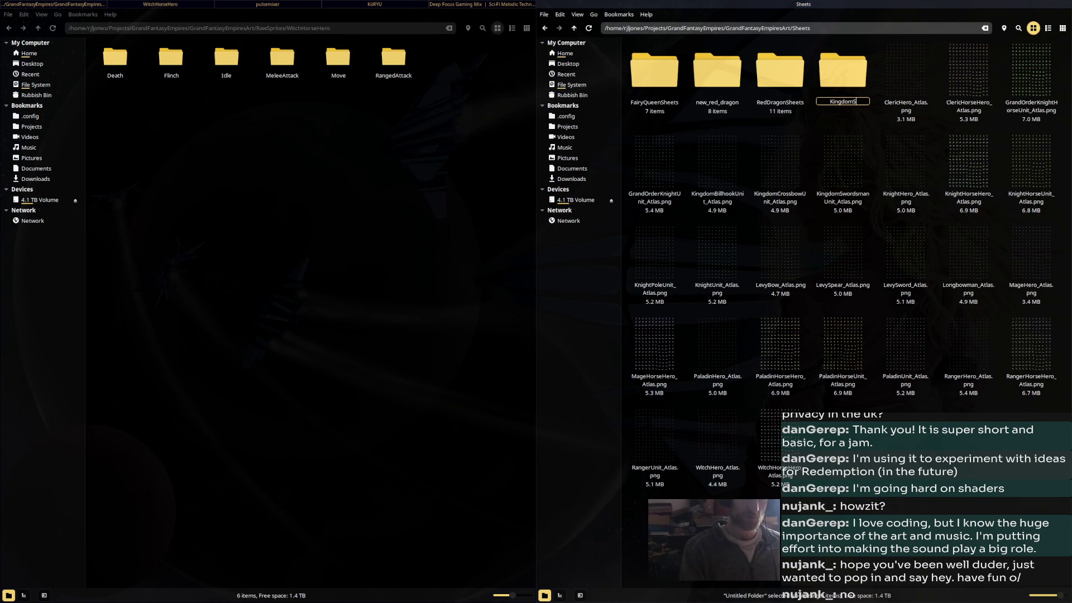
pyautogui.write('ets')
pyautogui.press('Return')
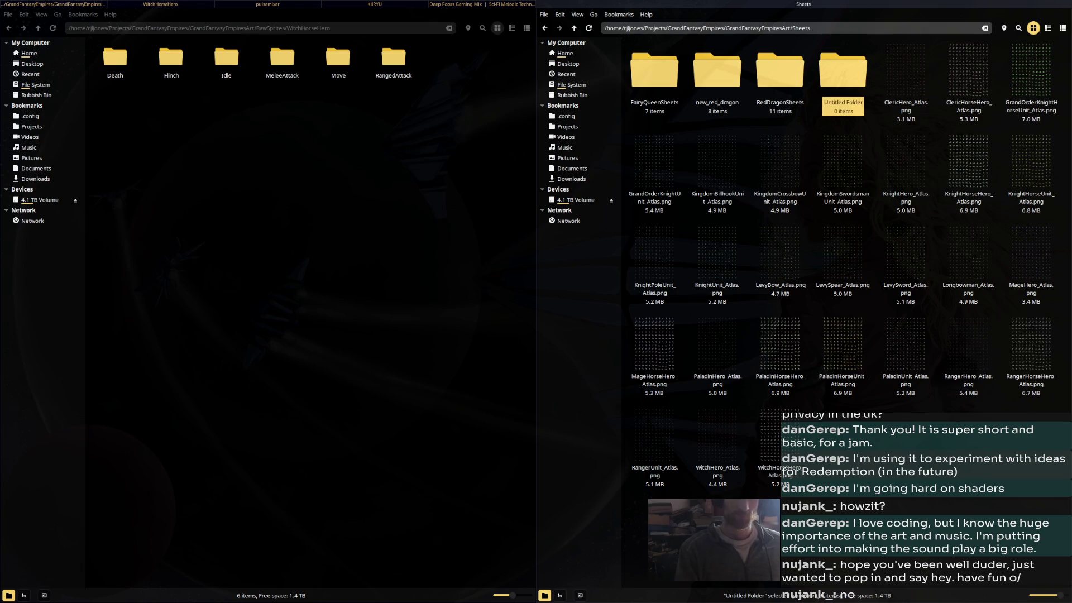
# Move all 27 atlas PNGs, ClericHero onward, into KingdomSheets and open it
pyautogui.click(906, 110)
pyautogui.hotkey('shift', 'End')
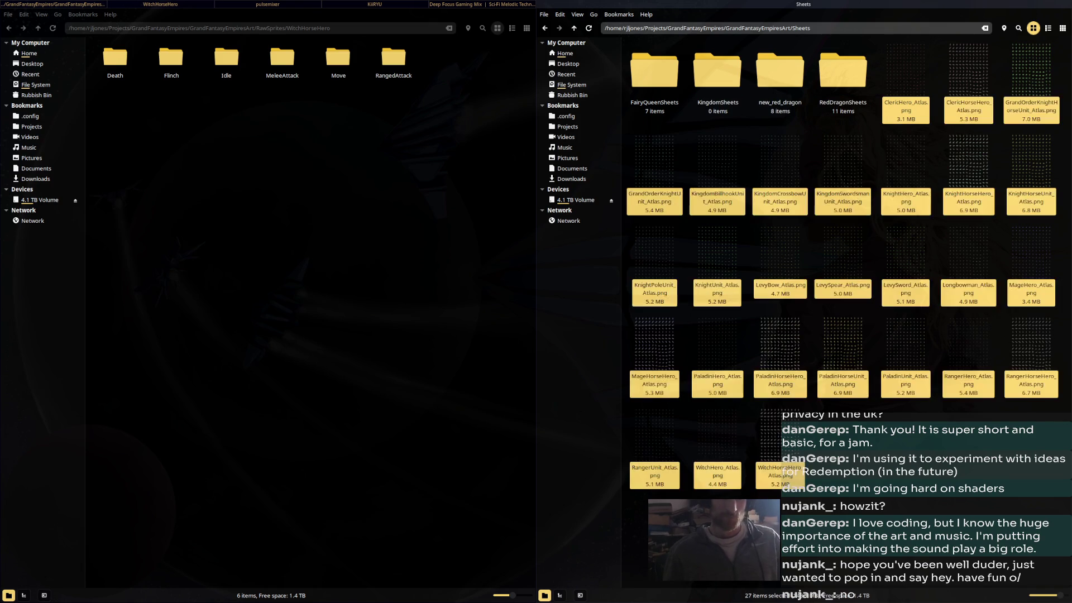
pyautogui.moveTo(906, 110); pyautogui.dragTo(718, 70)
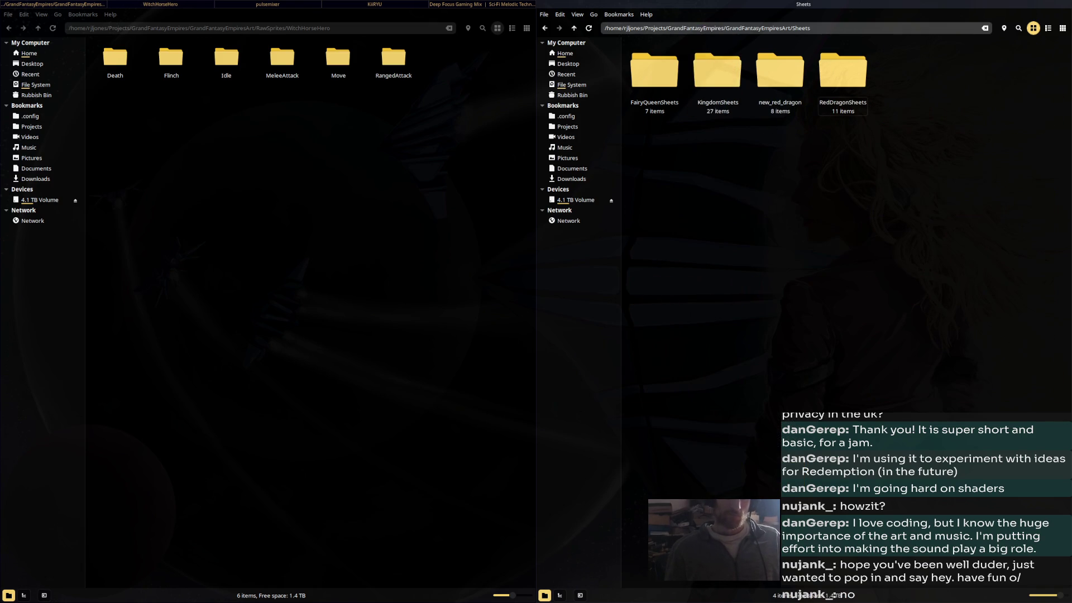
pyautogui.doubleClick(718, 70)
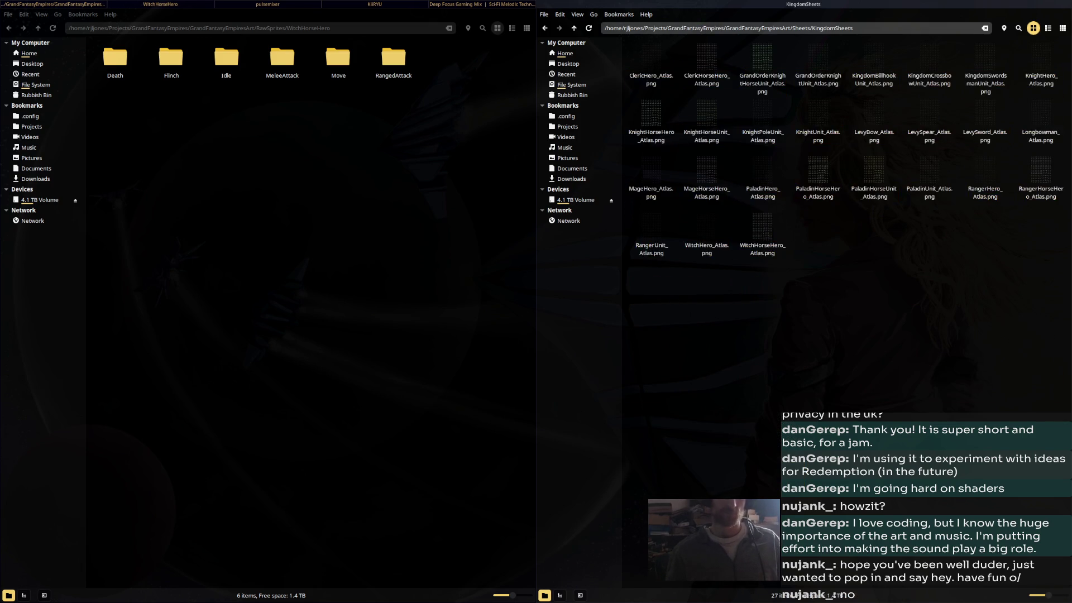
pyautogui.moveTo(630, 316)
pyautogui.mouseDown()
pyautogui.moveTo(1055, 68)
pyautogui.moveTo(1065, 37)
pyautogui.mouseUp()
pyautogui.moveTo(628, 300); pyautogui.dragTo(1065, 57)
# View ClericHero_Atlas.png and page through all 27 atlases back to the first
pyautogui.click(1065, 57)
pyautogui.doubleClick(651, 61)
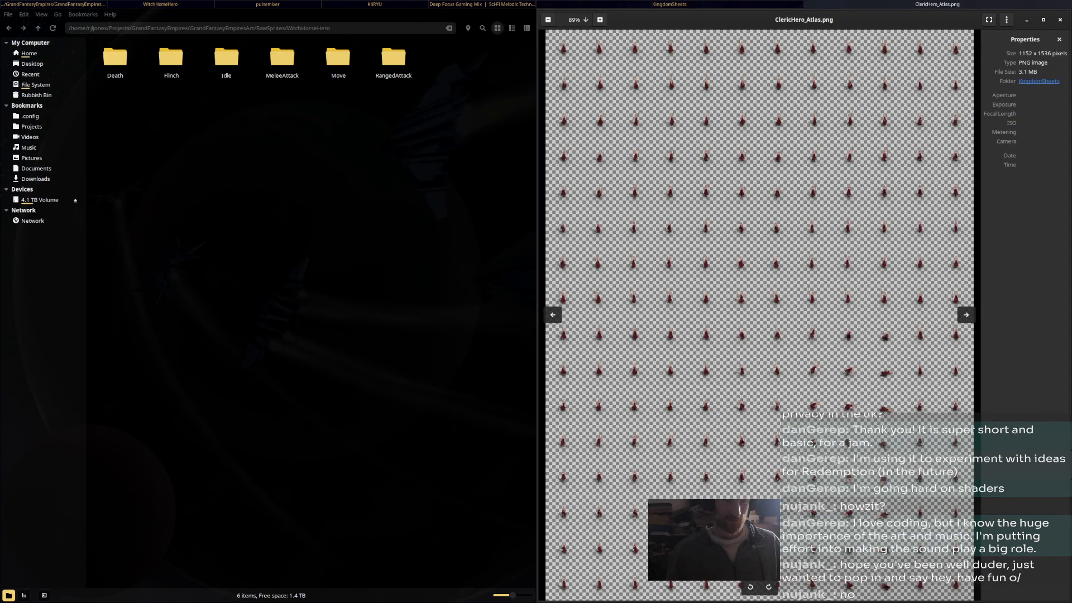
pyautogui.click(966, 314)
pyautogui.click(966, 315)
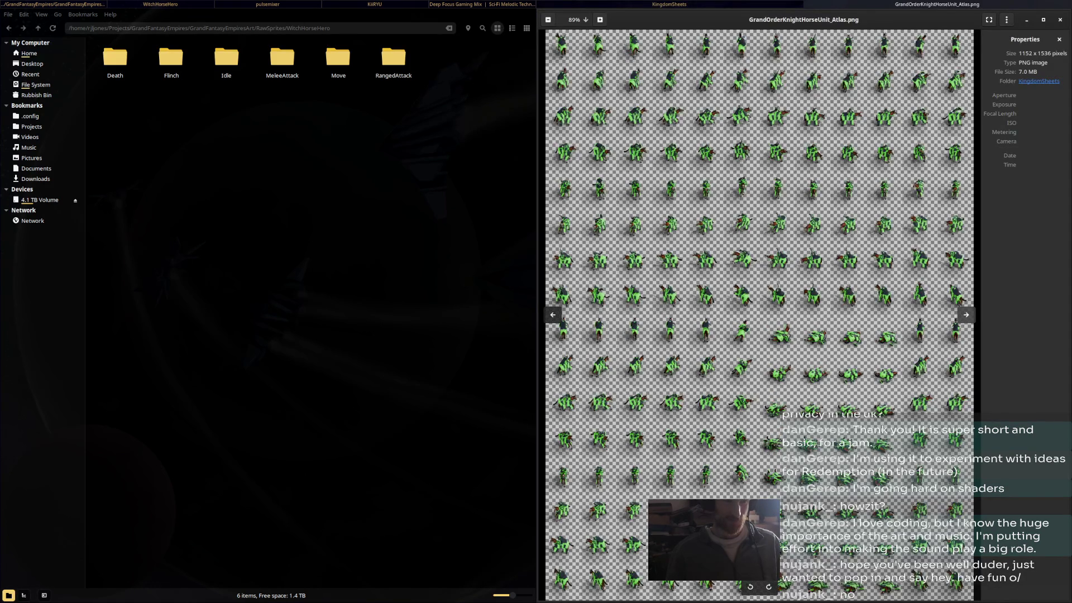
pyautogui.click(966, 315)
pyautogui.click(966, 315)
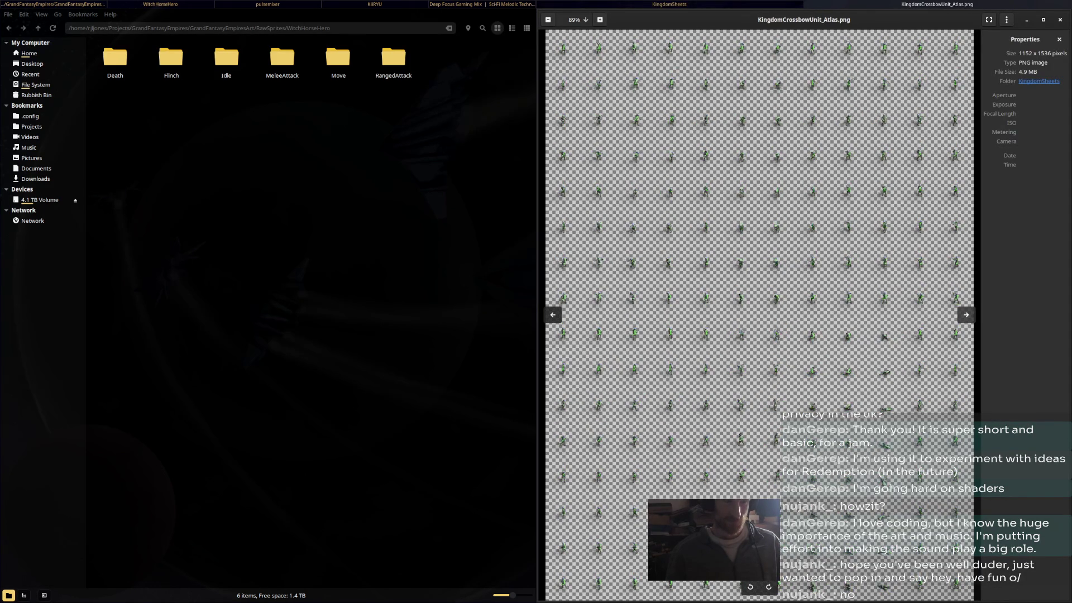
pyautogui.click(966, 314)
pyautogui.click(966, 315)
pyautogui.click(966, 314)
pyautogui.click(966, 315)
pyautogui.click(966, 314)
pyautogui.click(966, 314)
pyautogui.click(966, 315)
pyautogui.click(966, 314)
pyautogui.click(966, 314)
pyautogui.click(966, 315)
pyautogui.click(967, 314)
pyautogui.click(966, 314)
pyautogui.click(966, 315)
pyautogui.click(966, 315)
pyautogui.click(966, 314)
pyautogui.click(966, 315)
pyautogui.click(966, 315)
pyautogui.click(966, 315)
pyautogui.click(966, 314)
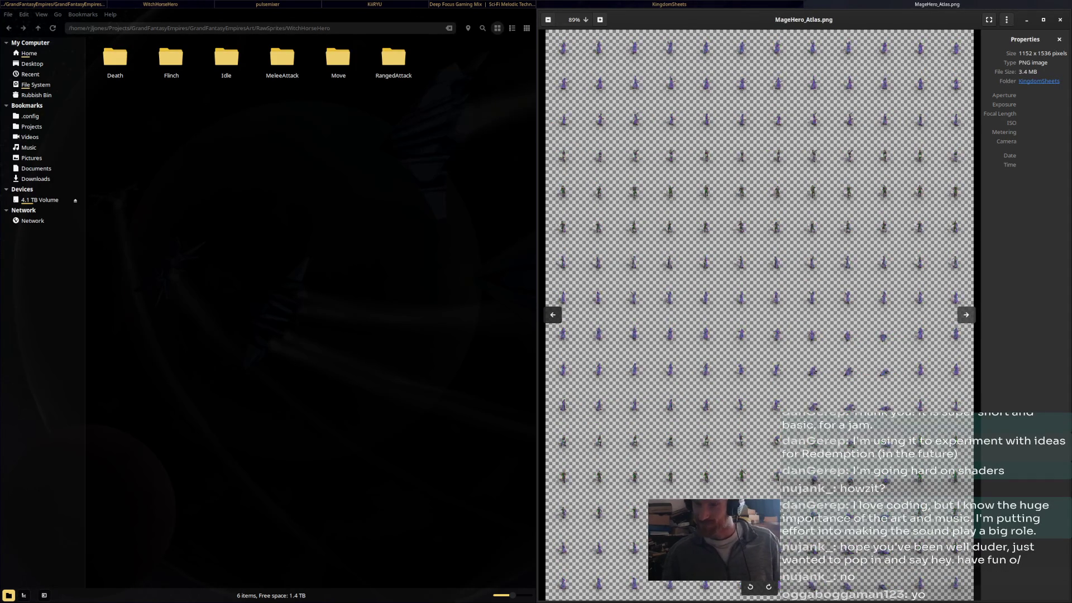
# Step through two more atlas images and close the image viewer
pyautogui.press('Right')
pyautogui.press('Right')
pyautogui.press('Right')
pyautogui.press('Right')
pyautogui.press('Right')
pyautogui.press('Right')
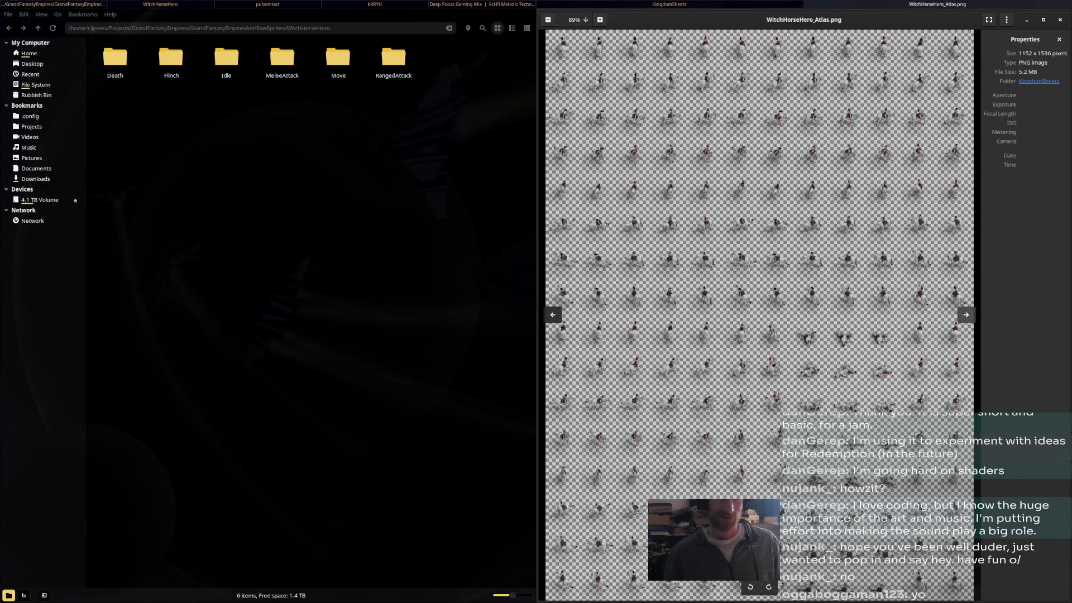
pyautogui.press('Right')
pyautogui.press('Right')
pyautogui.press('Right')
pyautogui.press('Right')
pyautogui.press('Right')
pyautogui.press('Right')
pyautogui.press('Right')
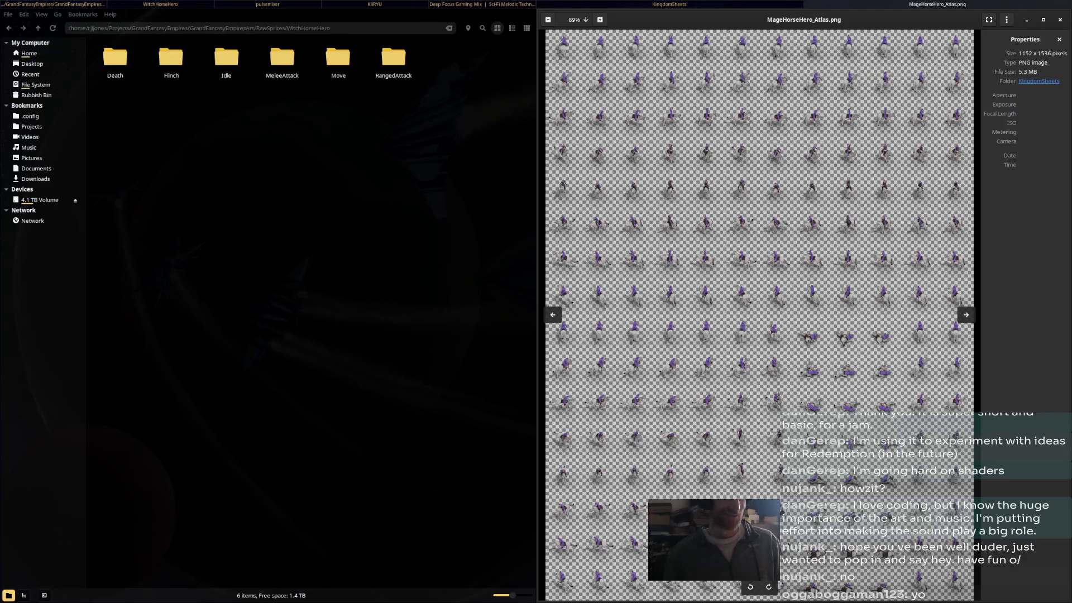
pyautogui.press('Escape')
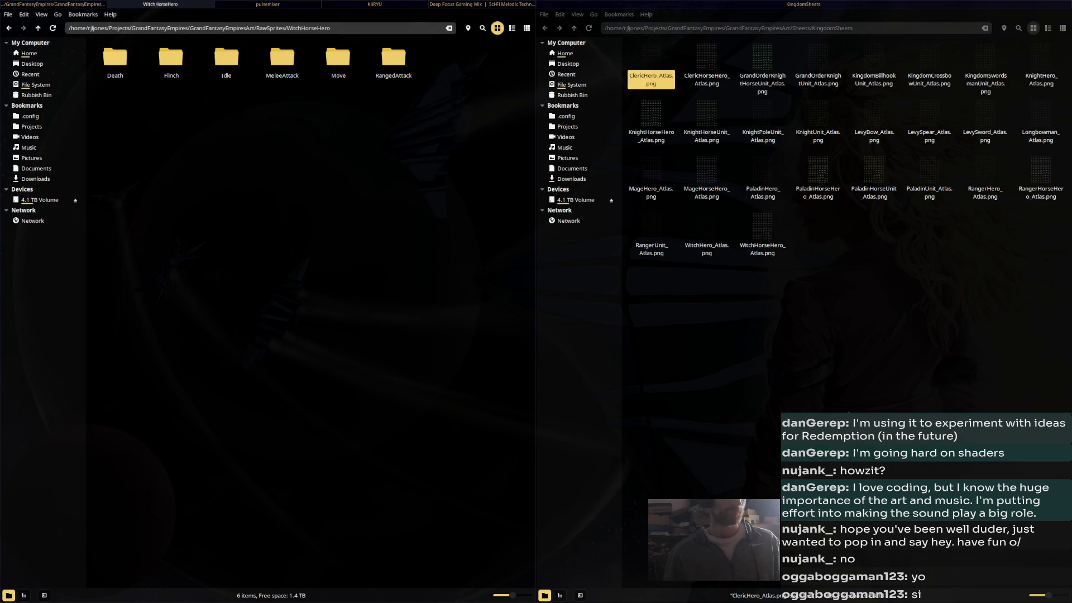
# Close the KingdomSheets window and launch Blender from the terminal with 'blender'
pyautogui.hotkey('ctrl', 'w')
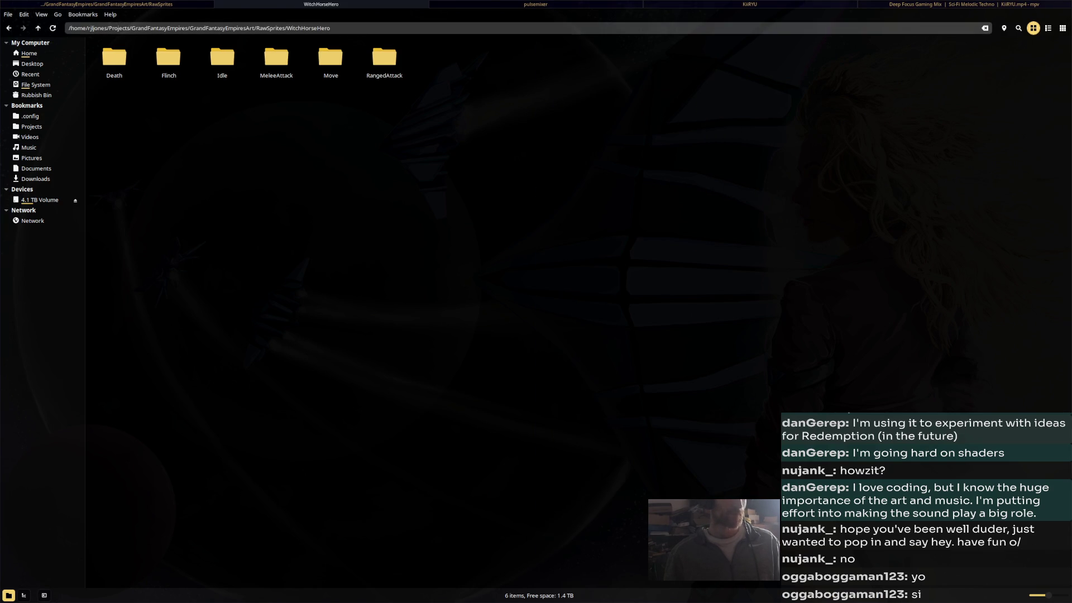
pyautogui.hotkey('alt', 'Tab')
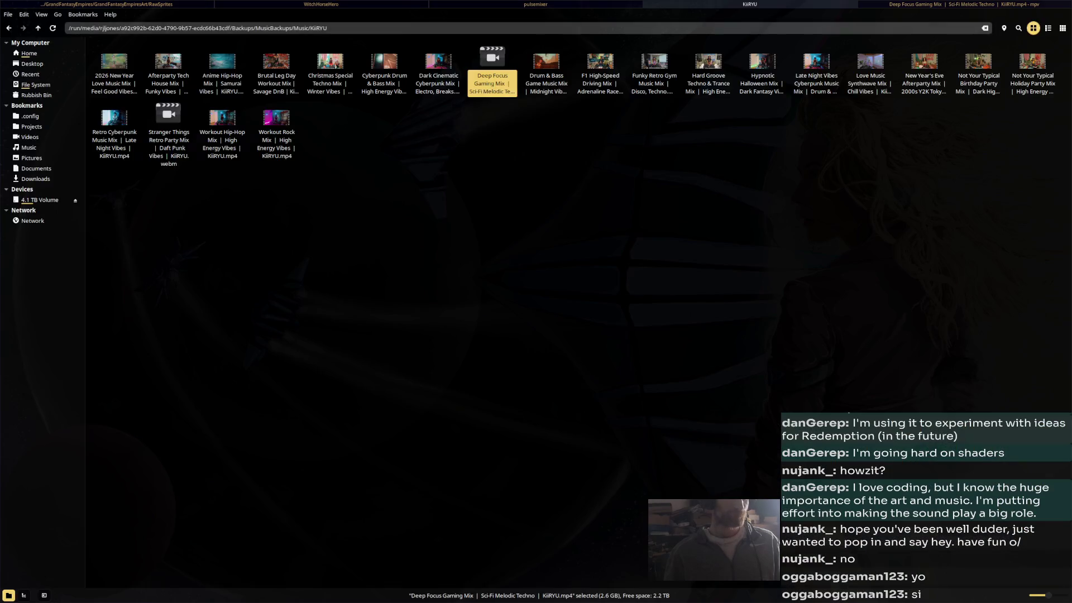
pyautogui.hotkey('alt', 'Tab')
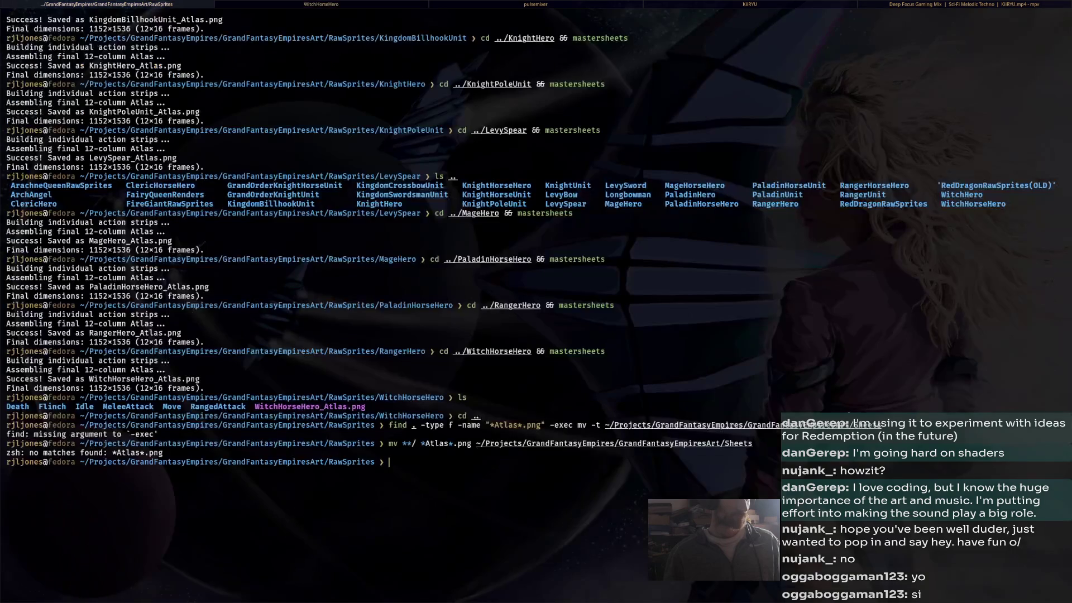
pyautogui.write('blender')
pyautogui.press('Return')
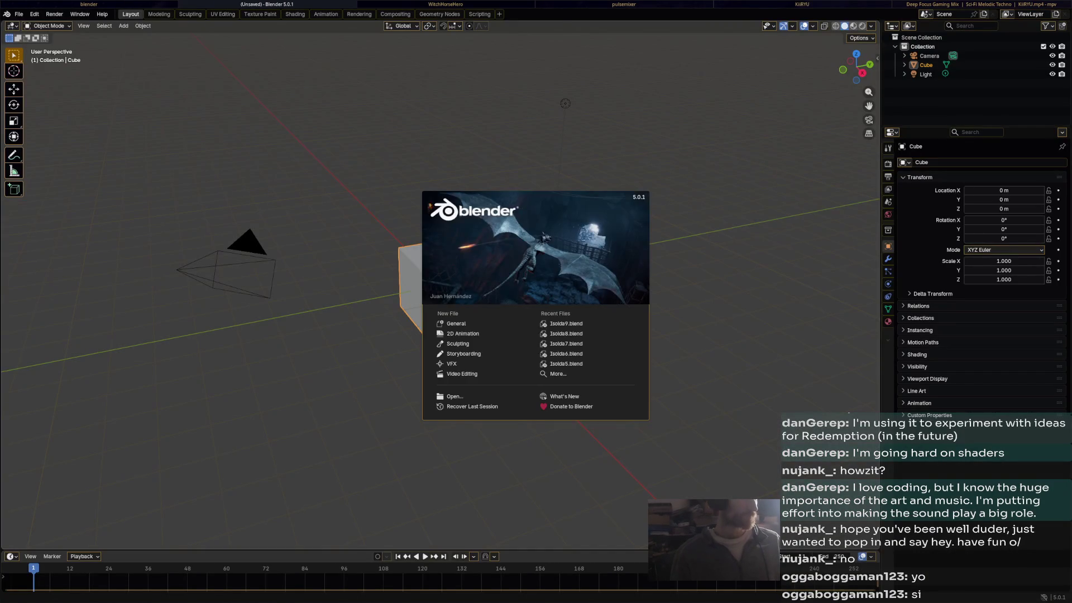
# Dismiss the splash screen and open the recent project Isolda9.blend
pyautogui.press('Escape')
pyautogui.click(18, 14)
pyautogui.moveTo(41, 43)
pyautogui.click(138, 43)
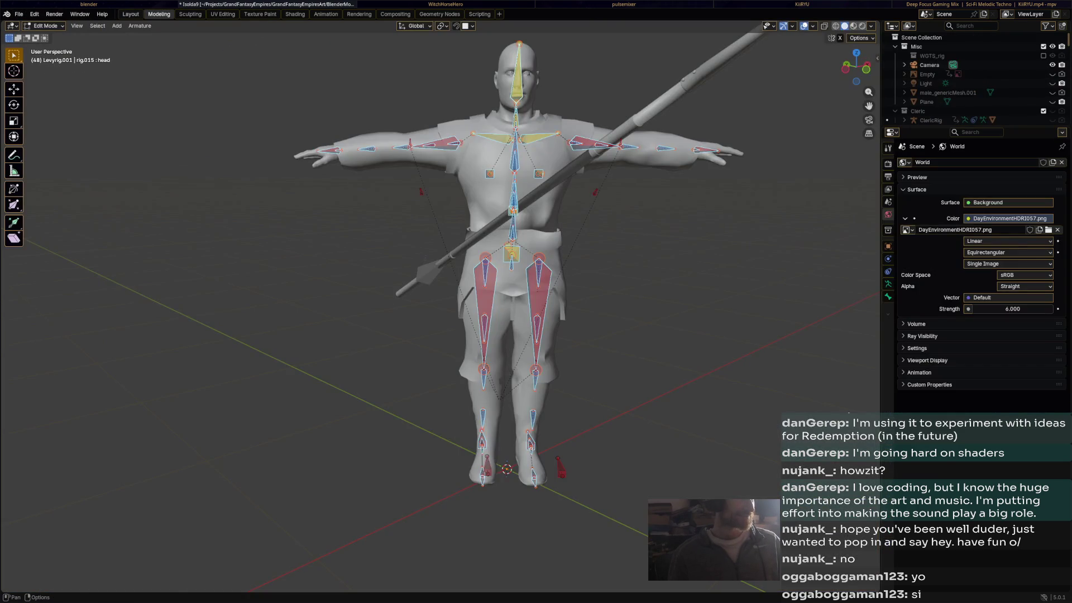
# Move through the Layout and Modeling workspaces to reach the action editor layout
pyautogui.click(130, 14)
pyautogui.click(159, 14)
pyautogui.hotkey('ctrl', 'pageup')
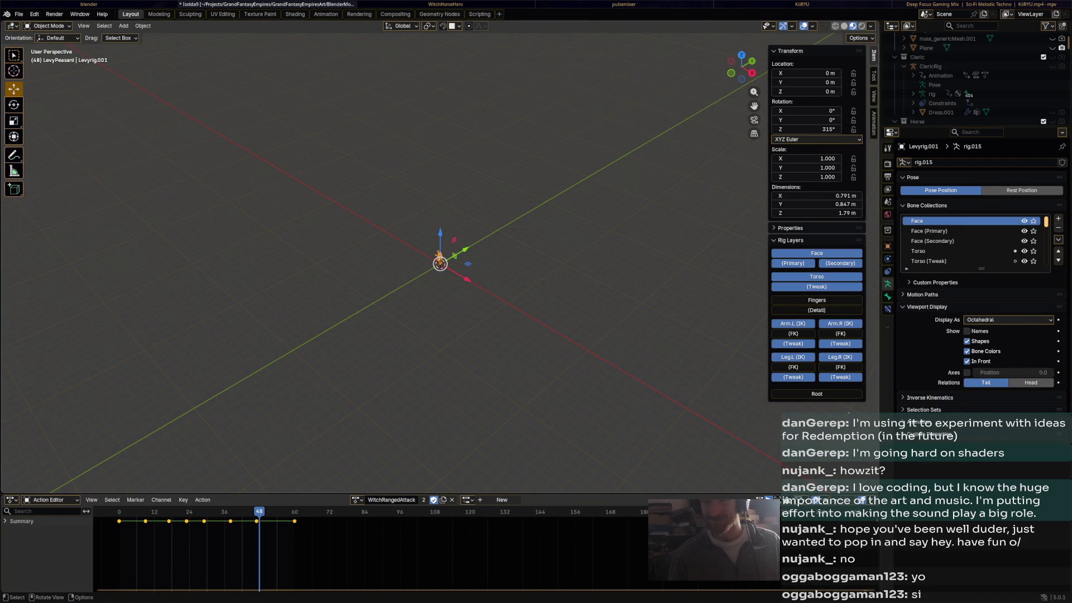
# Set the Levy rig's Z rotation to 0° in the N panel
pyautogui.scroll(5, 446, 262)
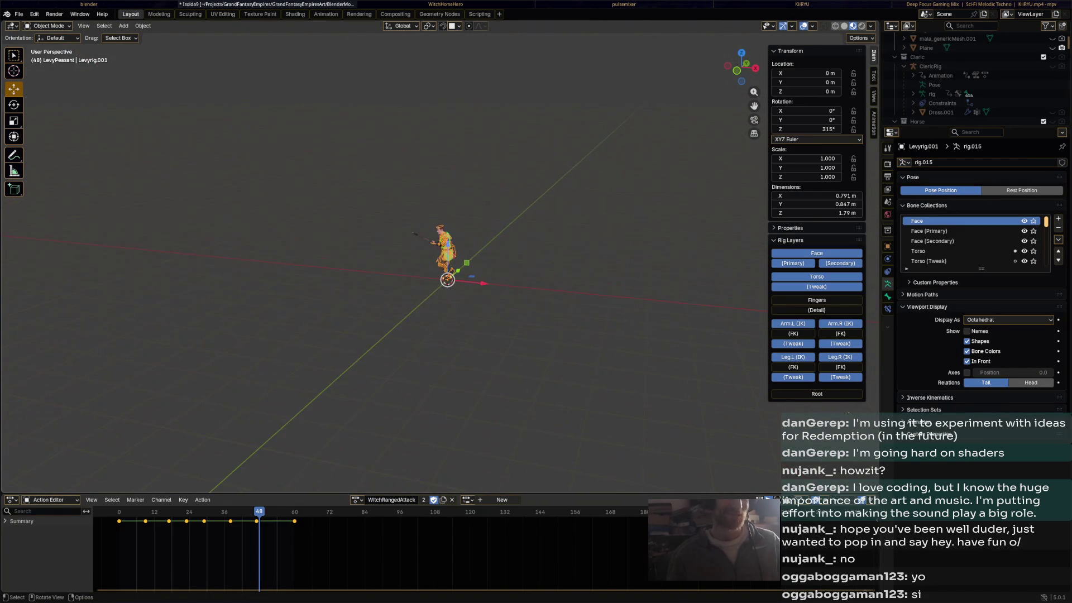
pyautogui.scroll(5, 480, 263)
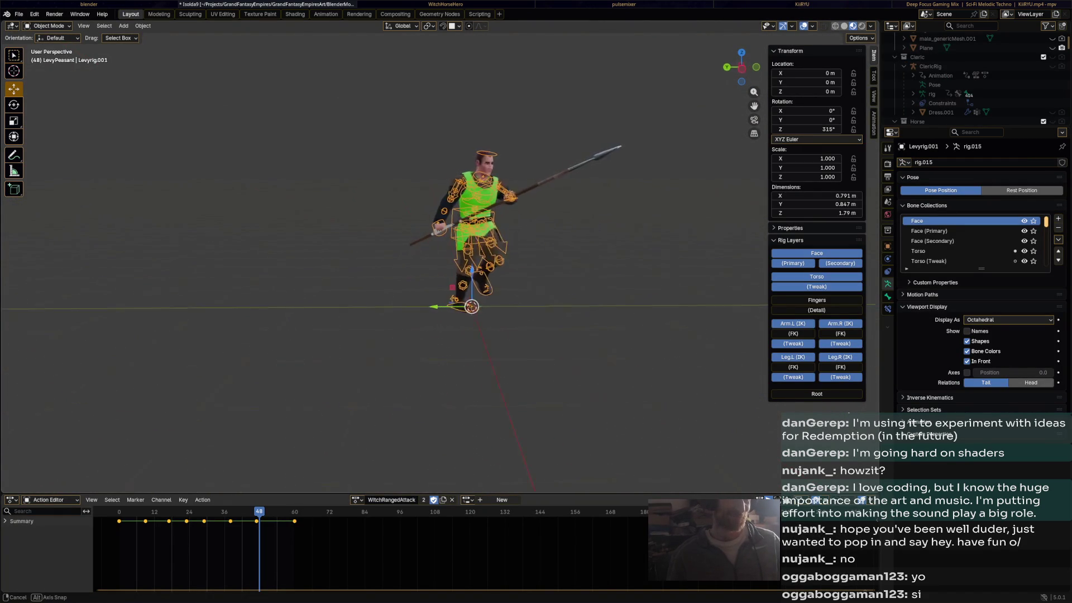
pyautogui.click(815, 129)
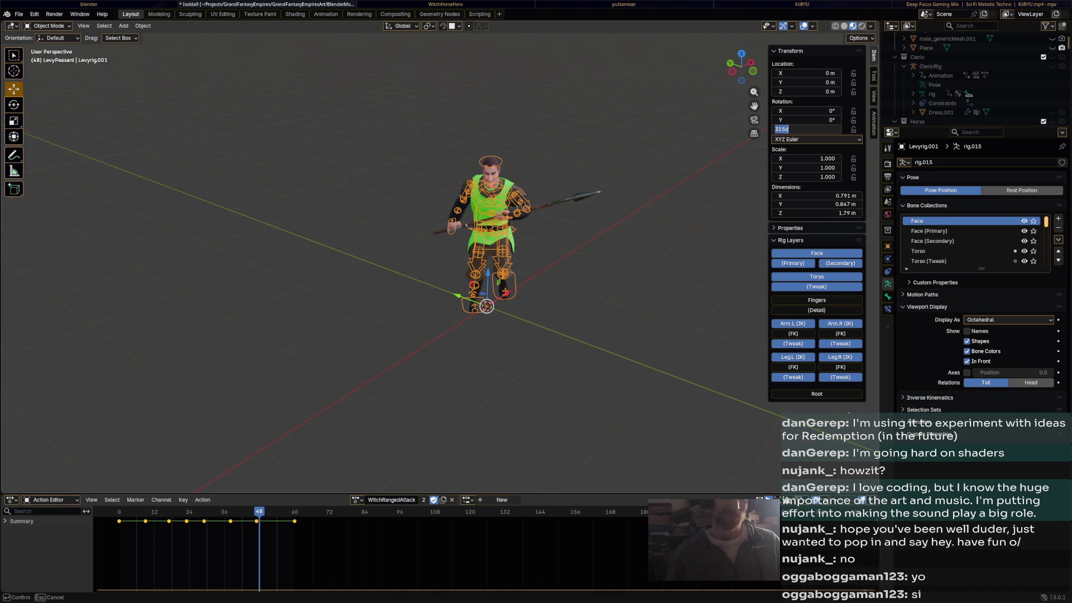
pyautogui.write('0')
pyautogui.press('Return')
pyautogui.doubleClick(815, 129)
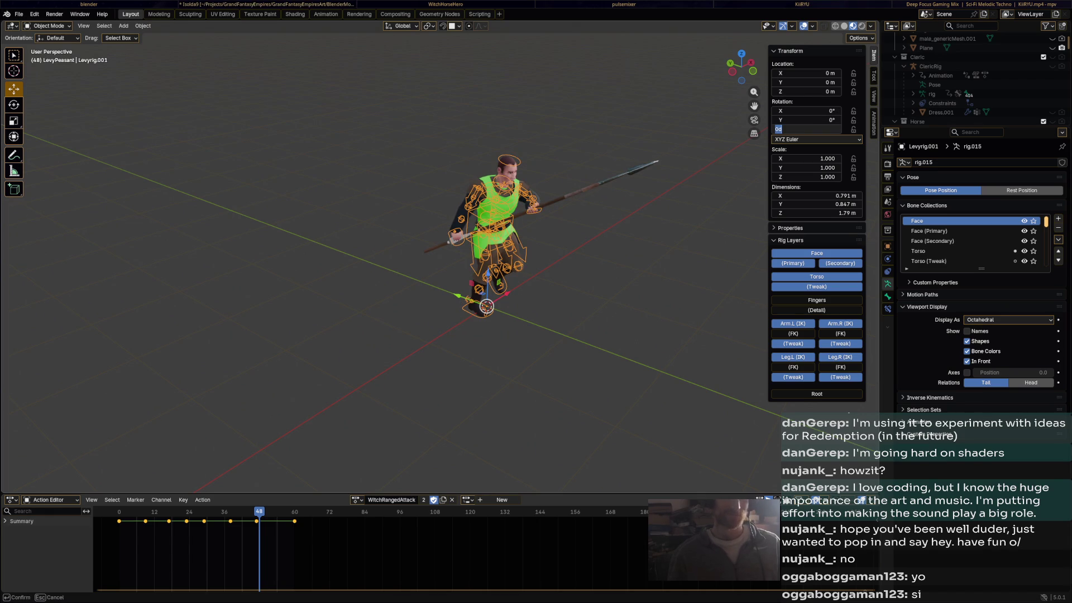
pyautogui.press('Return')
# Enlarge the Outliner, hide Levyrig.001, and unhide the horse and witch rigs
pyautogui.moveTo(977, 126); pyautogui.dragTo(978, 262)
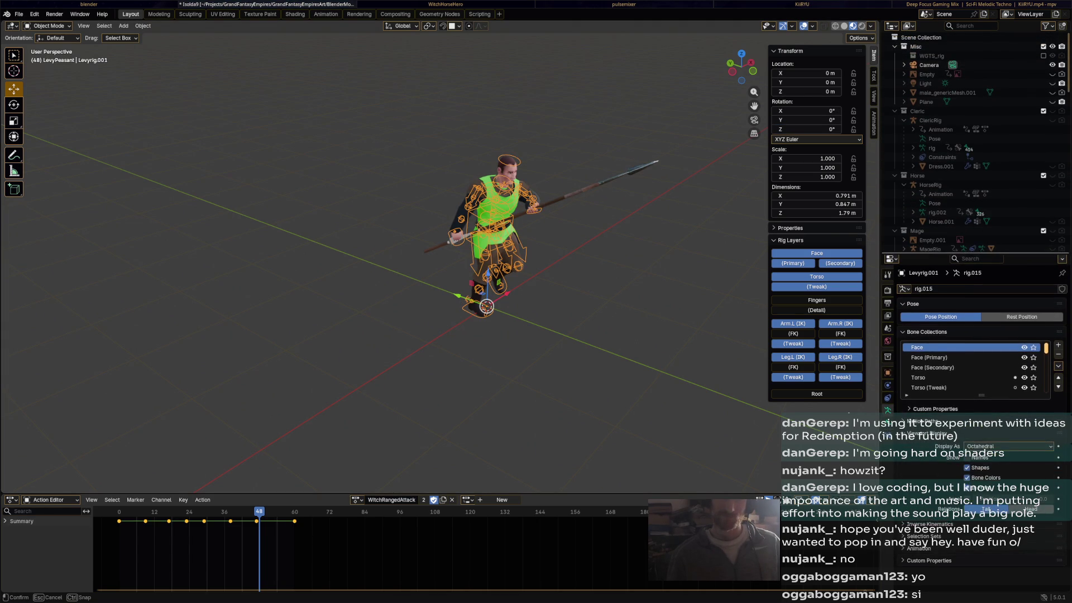
pyautogui.scroll(-10, 977, 166)
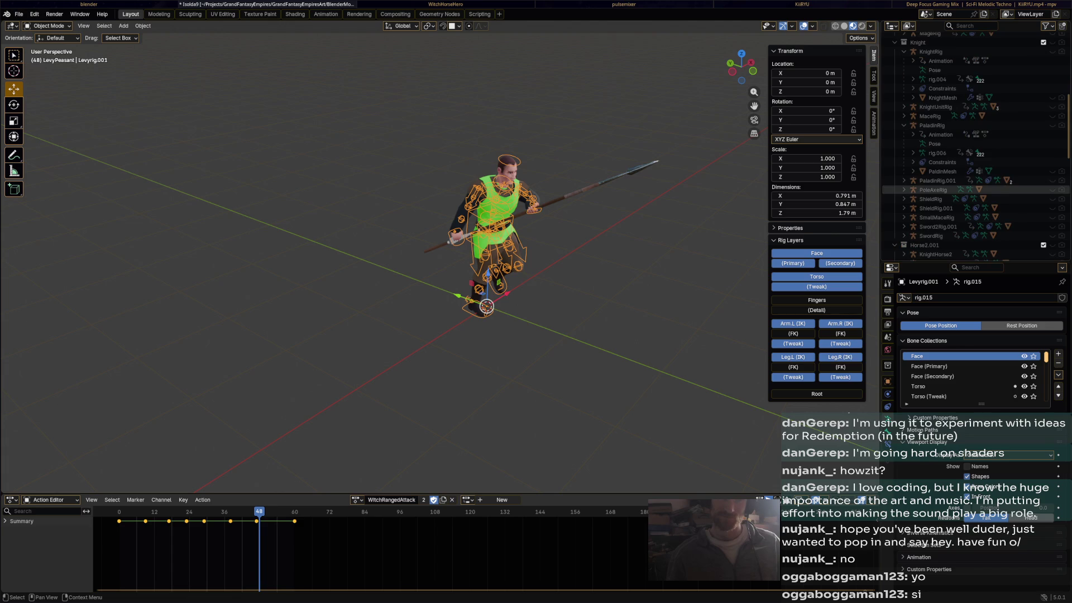
pyautogui.scroll(-6, 949, 155)
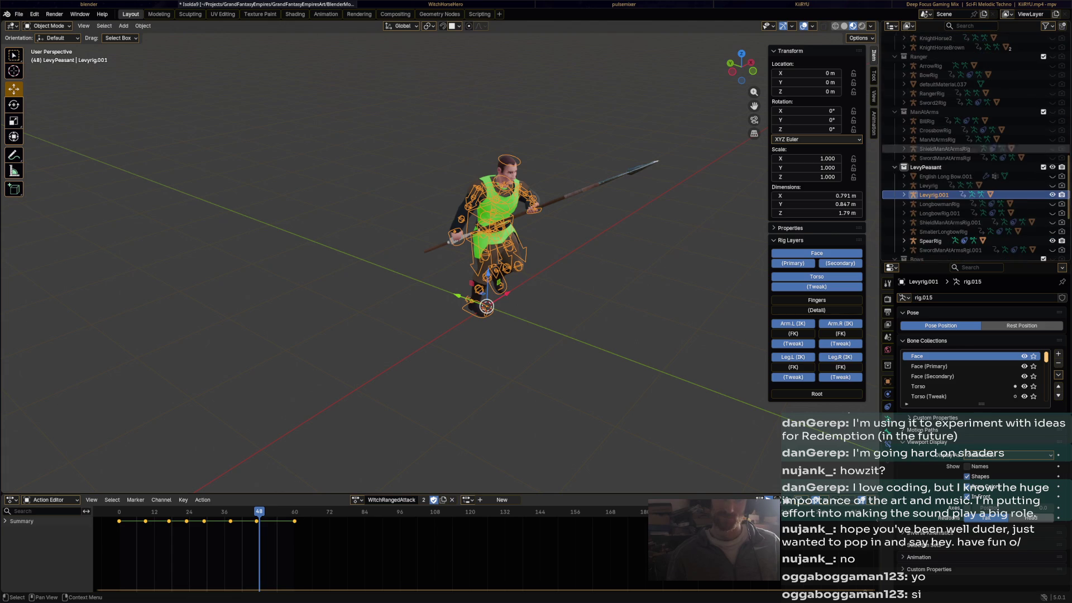
pyautogui.click(1052, 195)
pyautogui.scroll(-6, 976, 146)
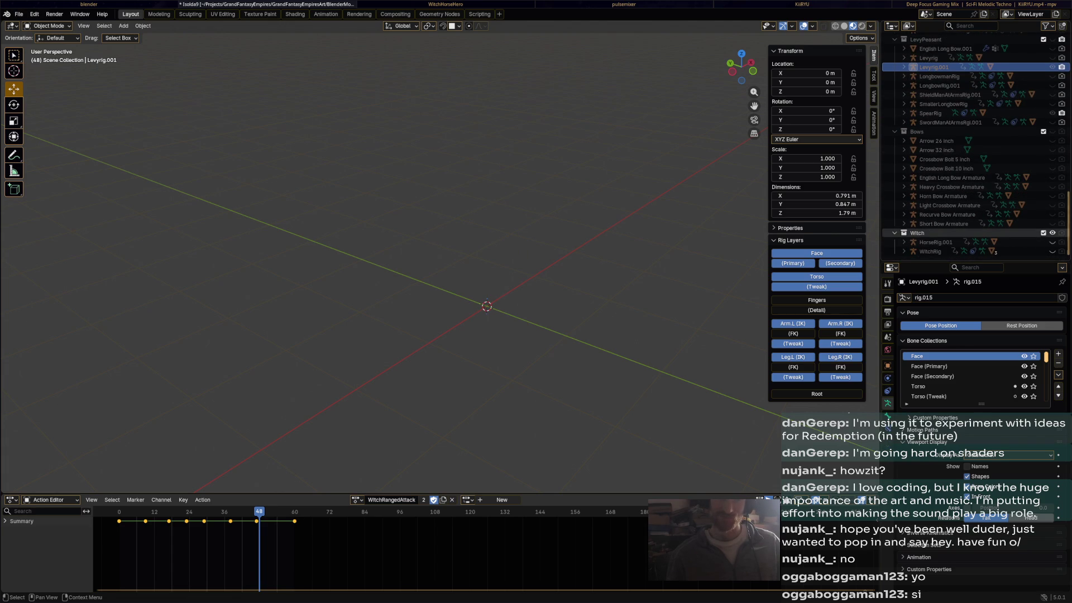
pyautogui.moveTo(1052, 242); pyautogui.dragTo(1053, 251)
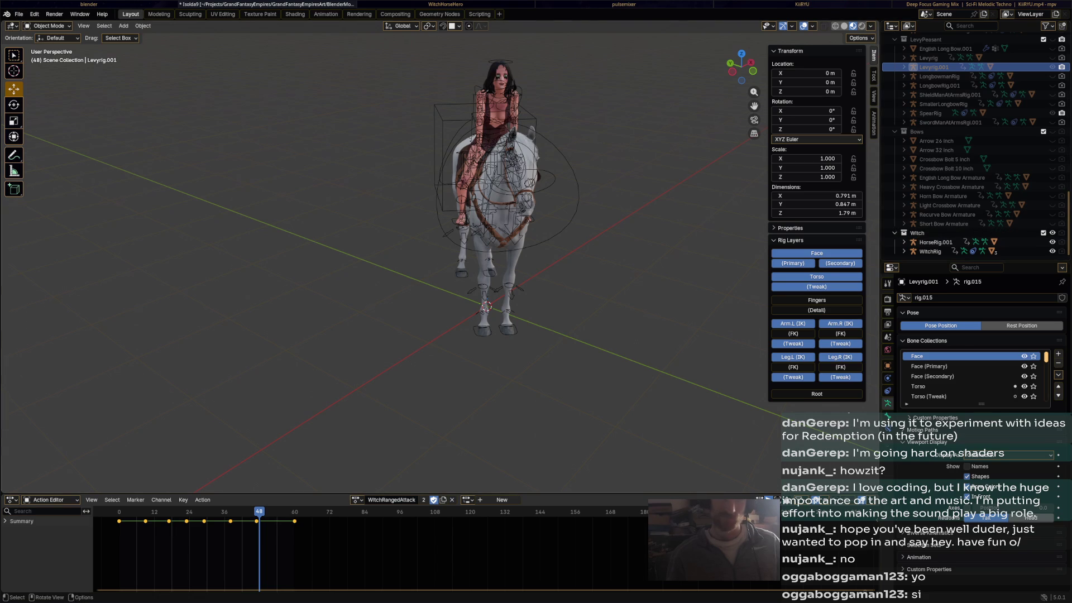
# Orbit and zoom the viewport to inspect the witch seated on the white horse
pyautogui.scroll(5, 486, 224)
pyautogui.scroll(-8, 385, 257)
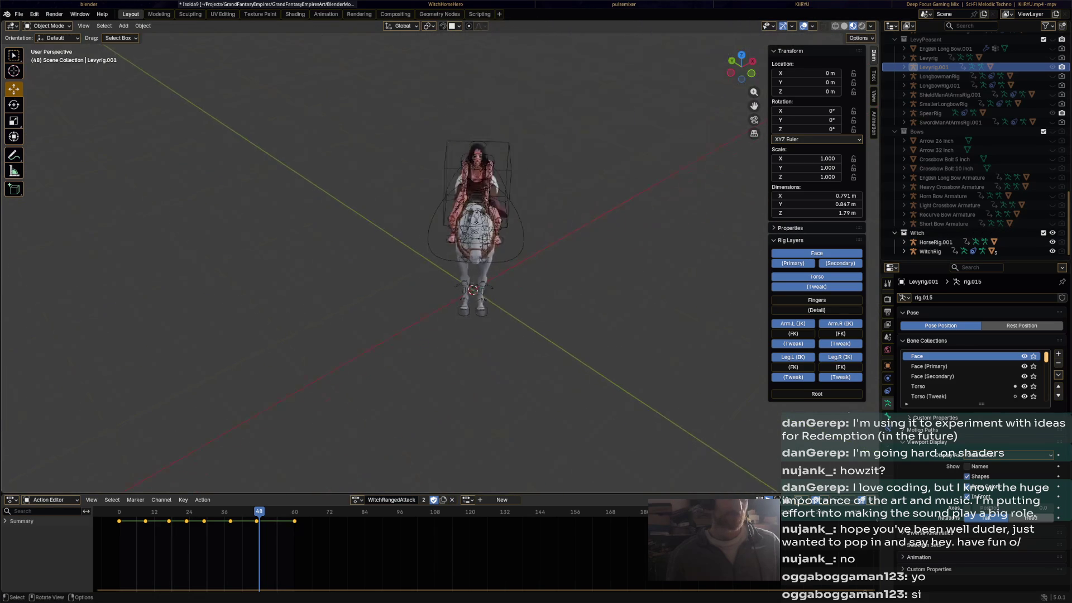
pyautogui.scroll(4, 386, 257)
pyautogui.hscroll(10, 436, 207)
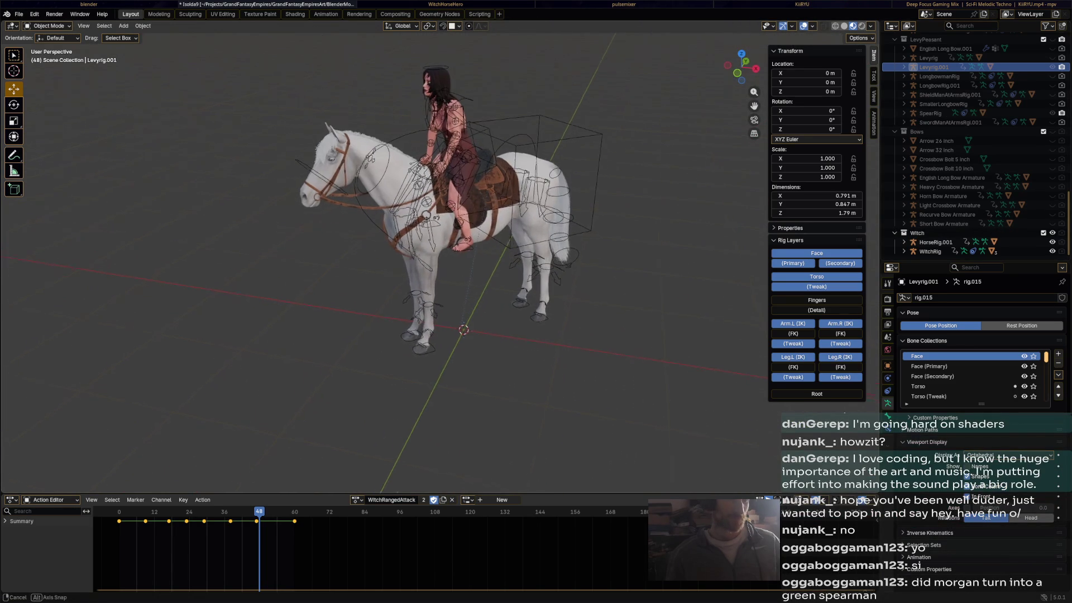
pyautogui.scroll(-3, 480, 212)
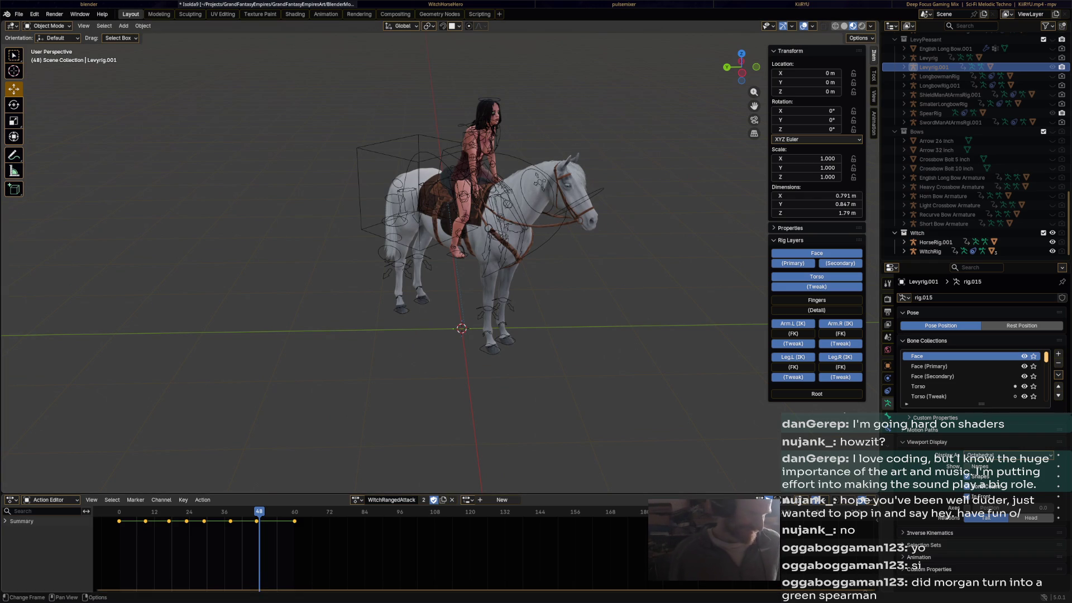
# Assign the WitchHorseMove action to HorseRig.001
pyautogui.click(935, 242)
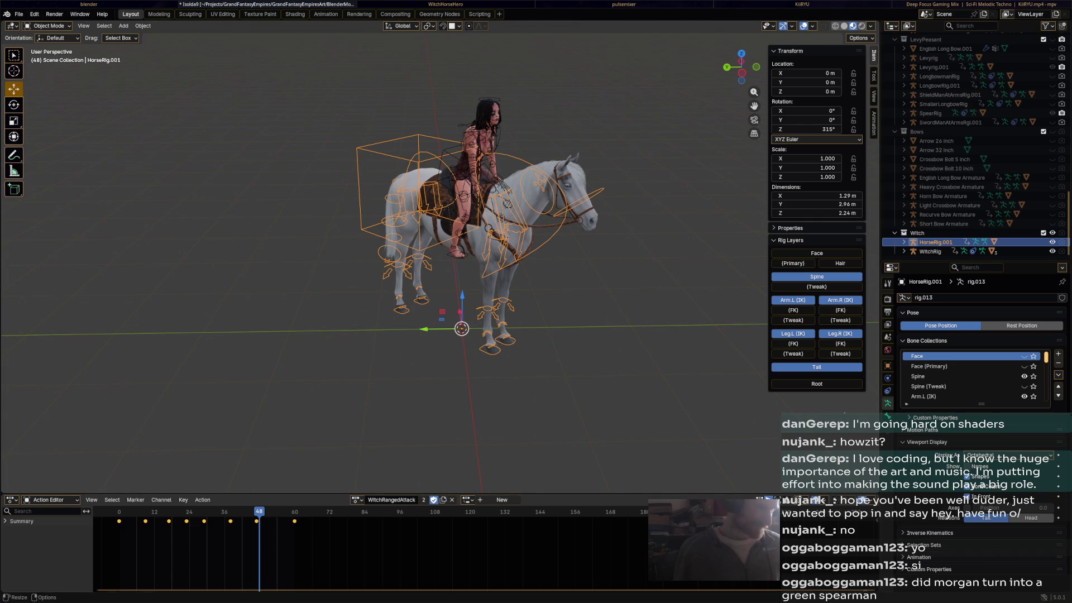
pyautogui.click(358, 500)
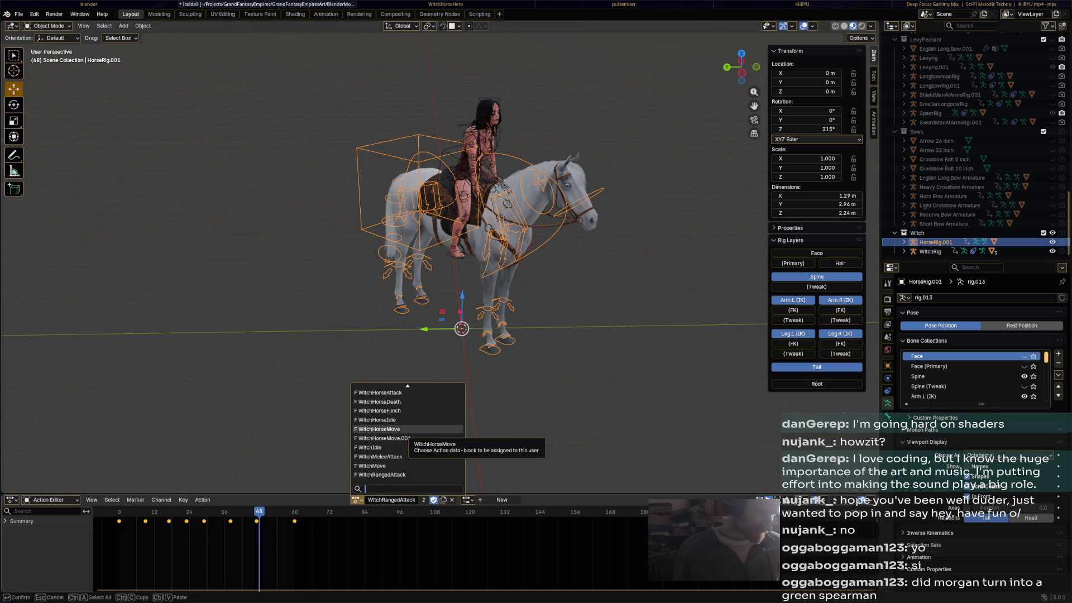
pyautogui.click(399, 429)
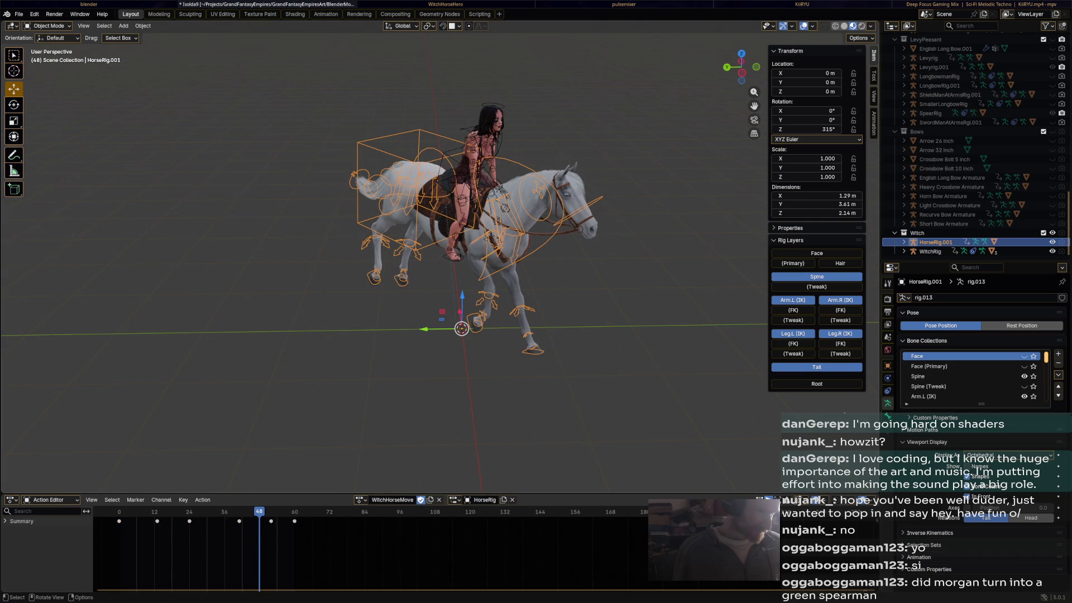
# Give WitchRig the WitchHorseMove action and preview the playback
pyautogui.click(466, 185)
pyautogui.click(362, 500)
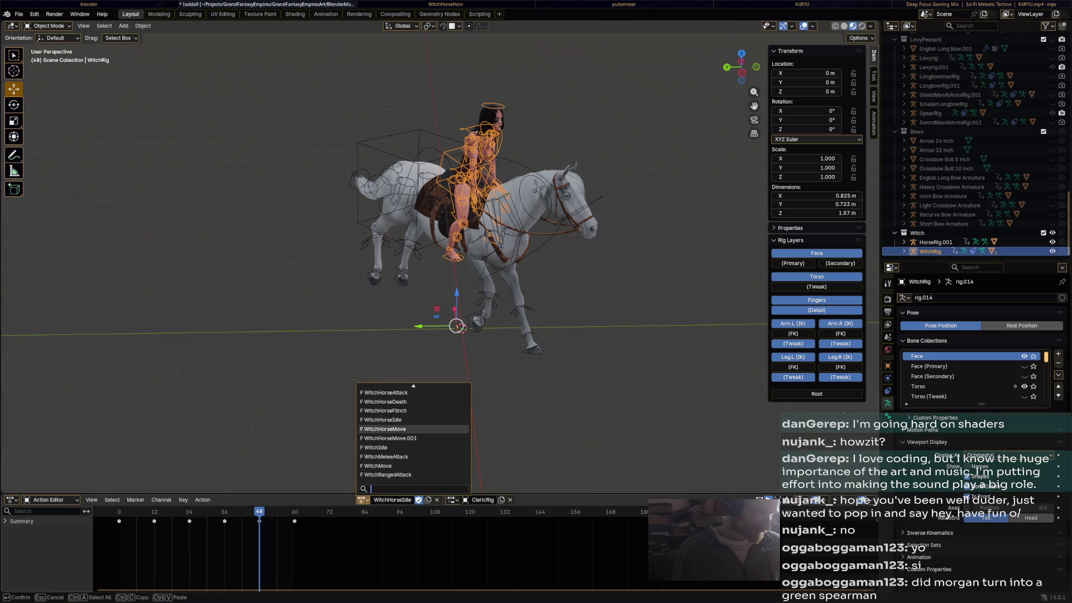
pyautogui.click(391, 429)
pyautogui.press('space')
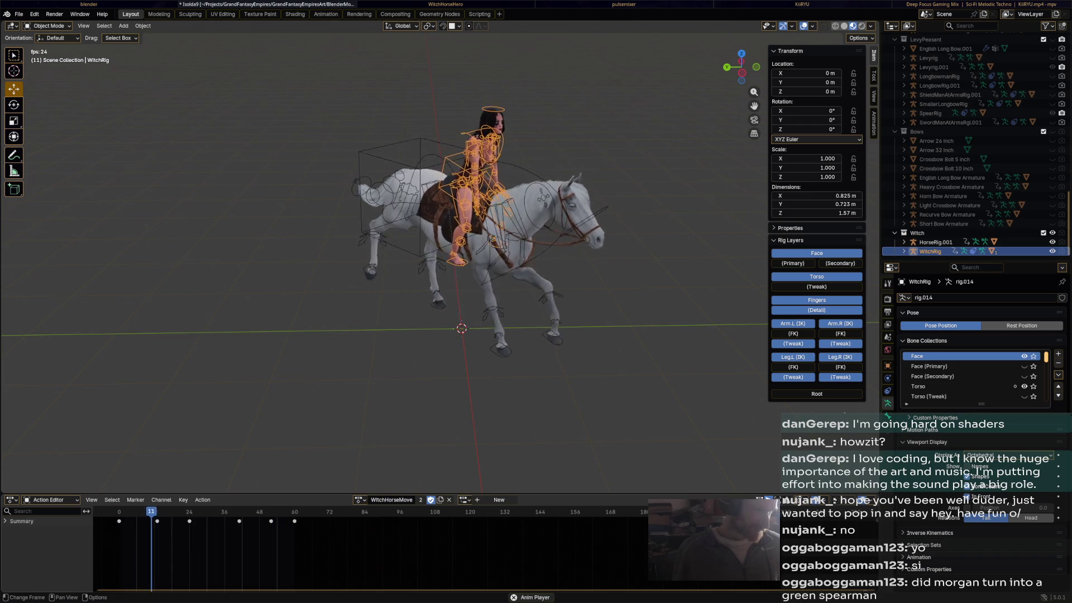
pyautogui.press('space')
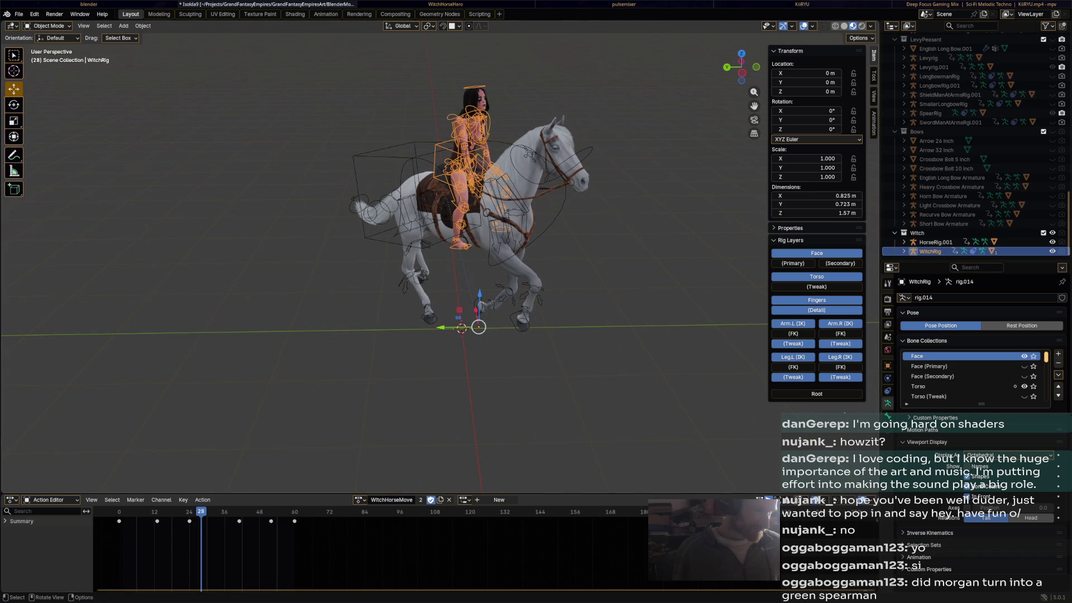
# Set the witch's action slot to 'rig', switch it to WitchHorseMove.001, and play the gallop
pyautogui.click(464, 500)
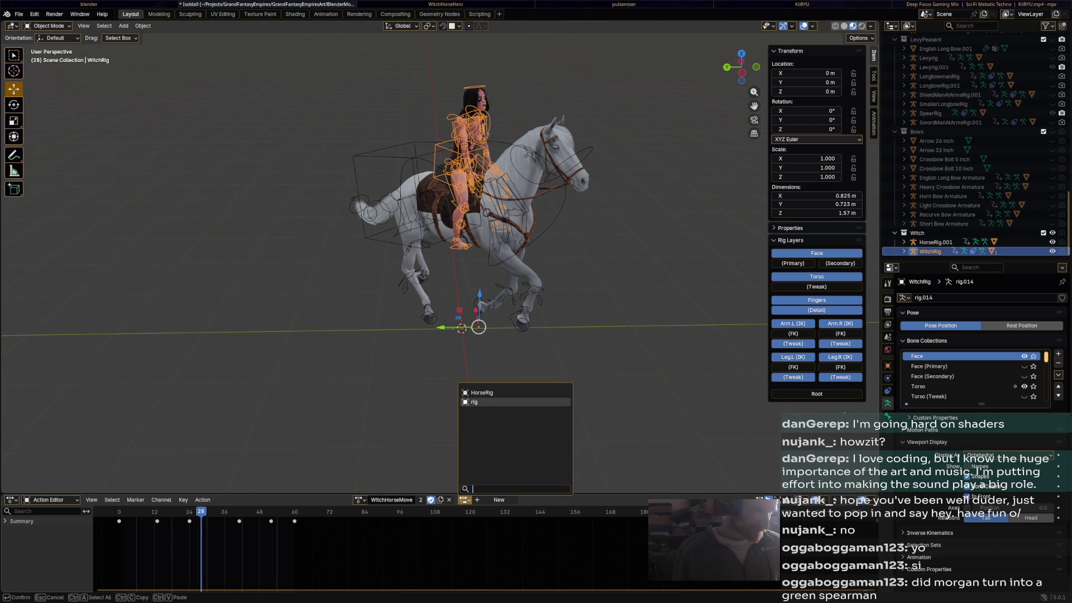
pyautogui.click(478, 402)
pyautogui.press('space')
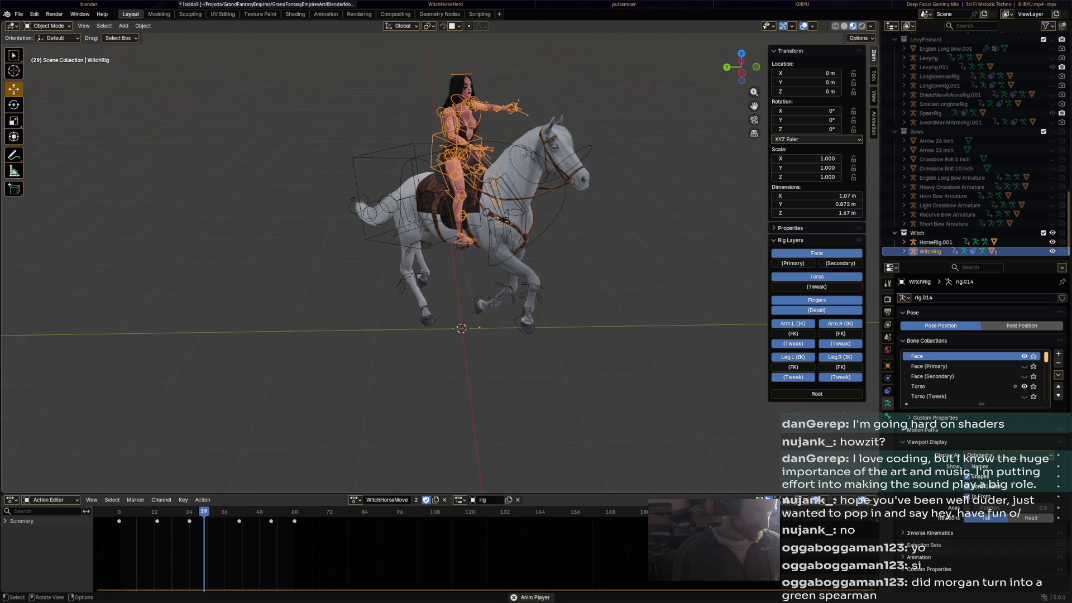
pyautogui.press('space')
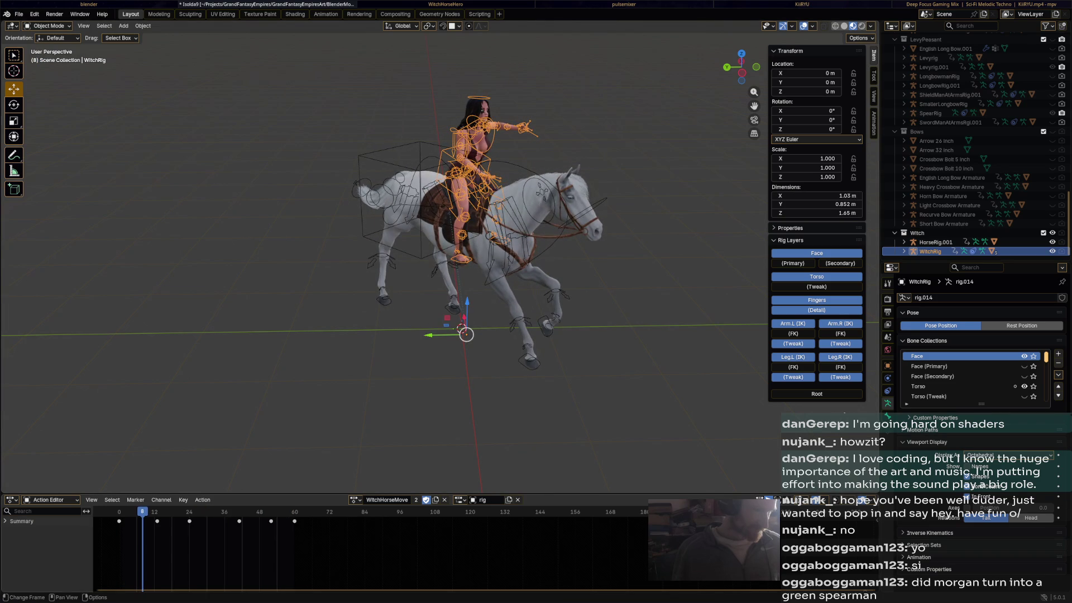
pyautogui.click(355, 500)
pyautogui.click(402, 438)
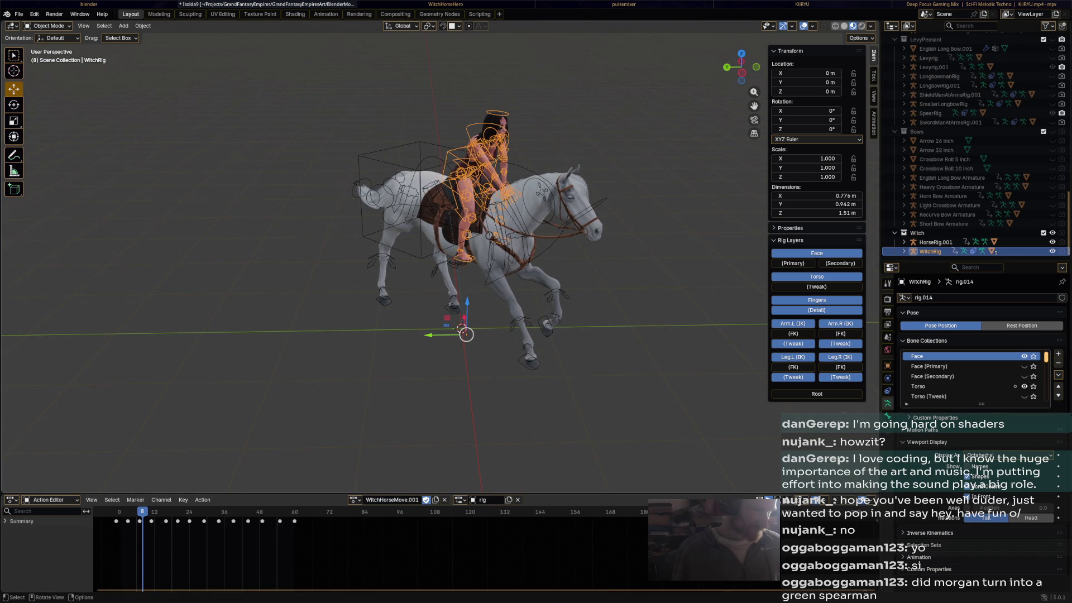
pyautogui.press('space')
# Deselect the witch rig and orbit the view to an oblique angle on horse and rider
pyautogui.click(559, 430)
pyautogui.scroll(-3, 559, 431)
pyautogui.scroll(-3, 443, 261)
pyautogui.moveTo(443, 261); pyautogui.dragTo(519, 261)
pyautogui.scroll(5, 439, 257)
pyautogui.moveTo(439, 257)
pyautogui.mouseDown()
pyautogui.moveTo(472, 268)
pyautogui.moveTo(486, 251)
pyautogui.mouseUp()
pyautogui.scroll(5, 463, 256)
pyautogui.scroll(3, 486, 251)
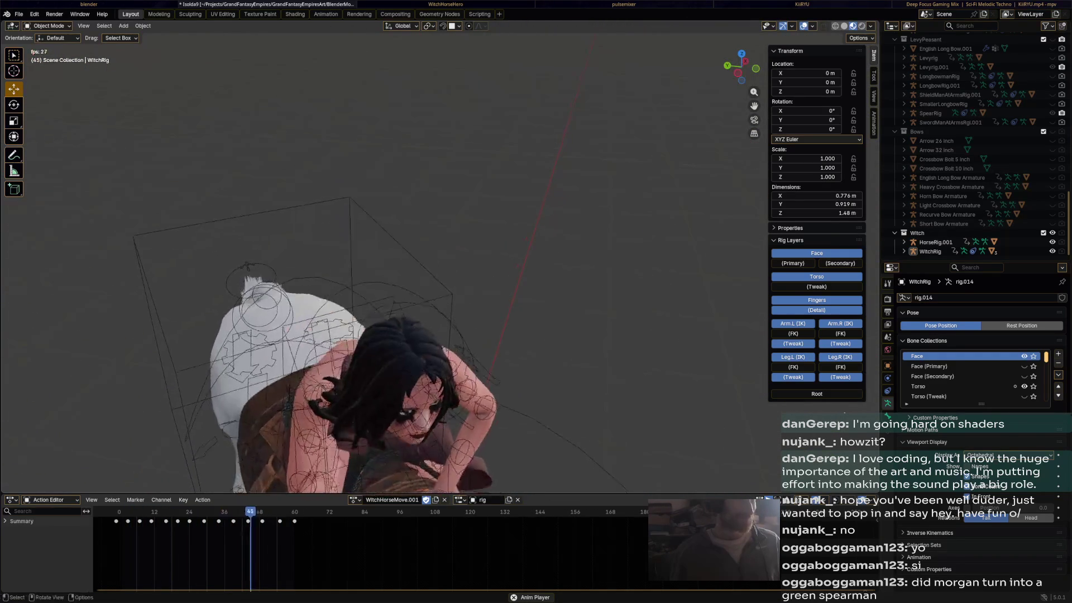
pyautogui.scroll(-10, 439, 257)
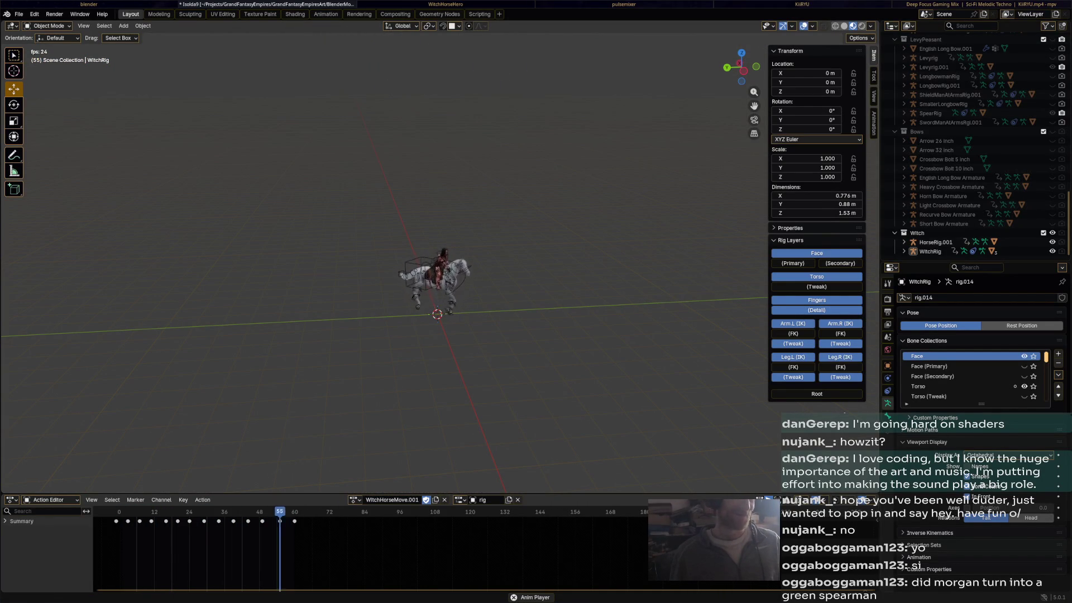
# Save Isolda9.blend and stop the animation playback
pyautogui.hotkey('ctrl', 's')
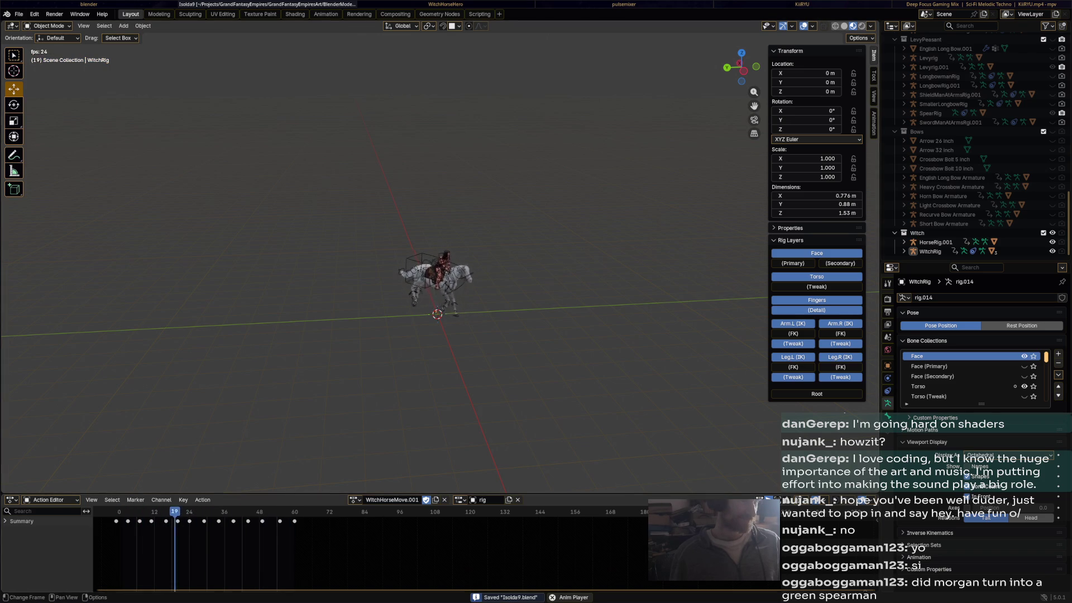
pyautogui.press('space')
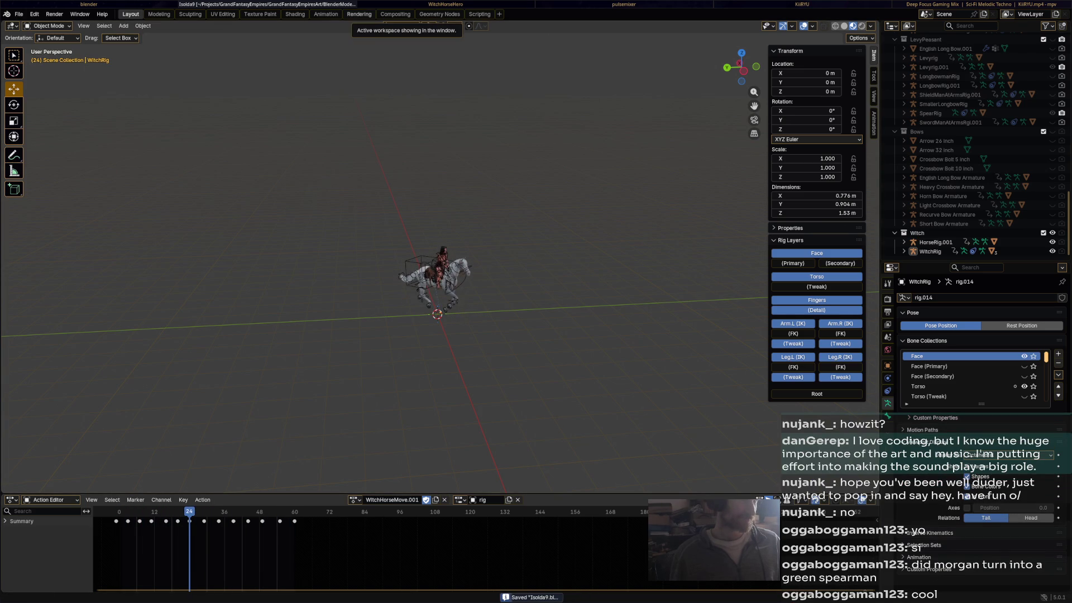
pyautogui.press('super+Right')
# Close the audio mixer, the KiiRYU folder window and Blender
pyautogui.press('super+Right')
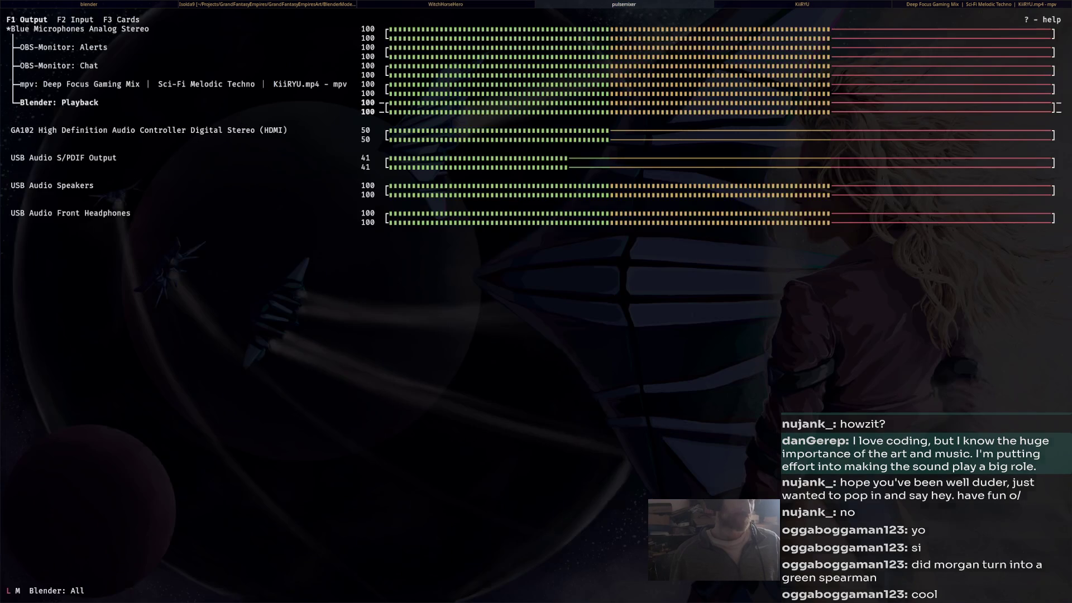
pyautogui.press('super+Right')
pyautogui.press('super+Right')
pyautogui.press('super+Left')
pyautogui.press('super+Left')
pyautogui.press('super+Left')
pyautogui.press('super+Right')
pyautogui.press('q')
pyautogui.press('super+Right')
pyautogui.hotkey('ctrl', 'w')
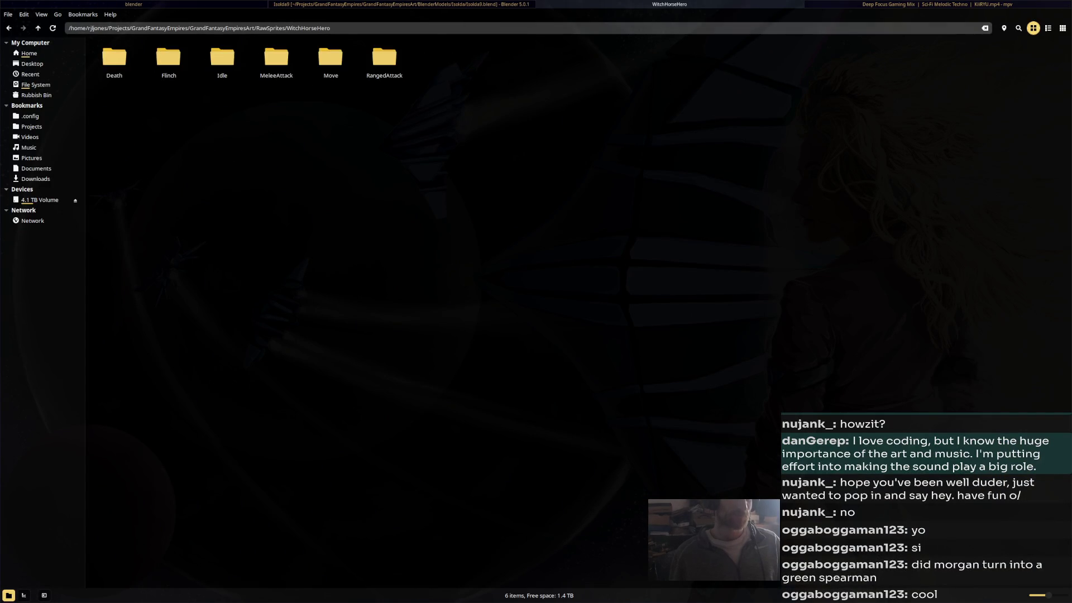
pyautogui.press('super+Left')
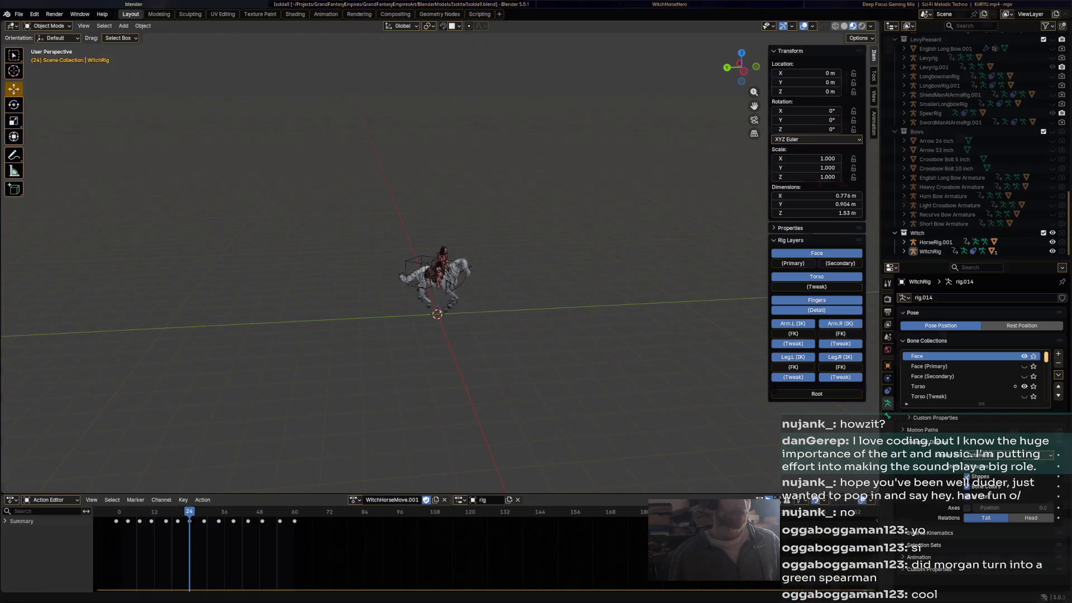
pyautogui.press('super+Right')
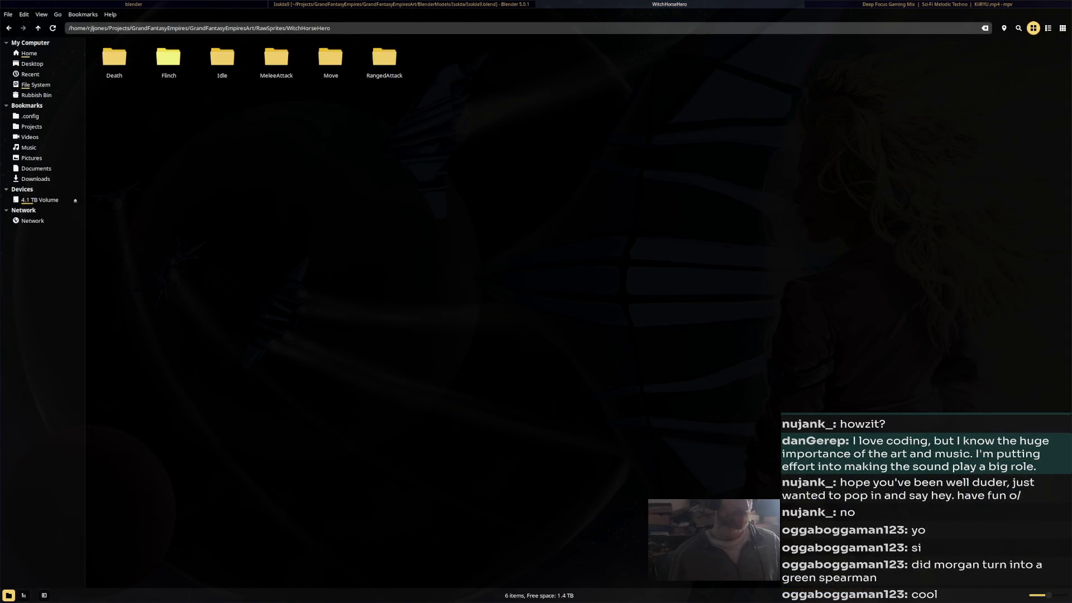
pyautogui.press('super+Left')
pyautogui.press('super+Right')
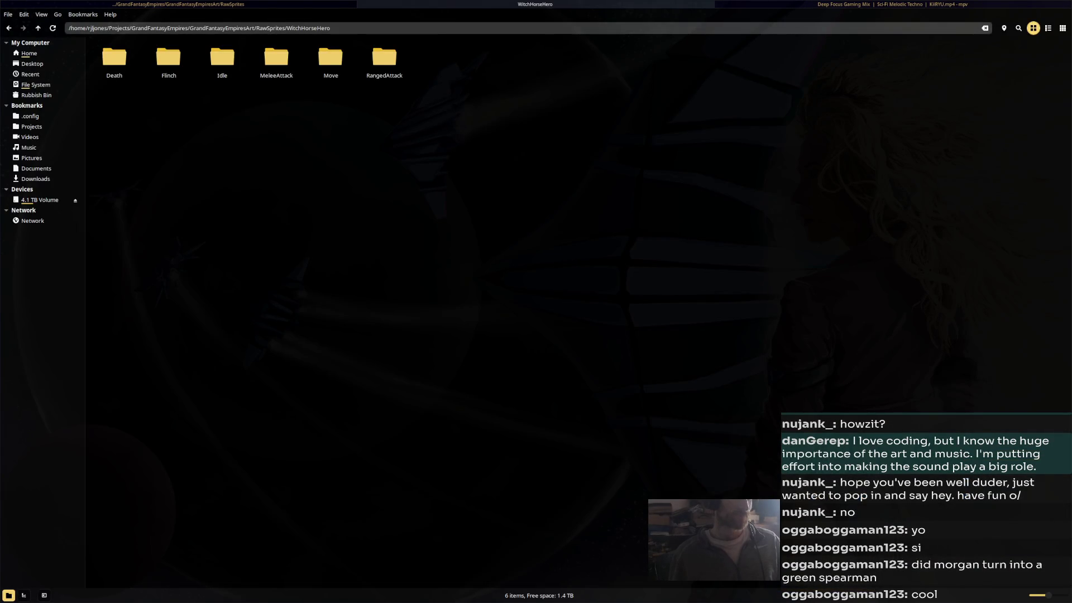
# Go up to GrandFantasyEmpires and open the GrandFantasyEmpiresArt folder
pyautogui.press('BackSpace')
pyautogui.press('super+Left')
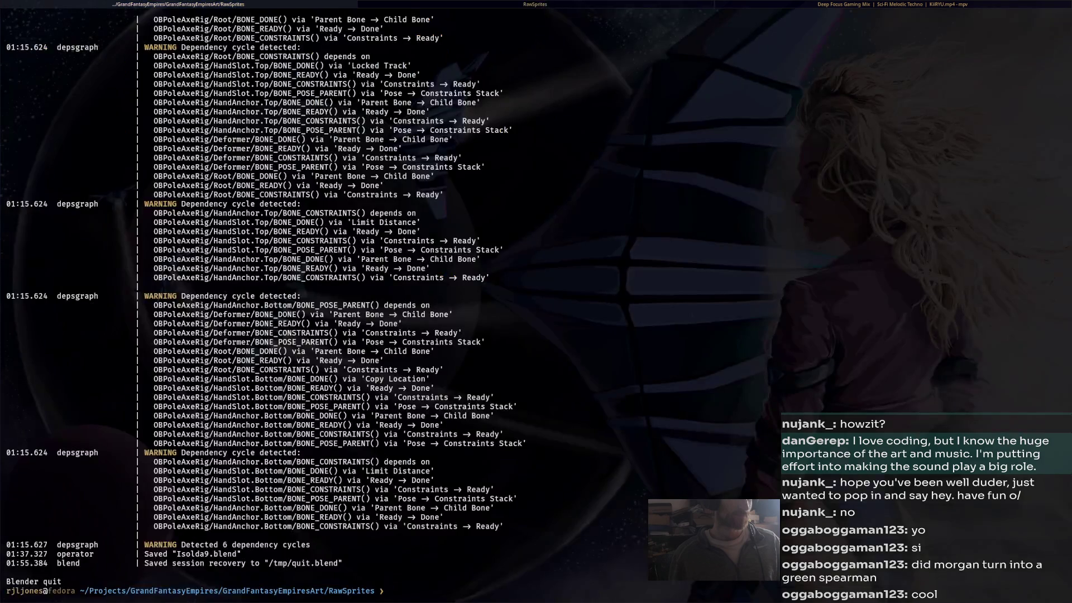
pyautogui.press('super+Right')
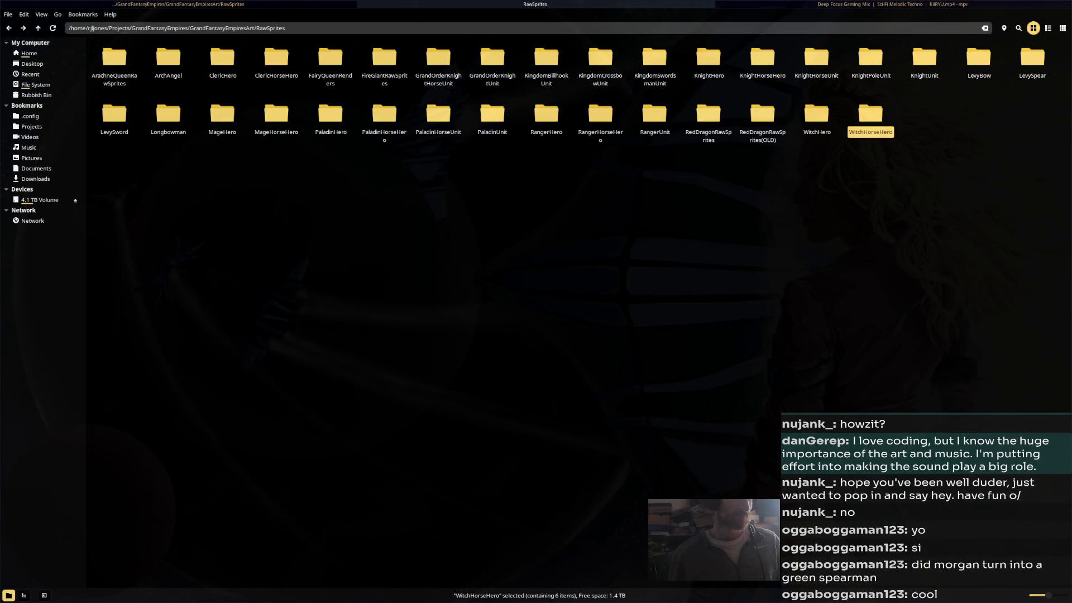
pyautogui.click(9, 28)
pyautogui.click(9, 28)
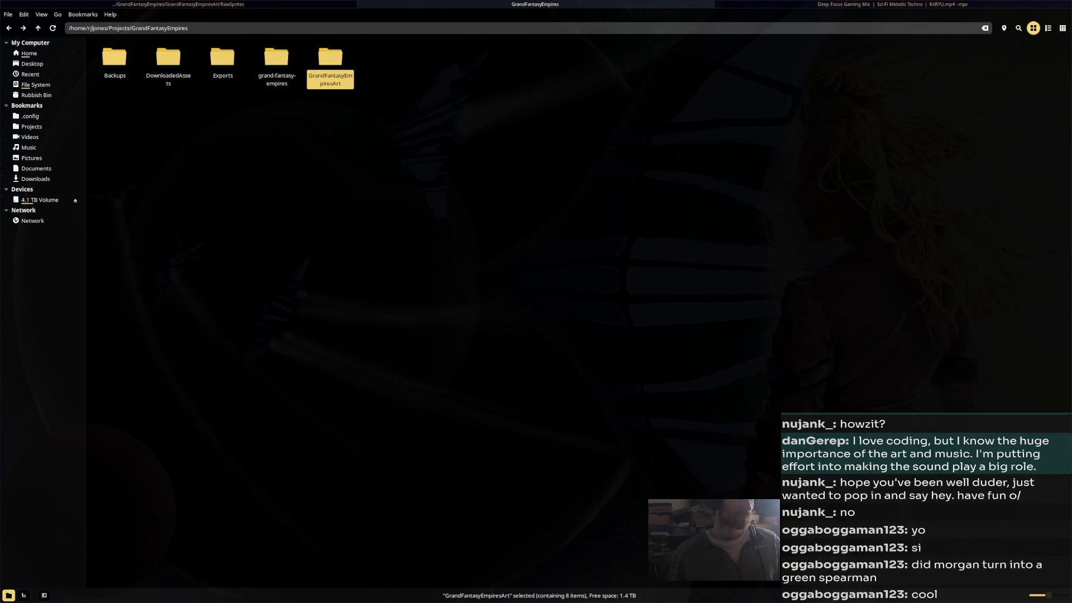
pyautogui.doubleClick(330, 57)
pyautogui.press('super+g')
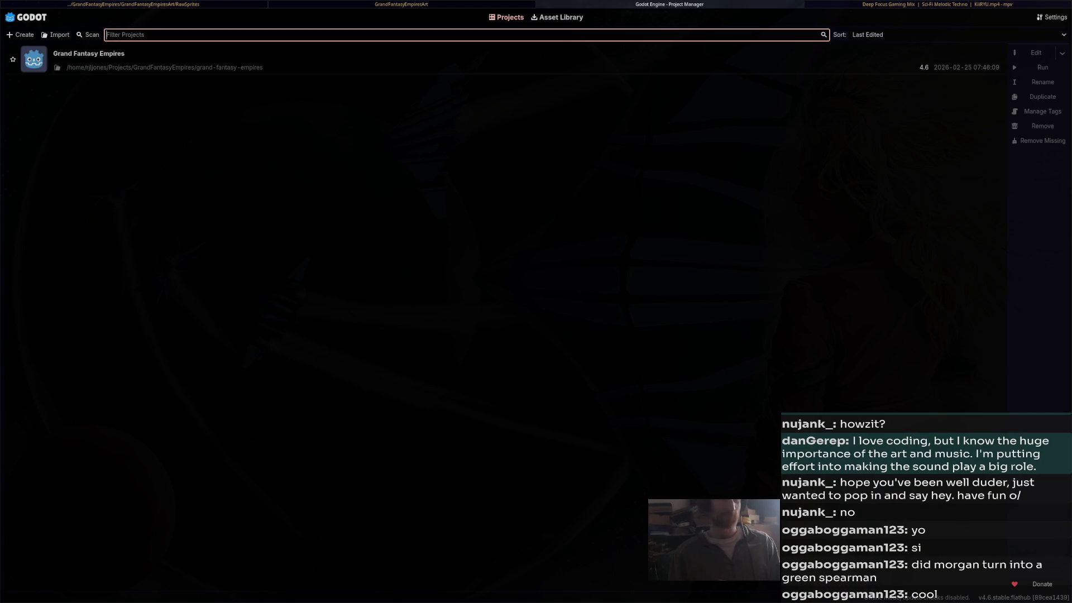
# Open the Grand Fantasy Empires project from the Project Manager
pyautogui.press('Return')
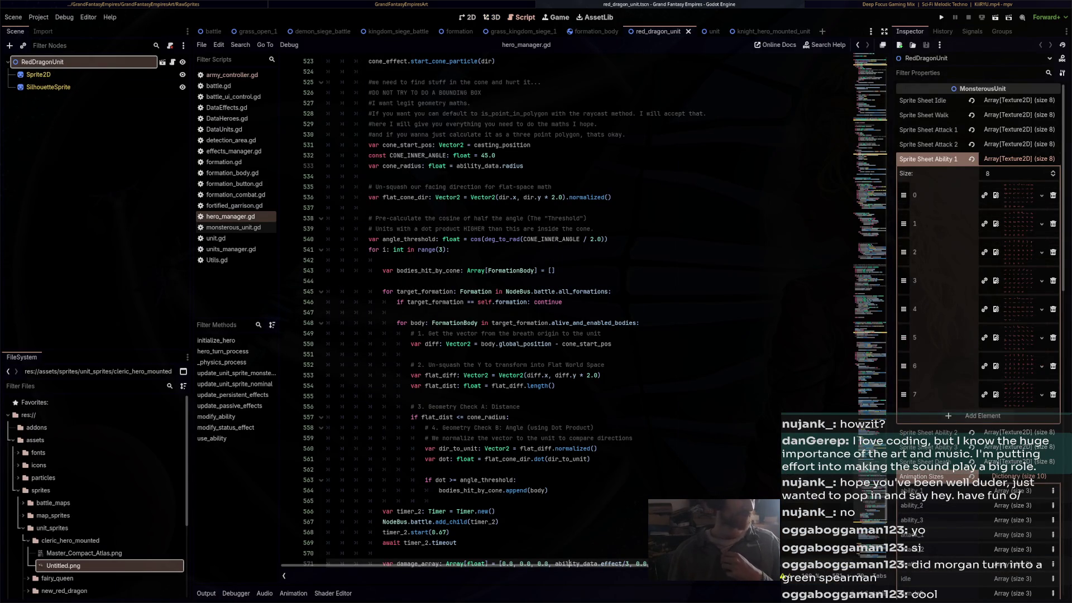
# Show the knight_hero_mounted_unit scene on the 2D canvas, resized above its shader code
pyautogui.click(492, 17)
pyautogui.click(468, 17)
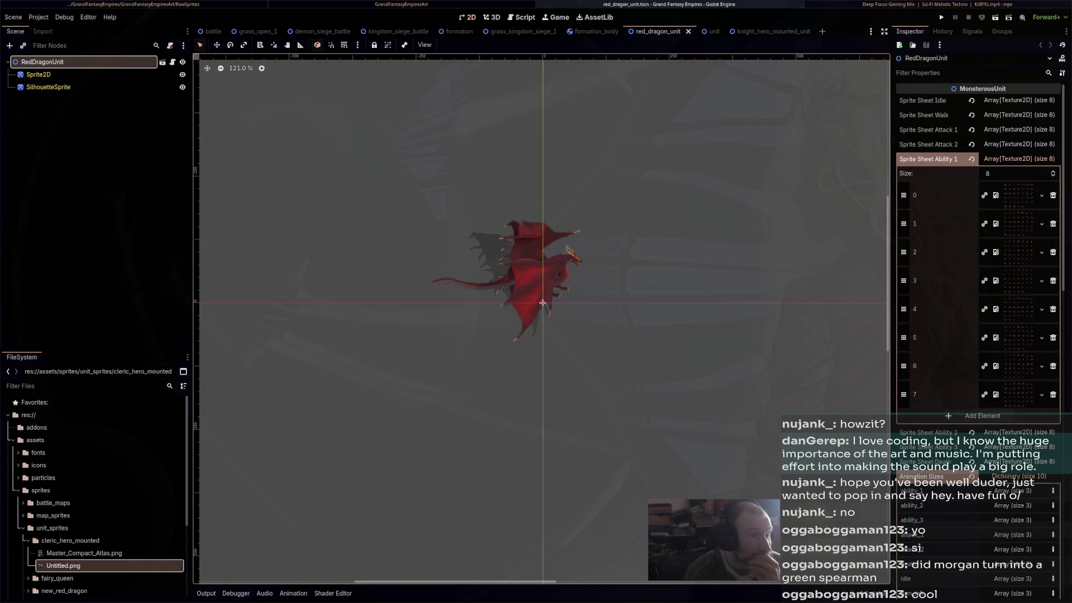
pyautogui.click(763, 31)
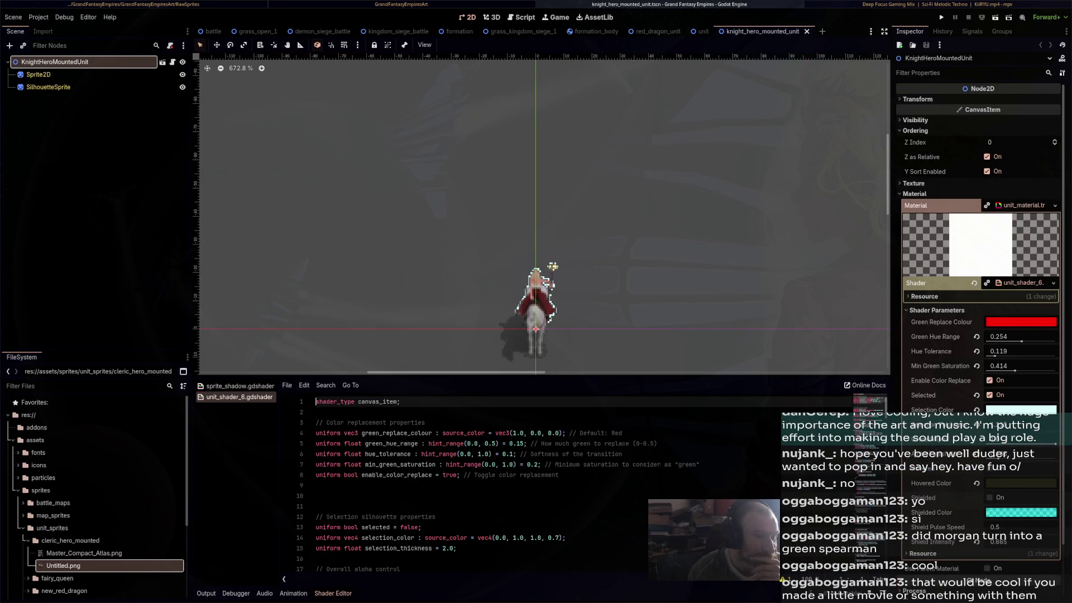
pyautogui.moveTo(541, 375); pyautogui.dragTo(541, 456)
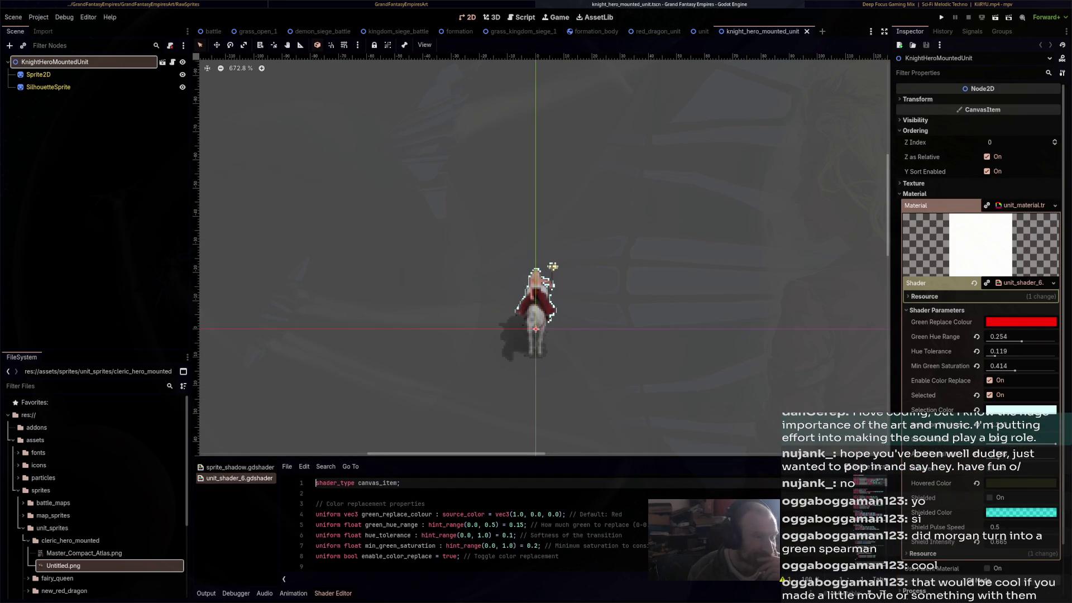
pyautogui.scroll(-2, 536, 257)
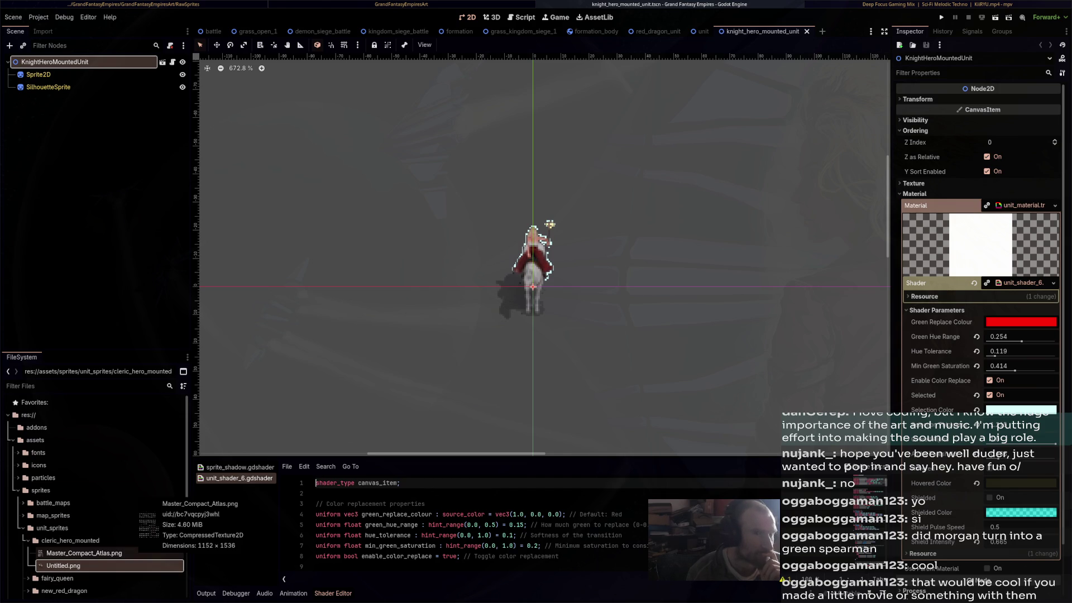
# Revert the old atlas texture on SilhouetteSprite and Sprite2D, then save the knight scene
pyautogui.click(38, 74)
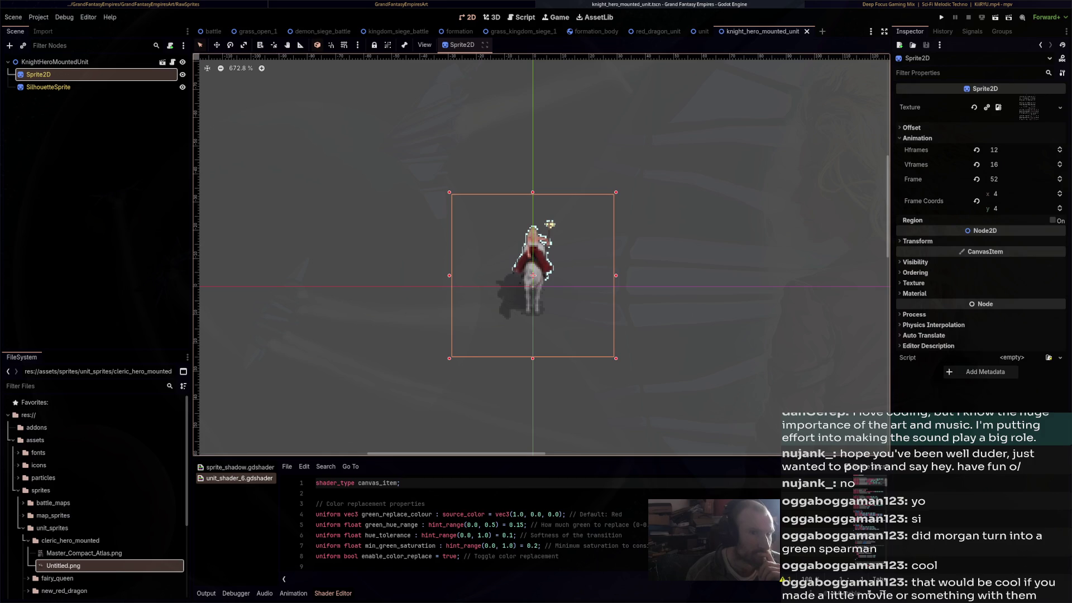
pyautogui.click(48, 87)
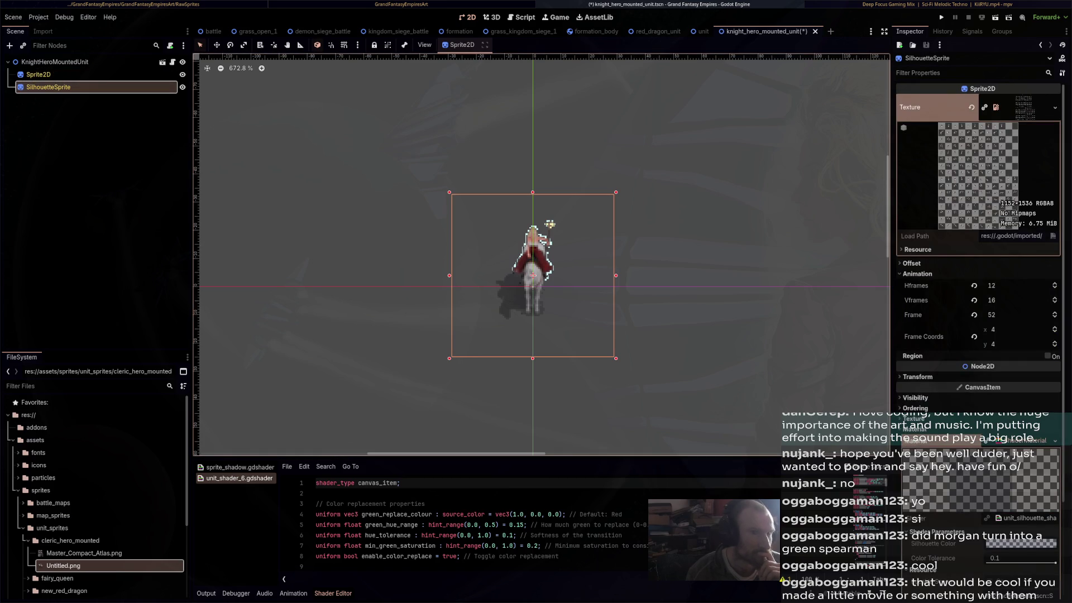
pyautogui.click(972, 107)
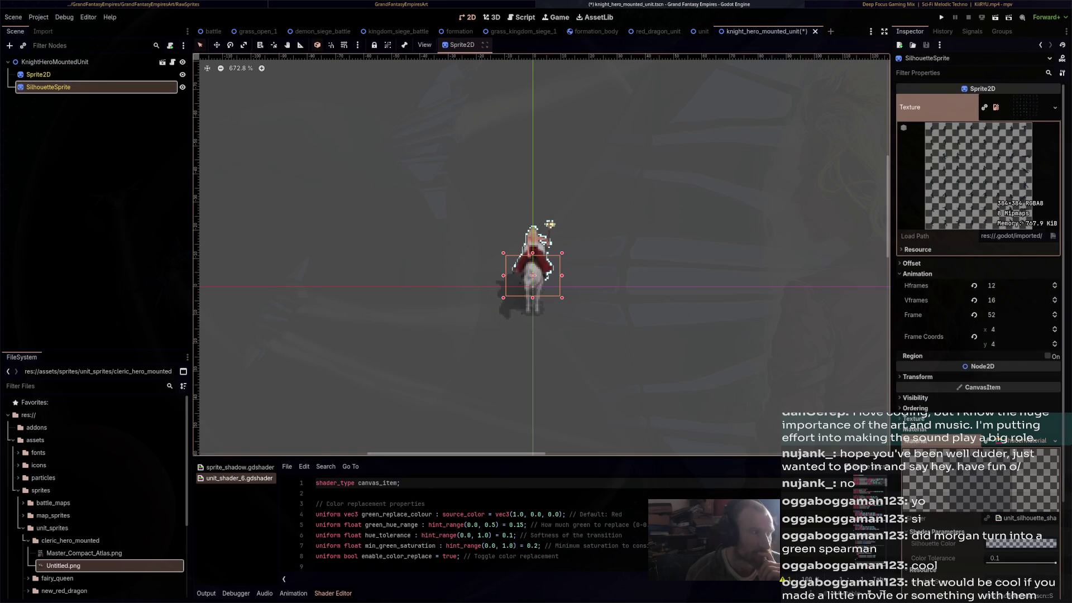
pyautogui.click(38, 75)
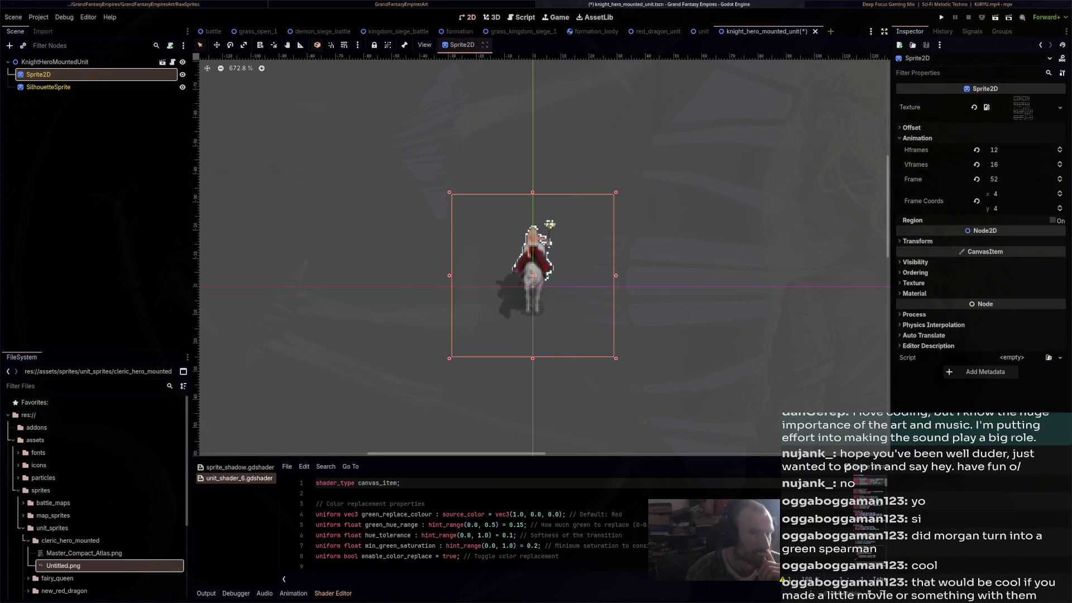
pyautogui.click(974, 107)
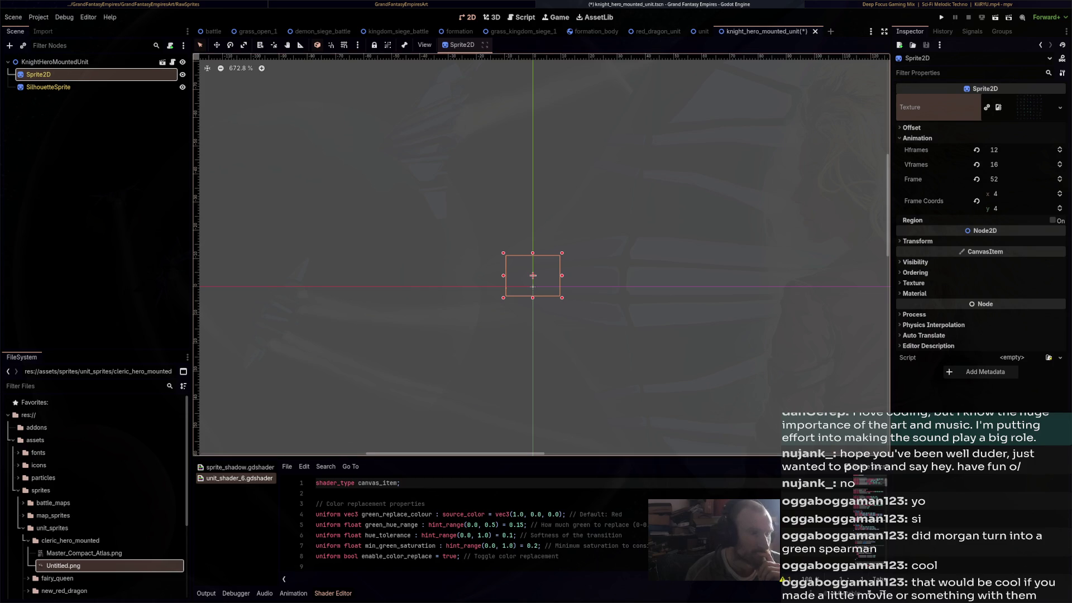
pyautogui.hotkey('ctrl', 's')
# Delete Master_Compact_Atlas.png and Untitled.png from the project files
pyautogui.click(84, 553)
pyautogui.rightClick(89, 553)
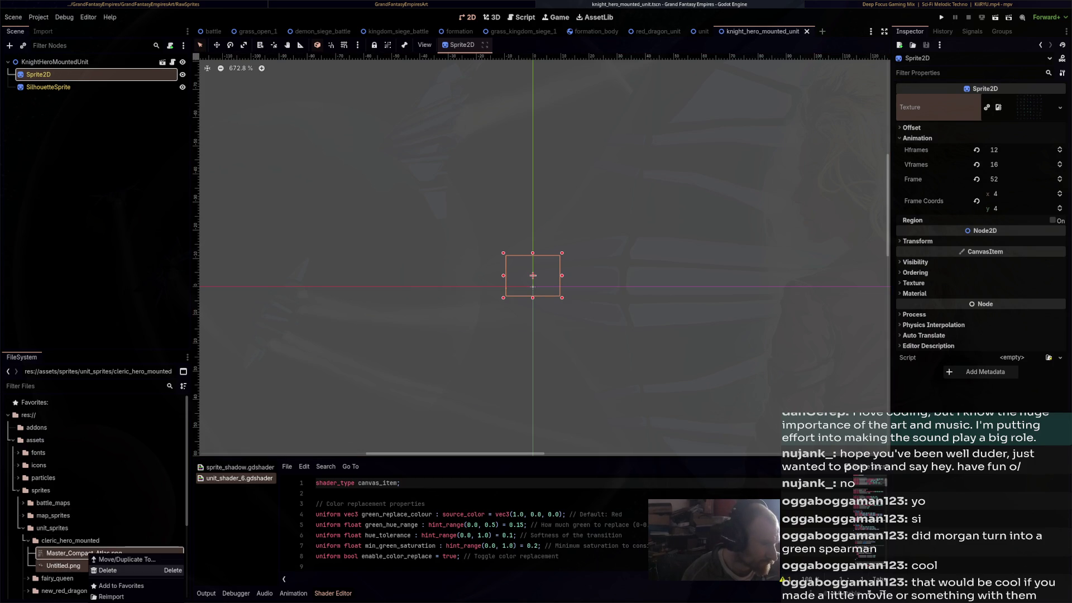
pyautogui.click(108, 570)
pyautogui.press('Return')
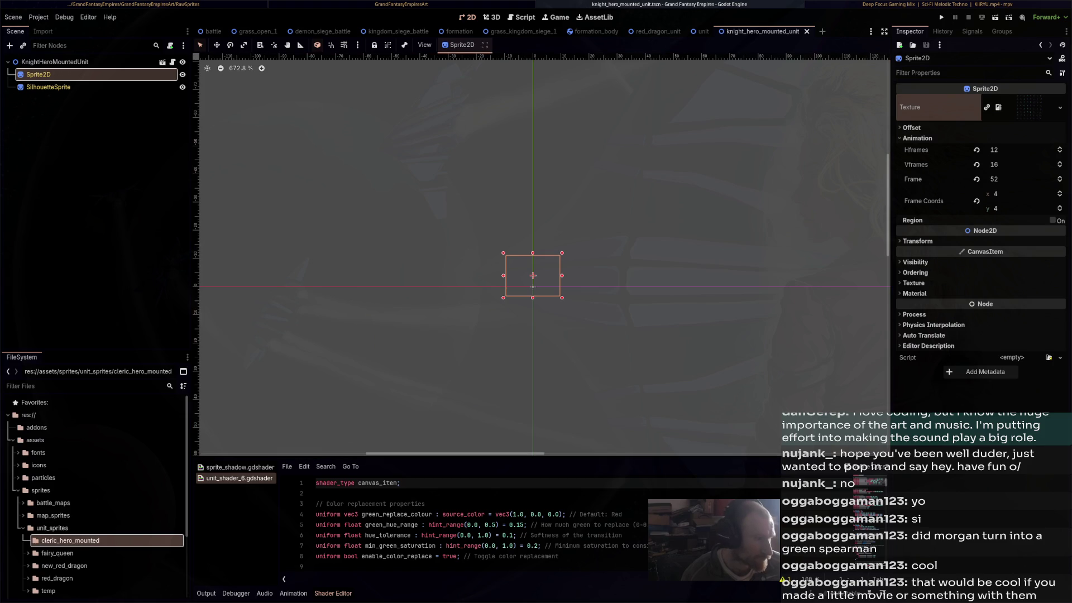
pyautogui.click(52, 528)
pyautogui.scroll(-1, 64, 540)
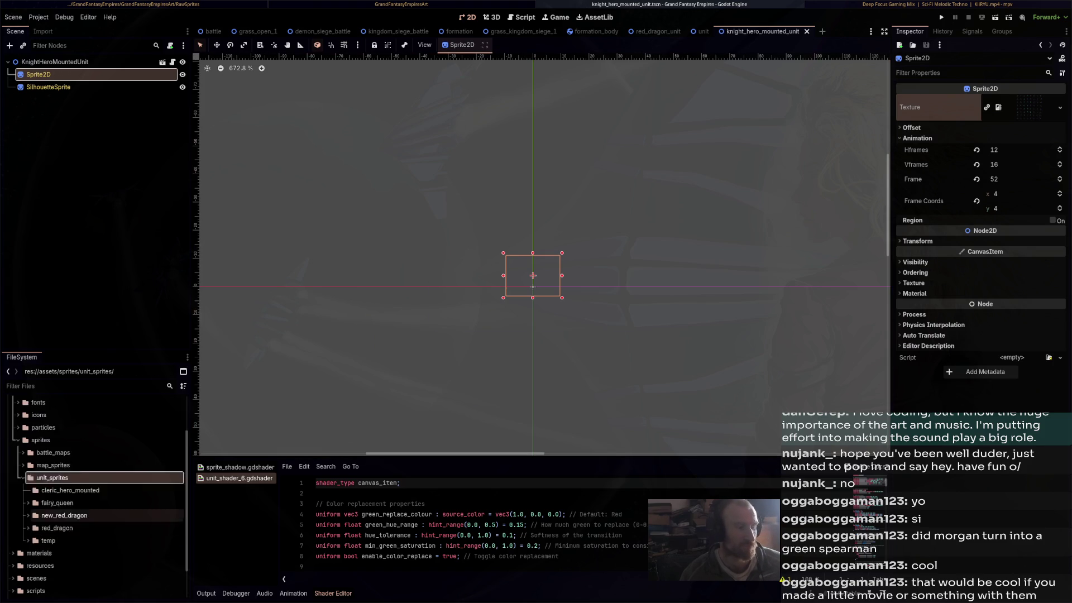
pyautogui.scroll(-3, 133, 540)
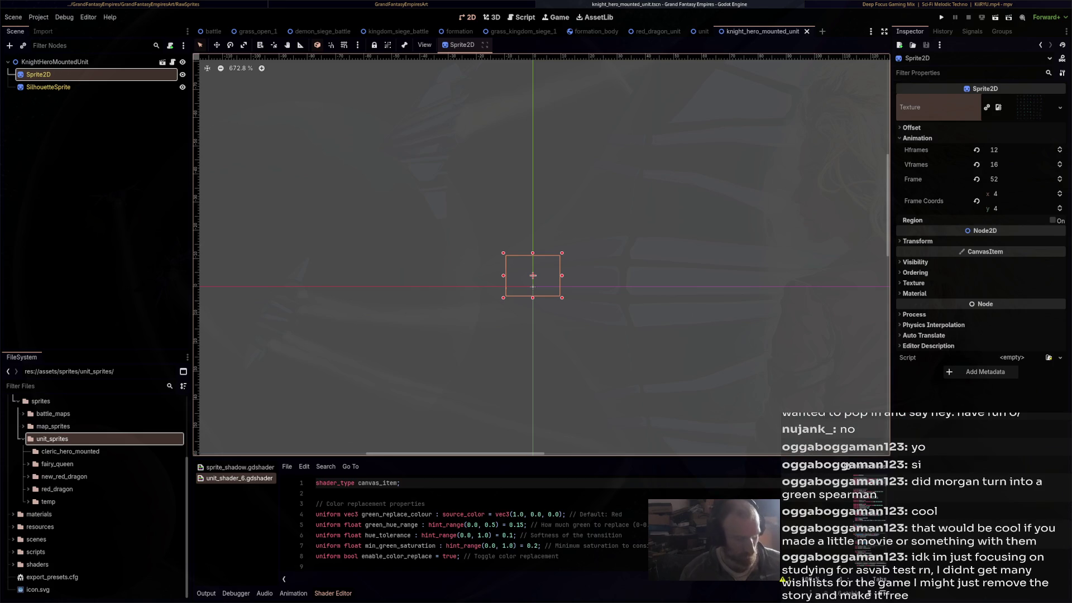
# Open a new Nemo file manager window at the home folder
pyautogui.press('super+e')
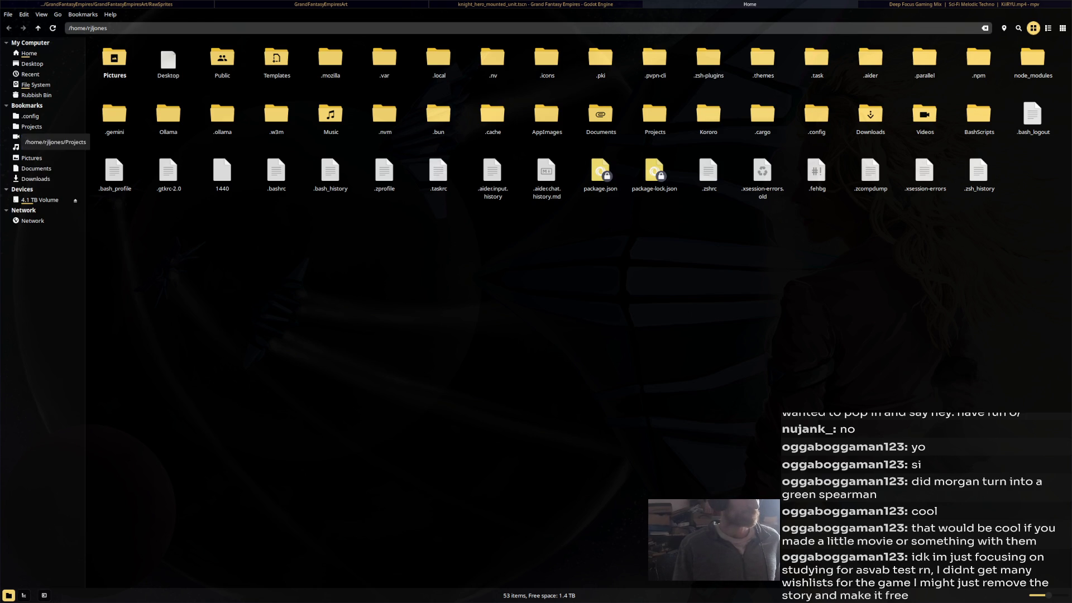
# Open the Projects bookmark in Nemo, then bring the Godot editor back to the front
pyautogui.click(31, 127)
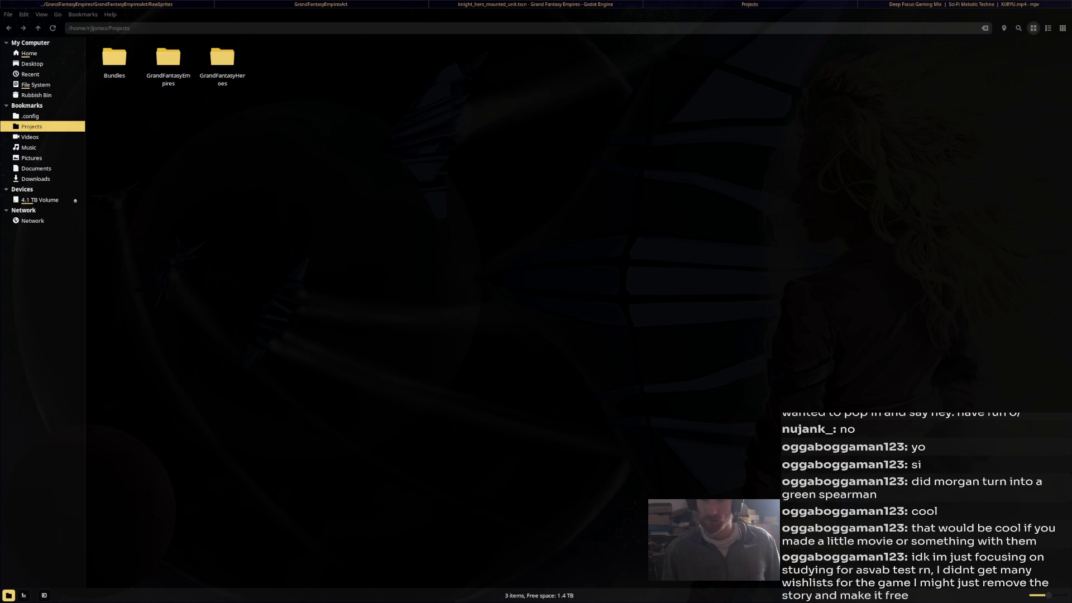
pyautogui.press('super+Right')
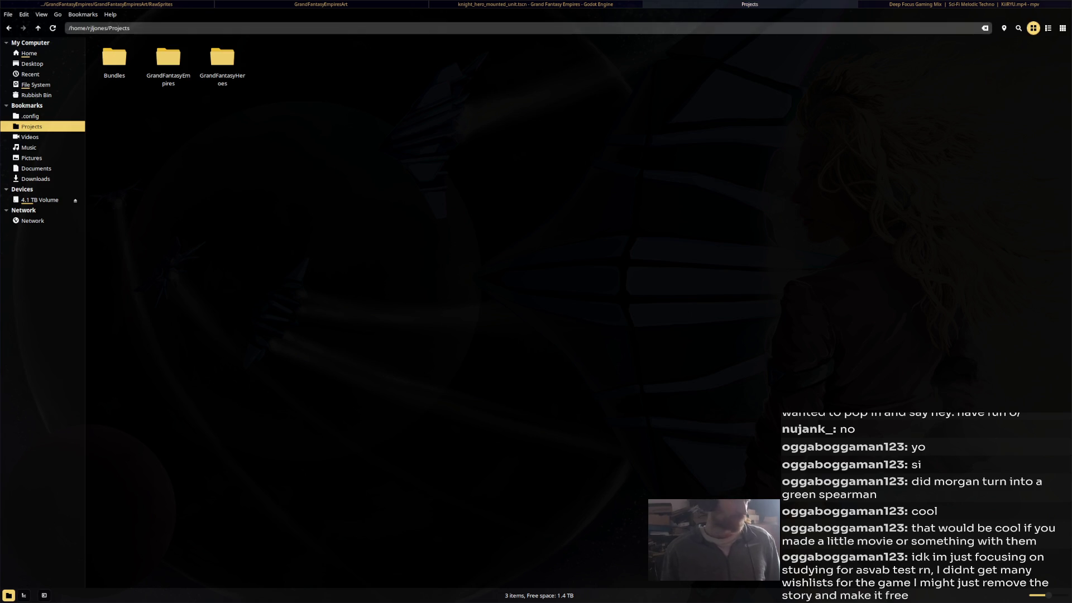
pyautogui.press('super+Left')
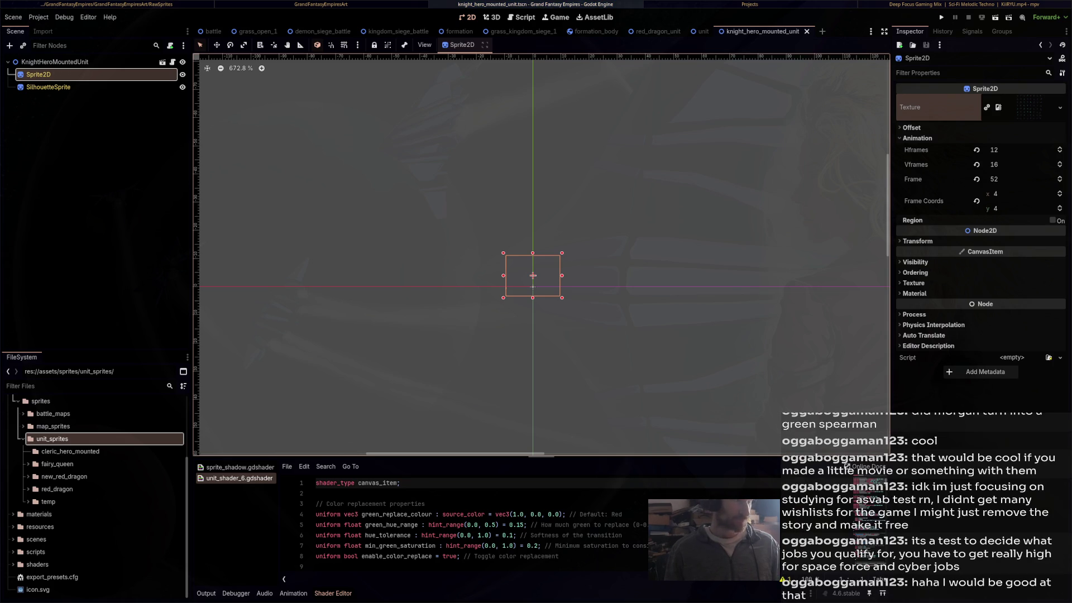
pyautogui.scroll(4, 607, 338)
pyautogui.hscroll(-1, 542, 254)
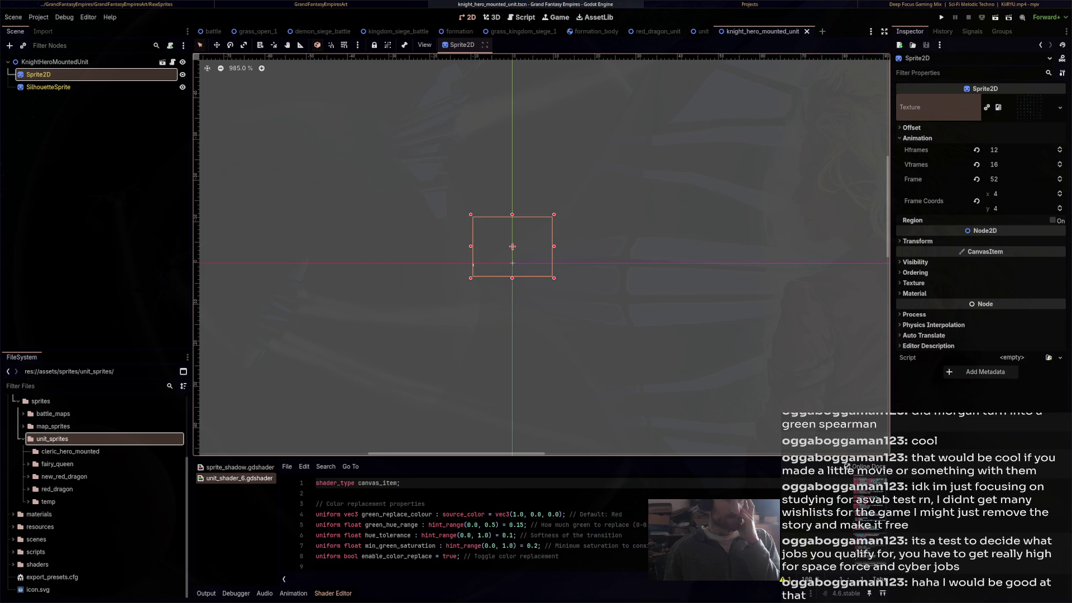
# Delete the cleric_hero_mounted folder from unit_sprites and confirm its removal from the project
pyautogui.click(70, 451)
pyautogui.click(48, 501)
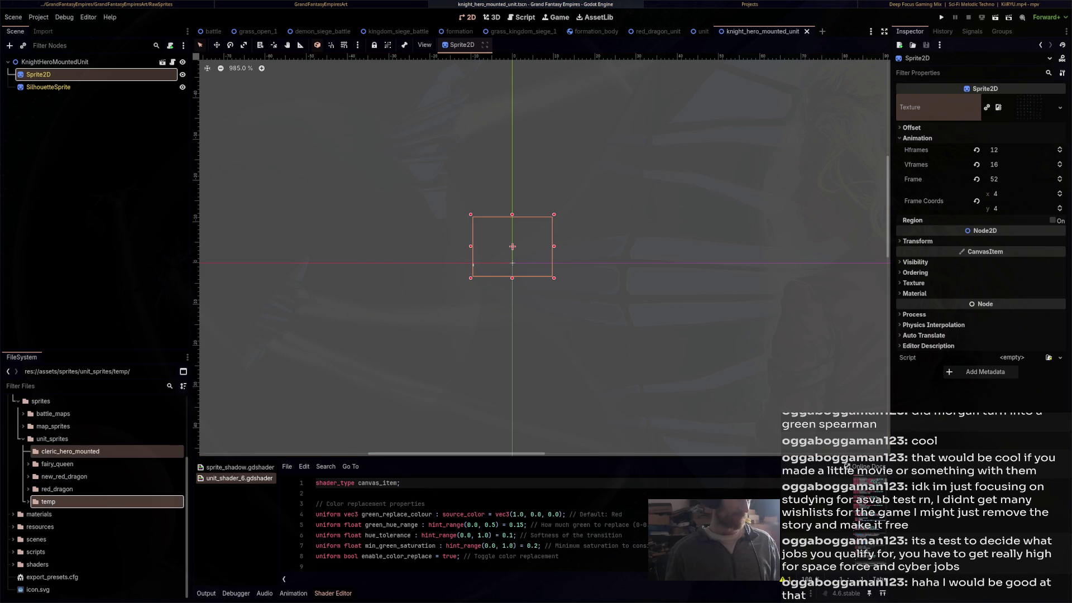
pyautogui.rightClick(91, 452)
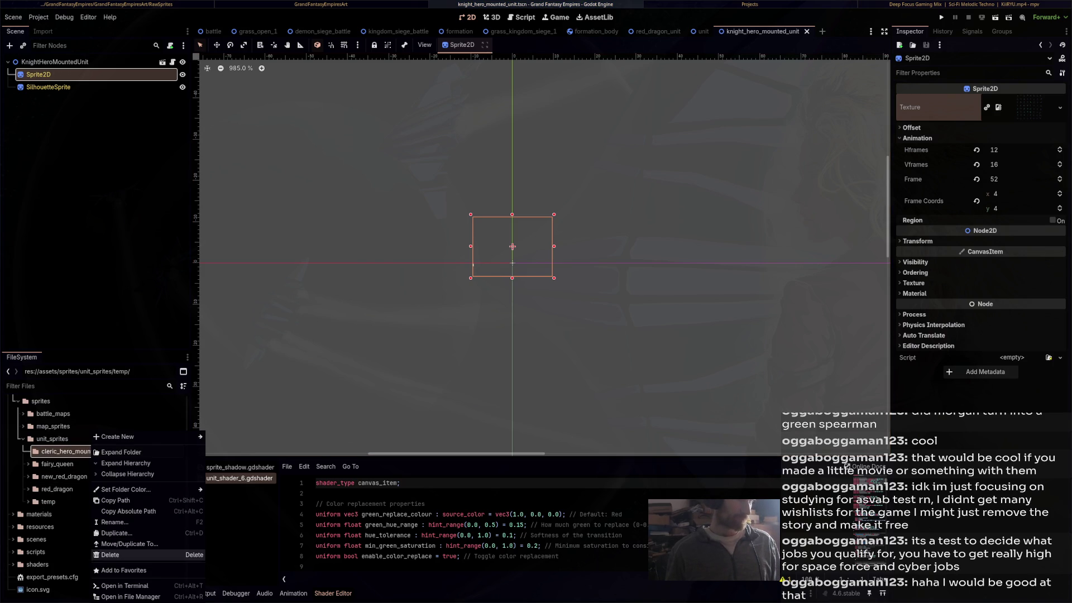
pyautogui.click(110, 554)
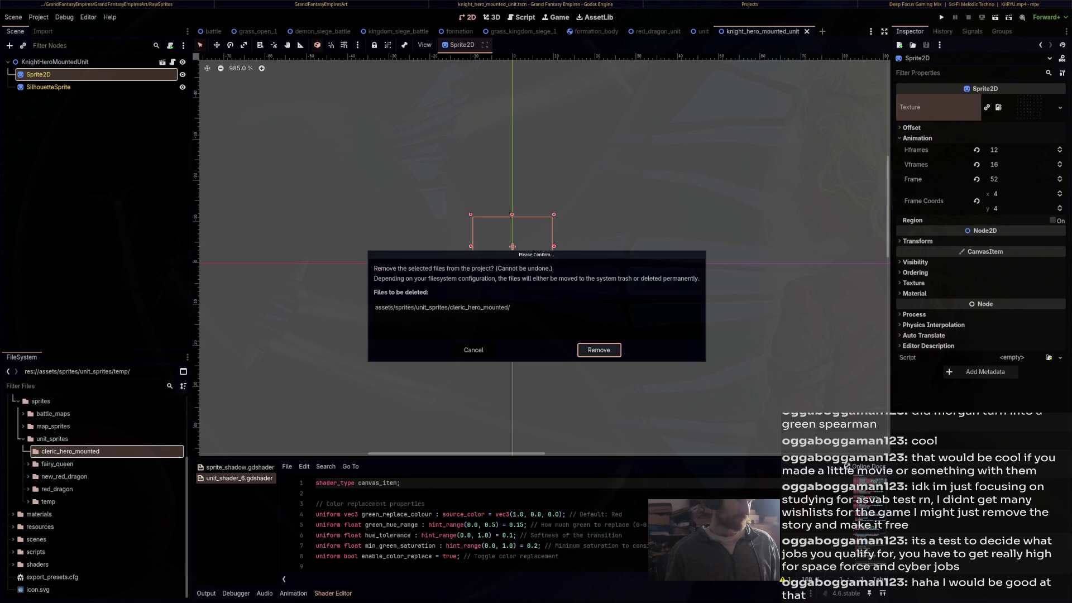
pyautogui.press('Return')
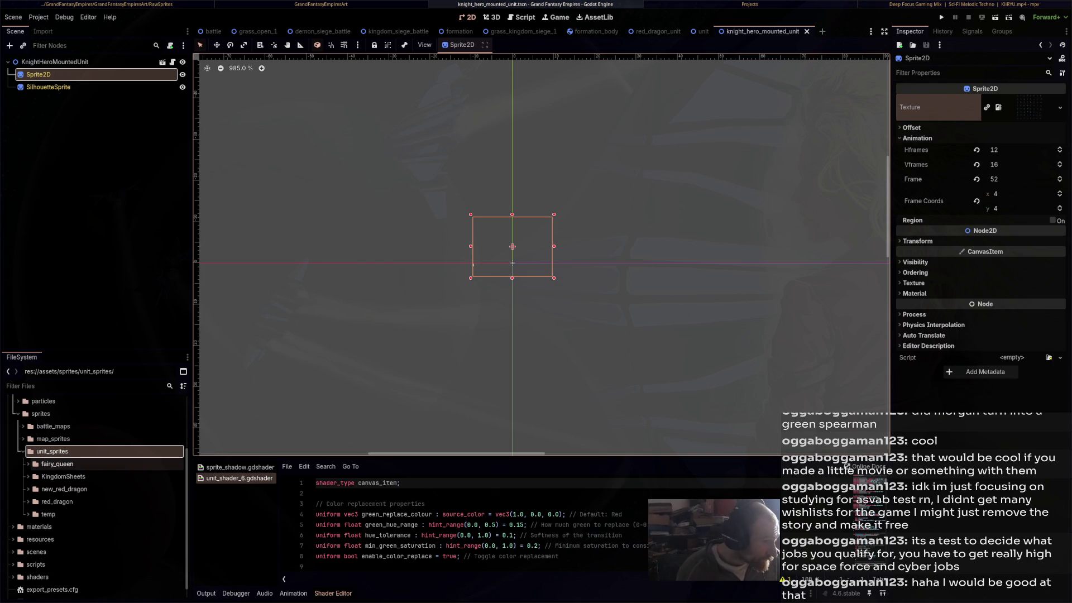
# Expand KingdomSheets and set KnightHorseHero_Atlas.png as the Sprite2D texture
pyautogui.doubleClick(63, 477)
pyautogui.scroll(-5, 95, 464)
pyautogui.scroll(3, 95, 492)
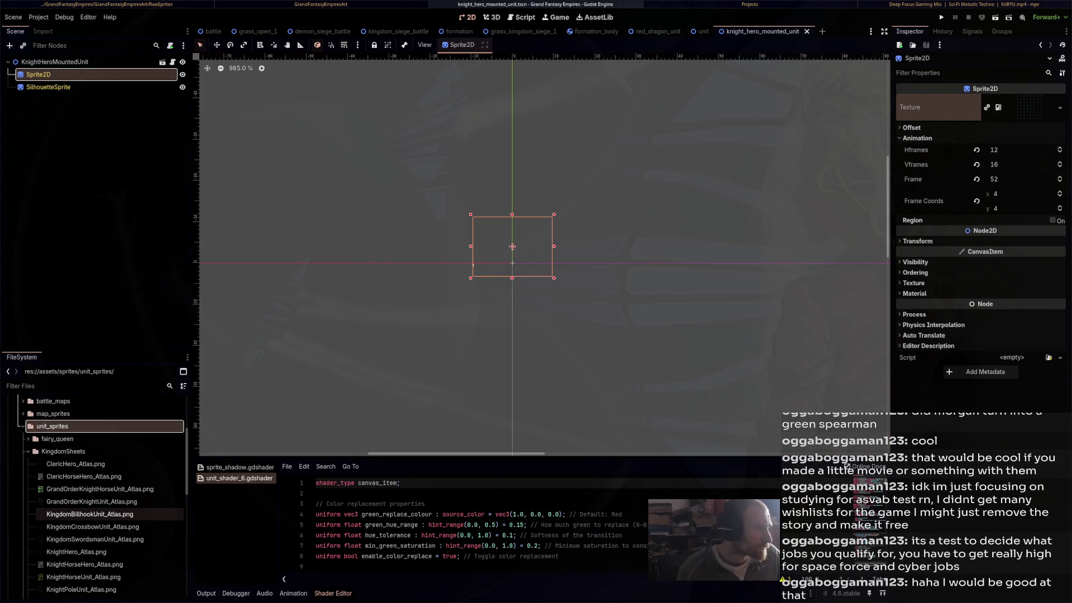
pyautogui.moveTo(134, 489)
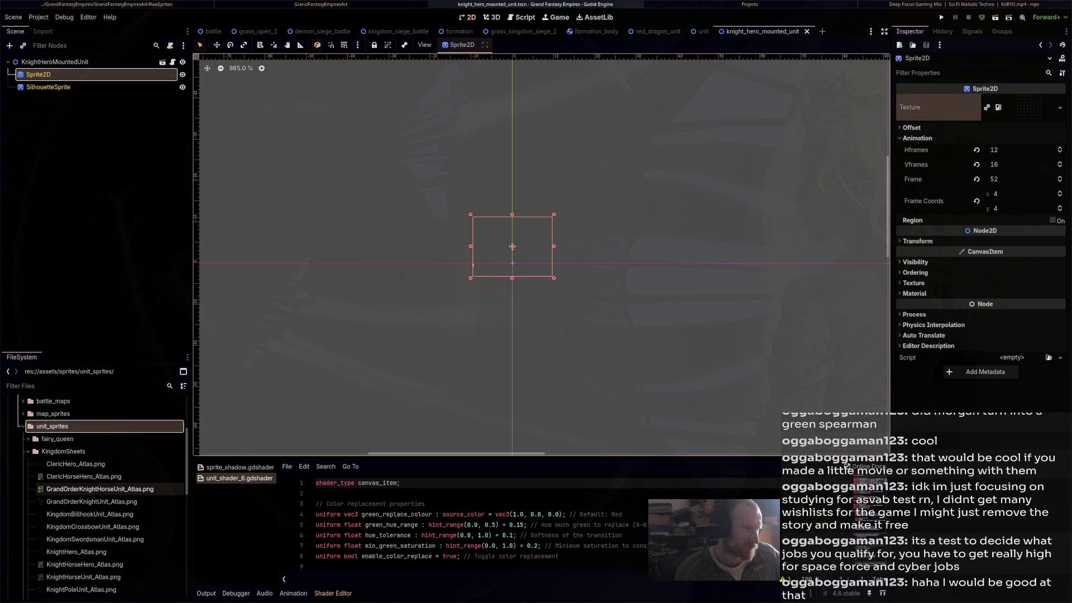
pyautogui.scroll(-3, 106, 526)
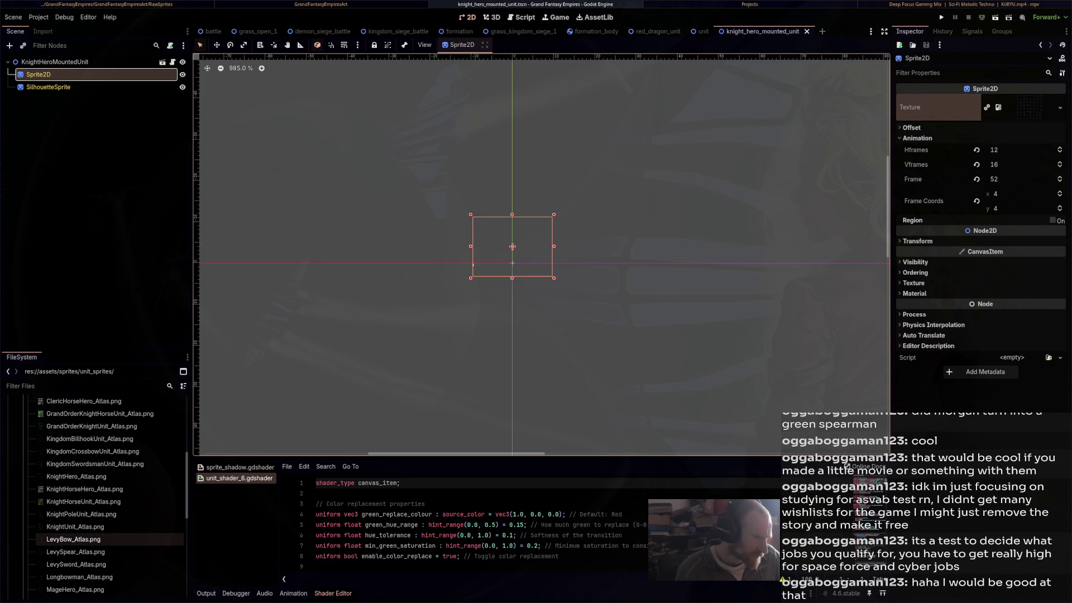
pyautogui.moveTo(83, 489)
pyautogui.mouseDown()
pyautogui.moveTo(391, 280)
pyautogui.moveTo(698, 168)
pyautogui.moveTo(944, 109)
pyautogui.mouseUp()
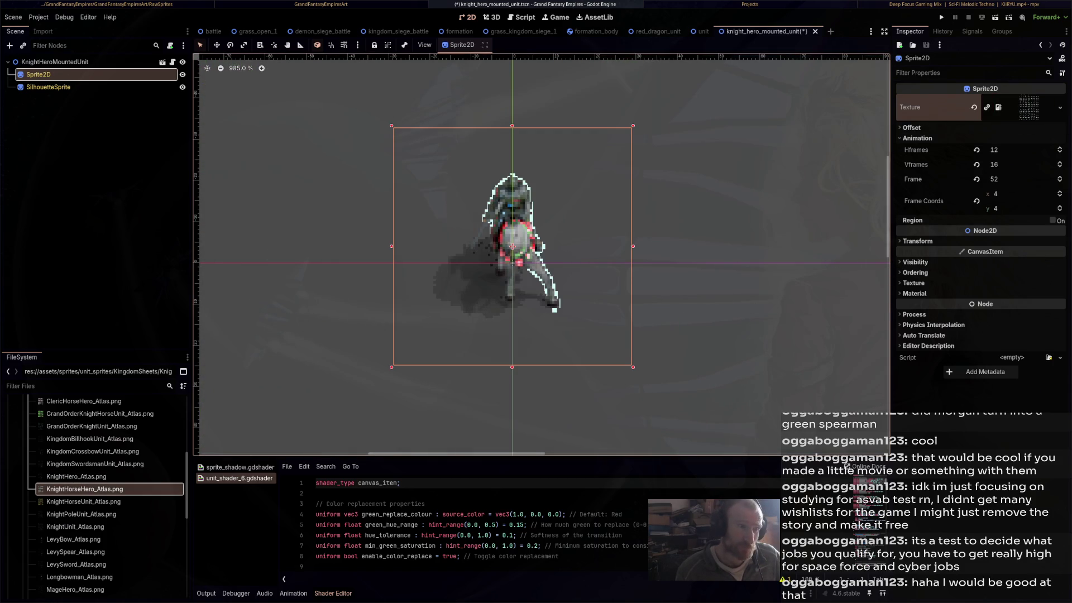
pyautogui.scroll(-5, 571, 237)
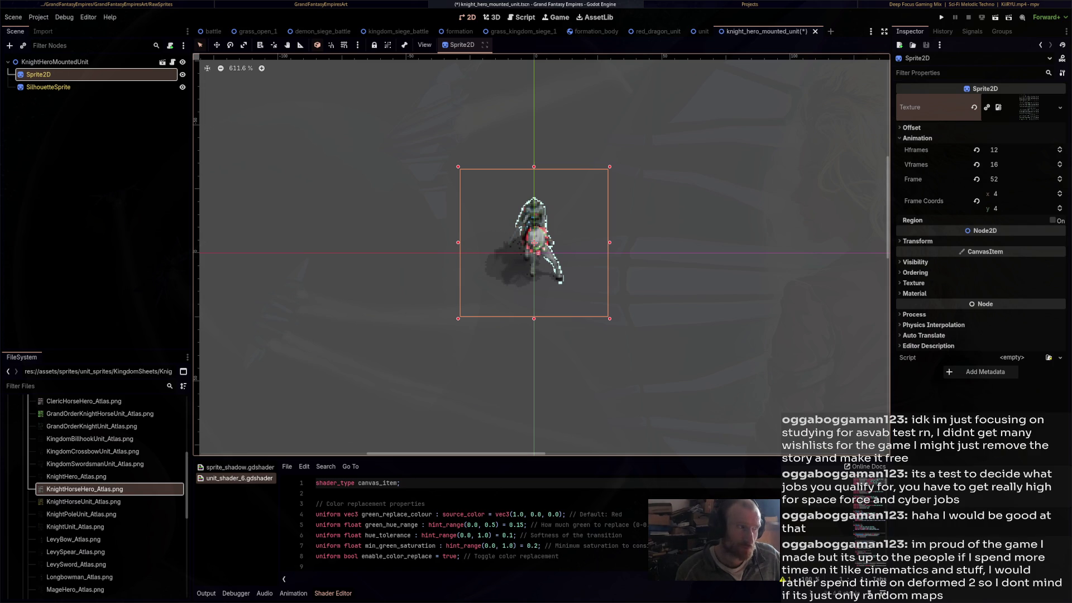
# Give SilhouetteSprite the KnightHorseHero_Atlas.png texture, then reselect the root KnightHeroMountedUnit node
pyautogui.click(48, 87)
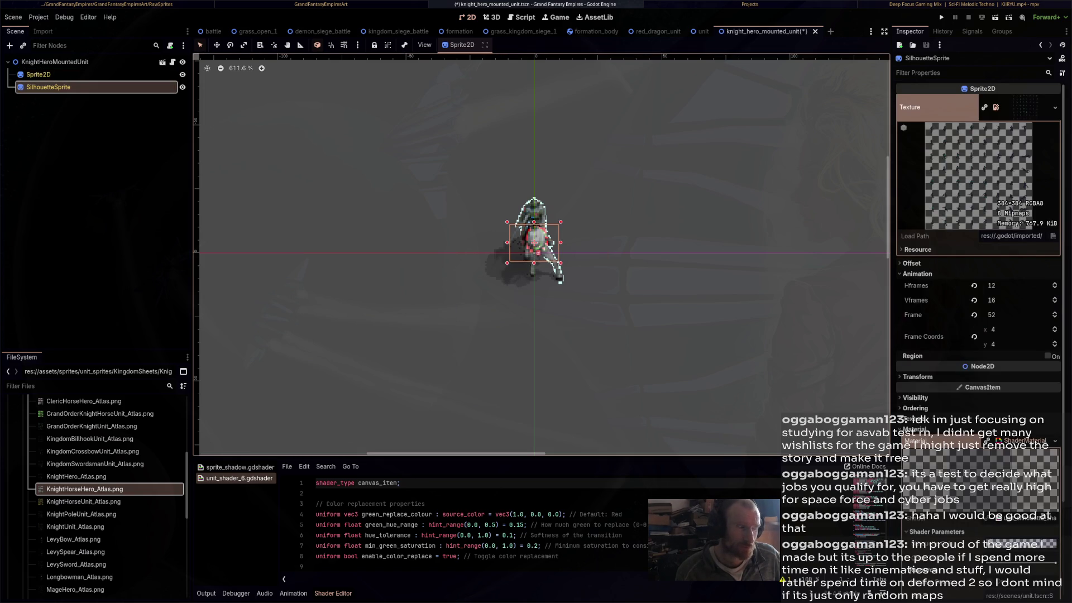
pyautogui.moveTo(84, 489)
pyautogui.mouseDown()
pyautogui.moveTo(503, 335)
pyautogui.moveTo(994, 184)
pyautogui.moveTo(1014, 101)
pyautogui.mouseUp()
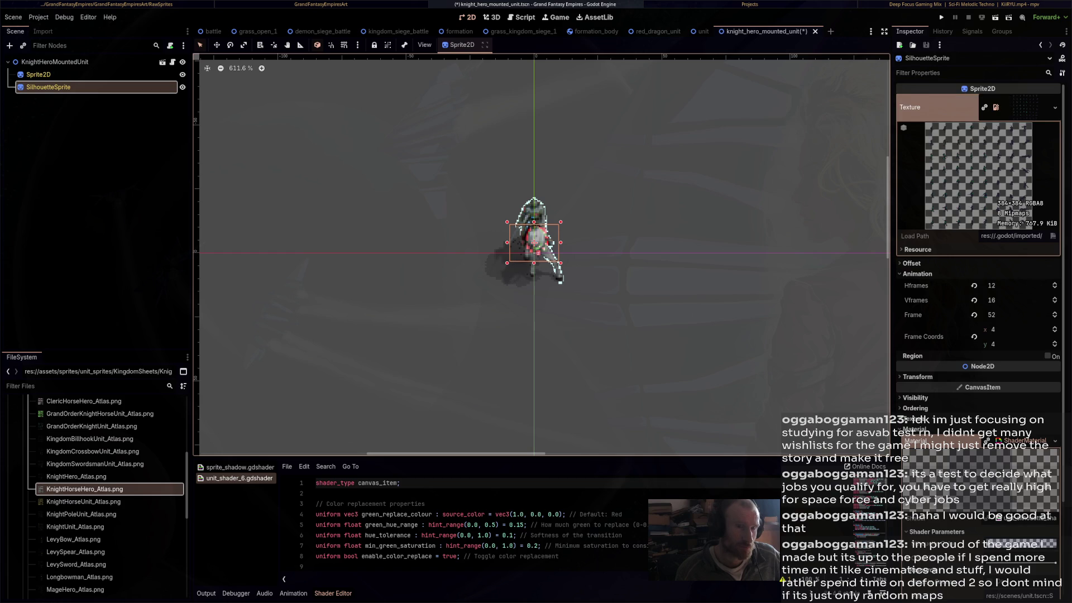
pyautogui.moveTo(84, 489)
pyautogui.mouseDown()
pyautogui.moveTo(782, 223)
pyautogui.moveTo(994, 105)
pyautogui.mouseUp()
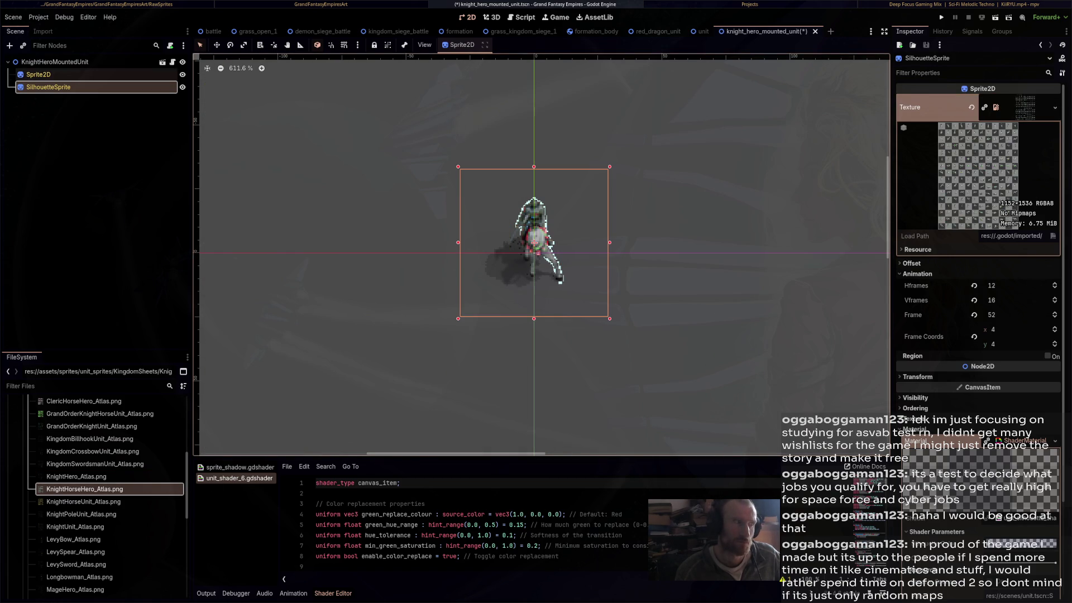
pyautogui.click(39, 74)
pyautogui.click(55, 62)
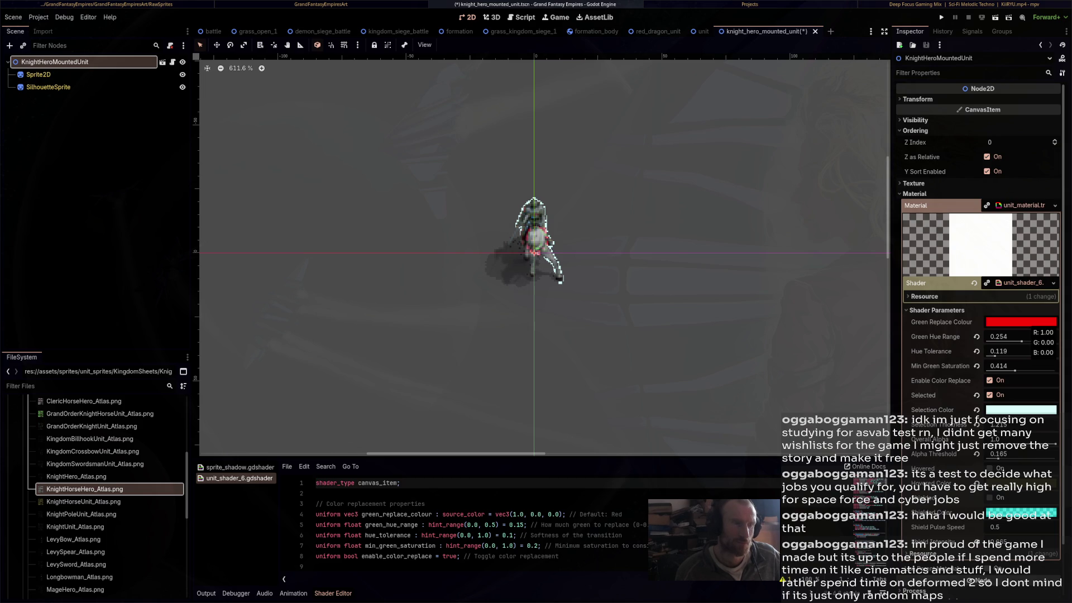
# Raise the shader's Green Hue Range to 0.5 and increase Hue Tolerance
pyautogui.moveTo(1021, 341); pyautogui.dragTo(1056, 341)
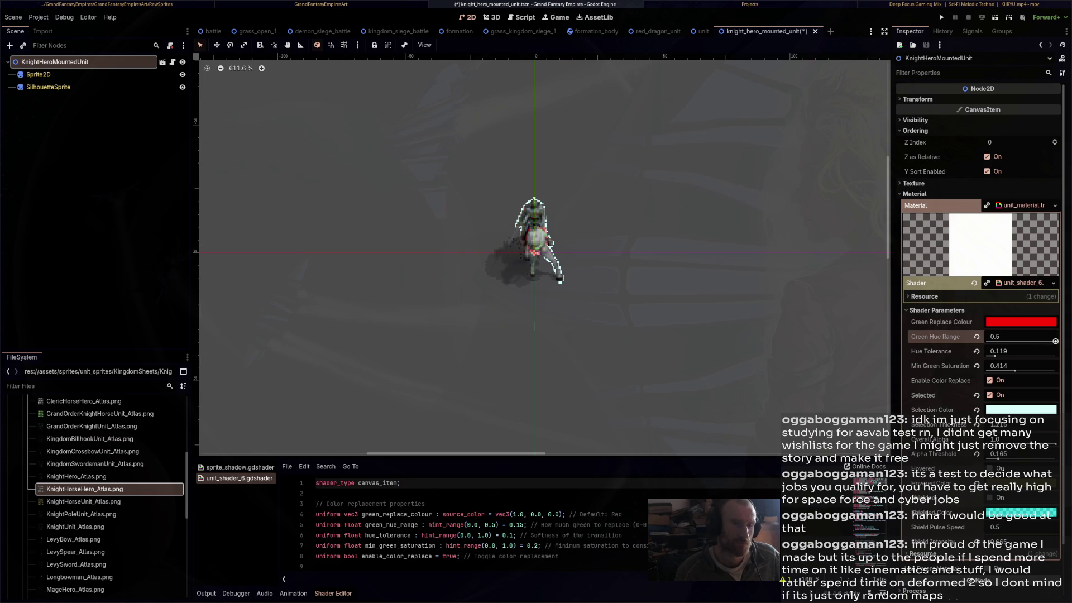
pyautogui.moveTo(997, 355)
pyautogui.mouseDown()
pyautogui.moveTo(1015, 355)
pyautogui.moveTo(1015, 370)
pyautogui.moveTo(991, 371)
pyautogui.moveTo(1047, 371)
pyautogui.moveTo(987, 370)
pyautogui.moveTo(1003, 371)
pyautogui.mouseUp()
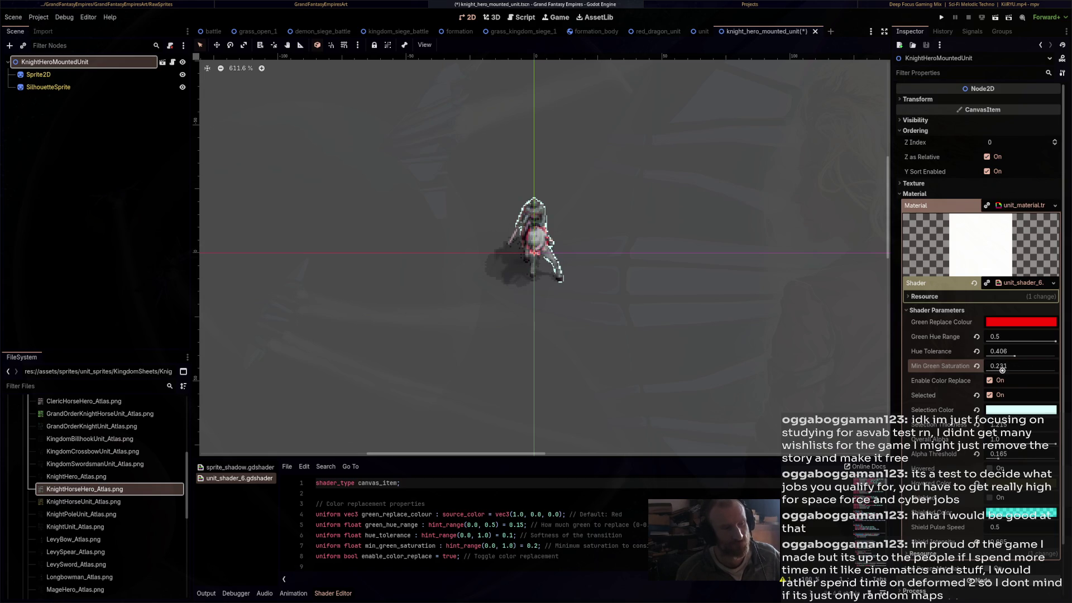
pyautogui.moveTo(536, 251)
pyautogui.mouseDown()
pyautogui.moveTo(570, 263)
pyautogui.moveTo(527, 311)
pyautogui.mouseUp()
pyautogui.scroll(-5, 540, 251)
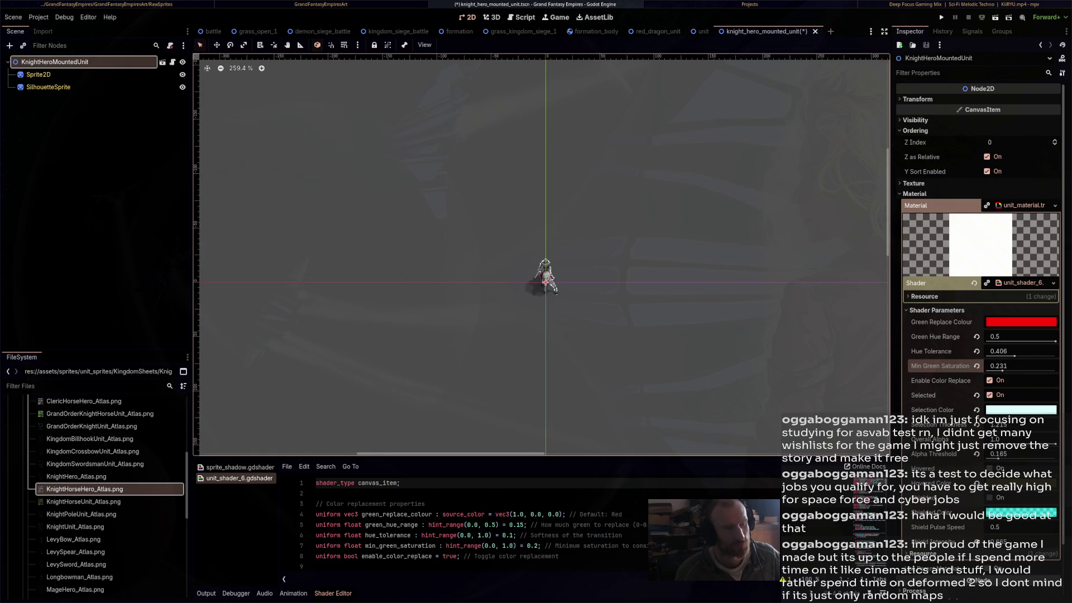
pyautogui.scroll(3, 568, 192)
pyautogui.scroll(-1, 555, 216)
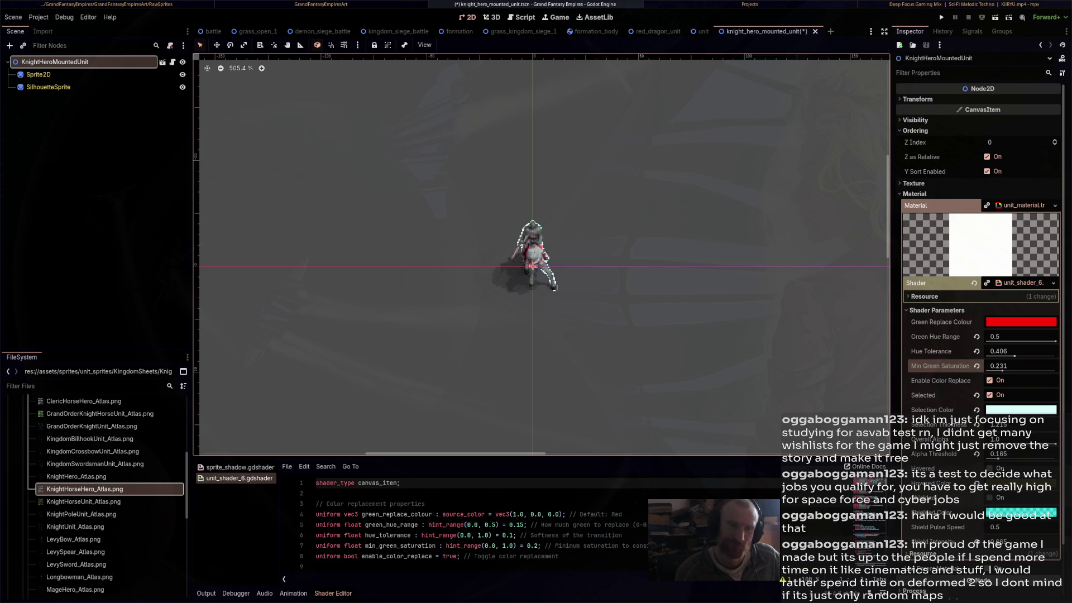
# Toggle Enable Color Replace to compare red and green, leave it on, and readjust Hue Tolerance
pyautogui.click(990, 381)
pyautogui.click(990, 380)
pyautogui.click(990, 381)
pyautogui.click(990, 380)
pyautogui.click(990, 380)
pyautogui.click(990, 380)
pyautogui.click(990, 381)
pyautogui.click(990, 380)
pyautogui.scroll(7, 515, 255)
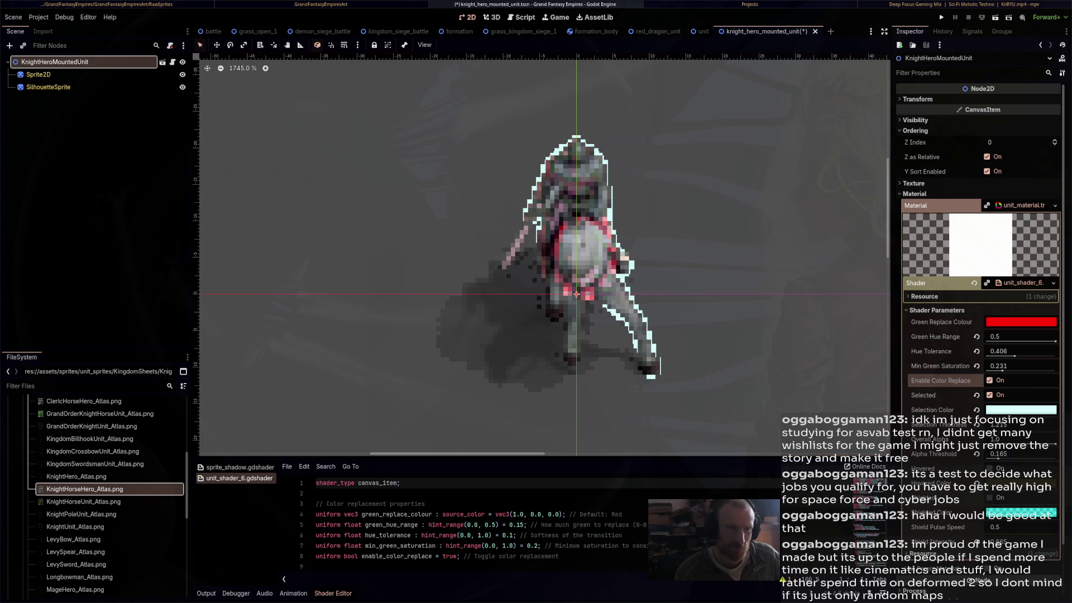
pyautogui.moveTo(1014, 356)
pyautogui.mouseDown()
pyautogui.moveTo(1041, 356)
pyautogui.moveTo(1000, 356)
pyautogui.moveTo(1054, 370)
pyautogui.moveTo(1010, 370)
pyautogui.mouseUp()
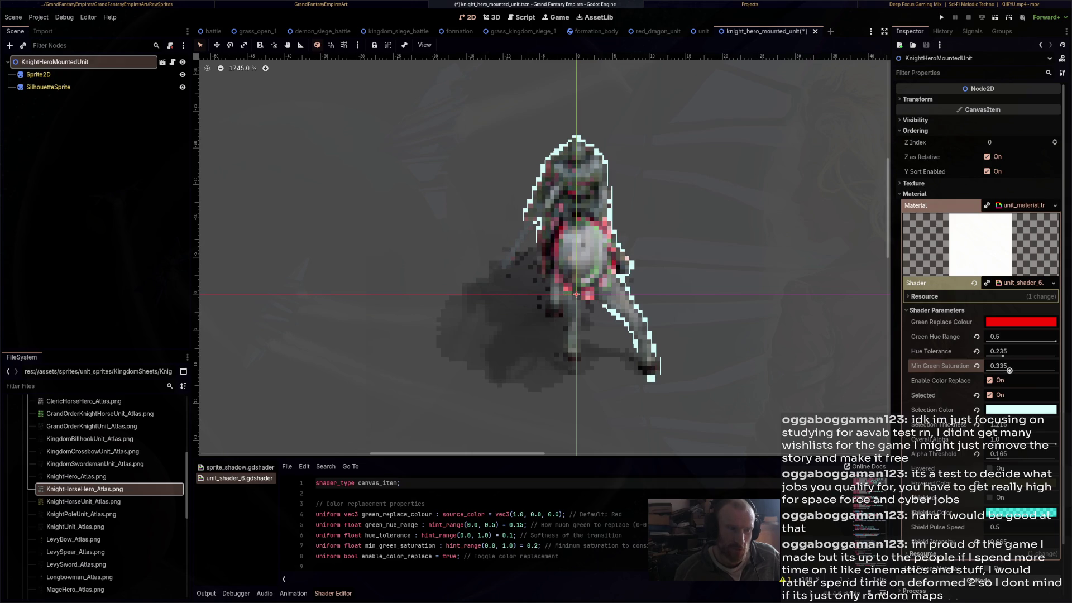
pyautogui.scroll(-10, 597, 269)
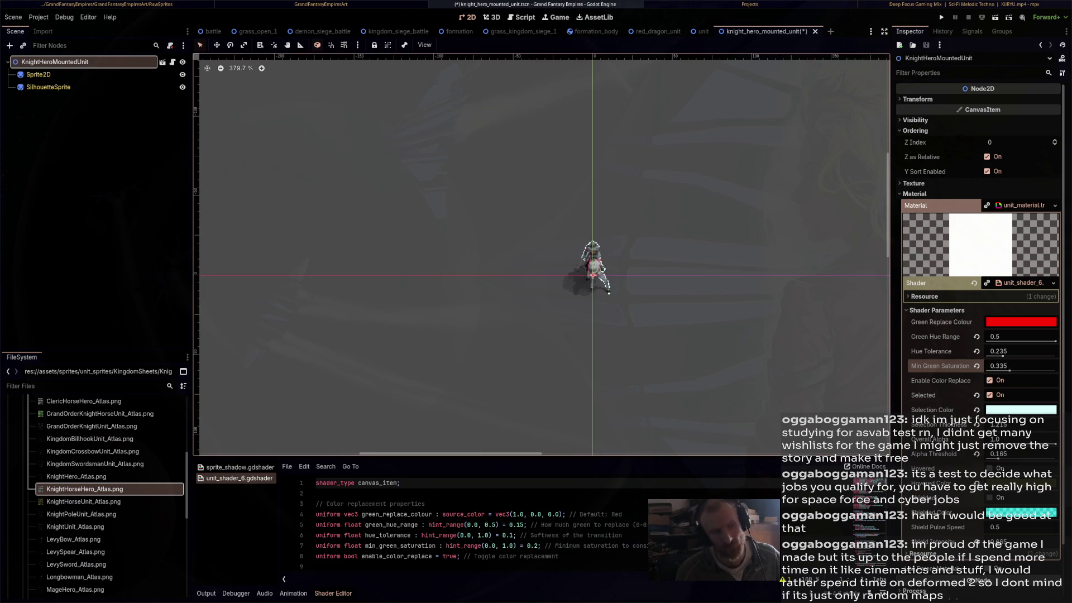
# Zoom onto the knight and retune Green Hue Range 0.299, Hue Tolerance 0.137, Min Green Saturation 0.28
pyautogui.scroll(6, 604, 276)
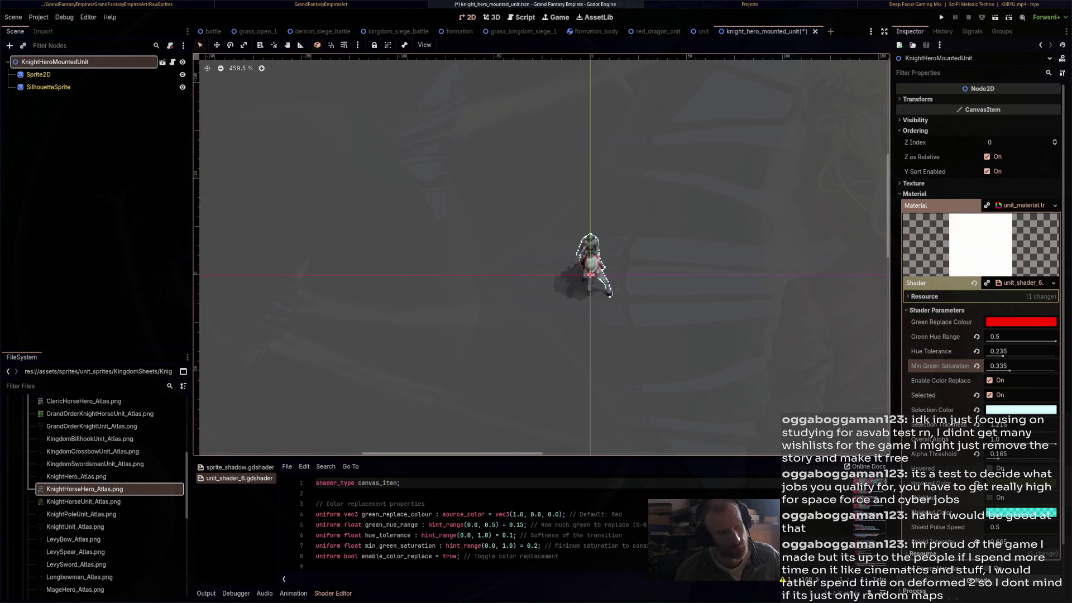
pyautogui.scroll(3, 604, 278)
pyautogui.click(1009, 370)
pyautogui.moveTo(1010, 370)
pyautogui.mouseDown()
pyautogui.moveTo(993, 370)
pyautogui.moveTo(1007, 370)
pyautogui.mouseUp()
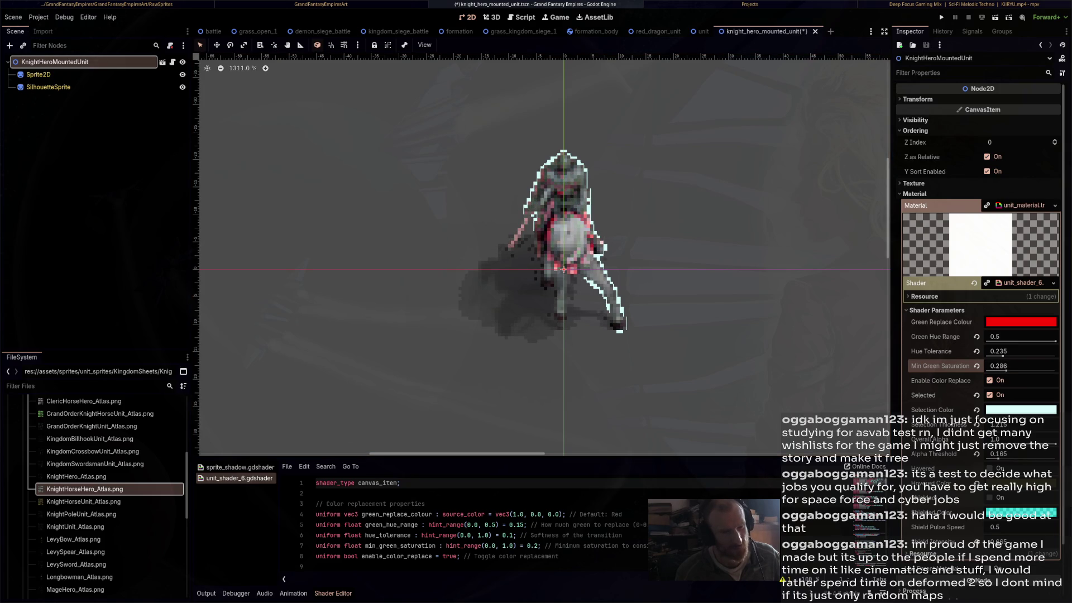
pyautogui.moveTo(1056, 341)
pyautogui.mouseDown()
pyautogui.moveTo(1005, 341)
pyautogui.moveTo(1030, 341)
pyautogui.moveTo(1023, 356)
pyautogui.moveTo(991, 356)
pyautogui.moveTo(1034, 370)
pyautogui.moveTo(1006, 370)
pyautogui.mouseUp()
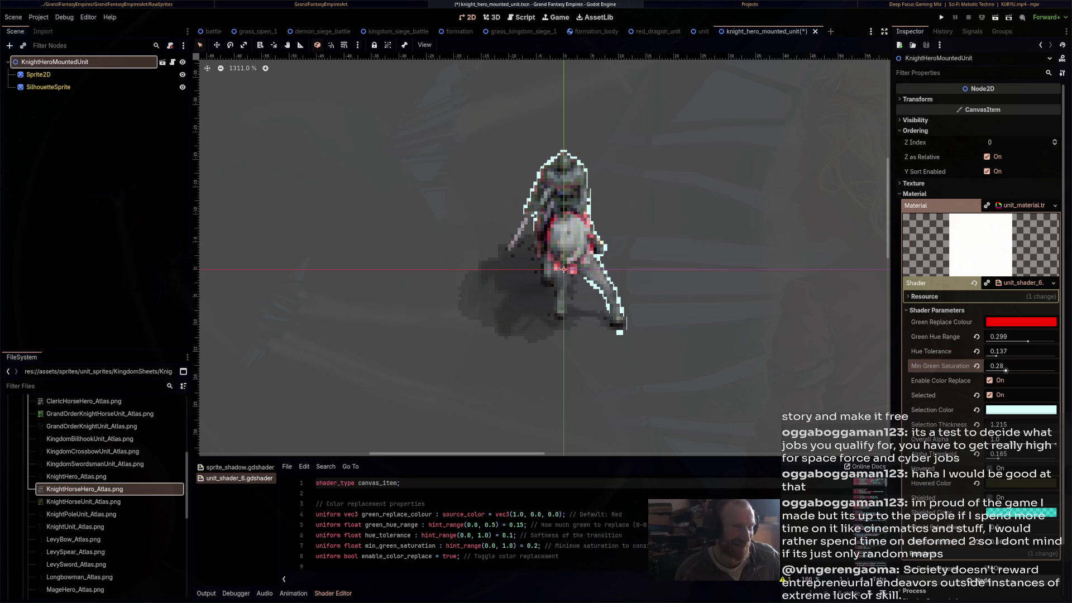
pyautogui.scroll(-10, 685, 346)
pyautogui.hscroll(5, 541, 254)
pyautogui.scroll(-2, 541, 254)
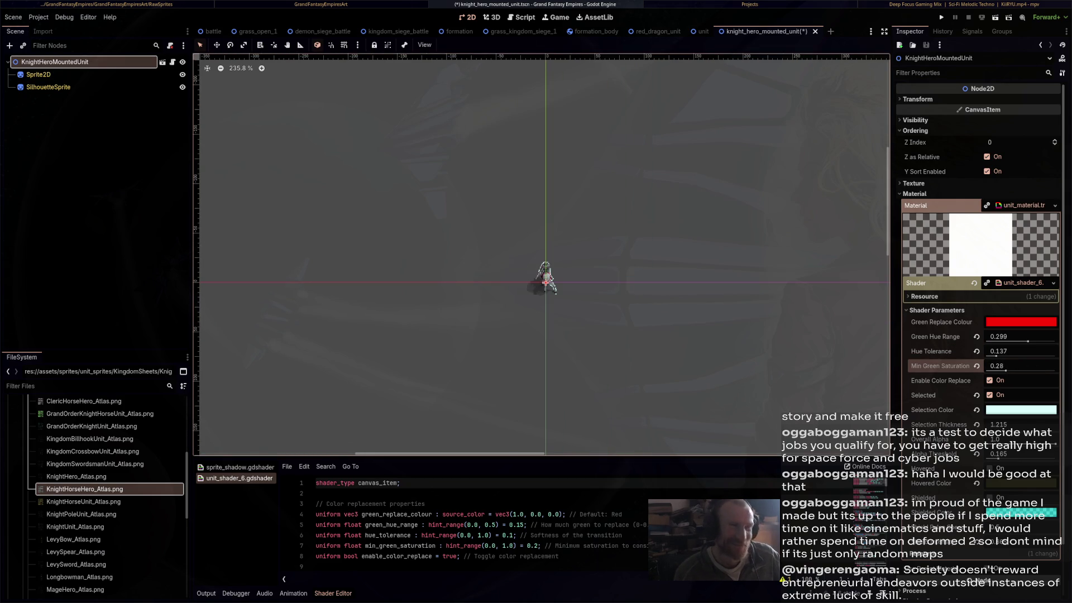
# Select the root KnightHeroMountedUnit node and raise Alpha Threshold to 0.232 to trim the shadow
pyautogui.click(600, 321)
pyautogui.scroll(-2, 600, 321)
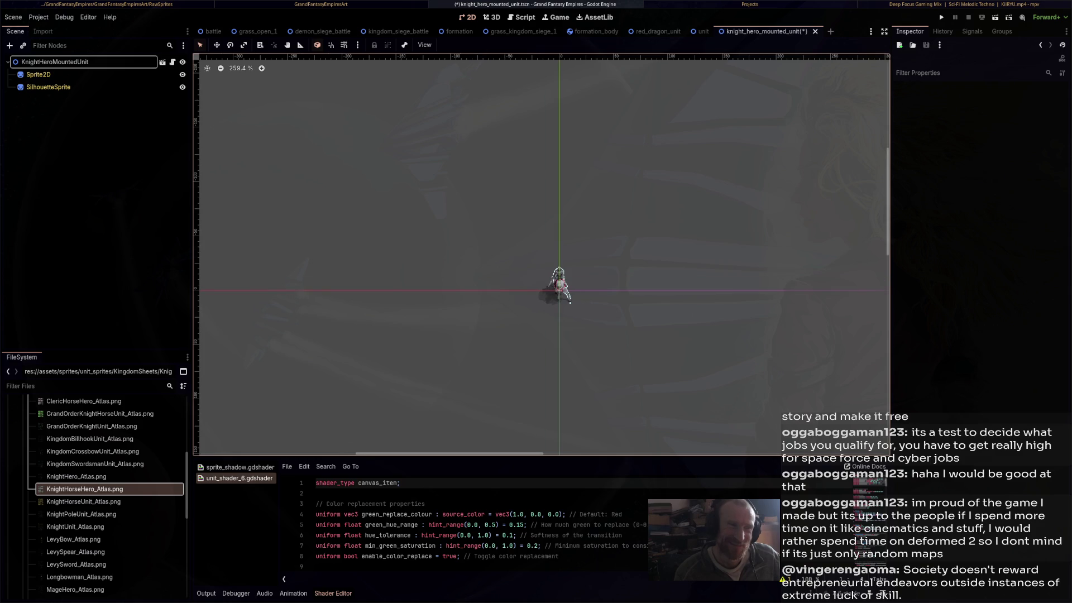
pyautogui.scroll(2, 553, 284)
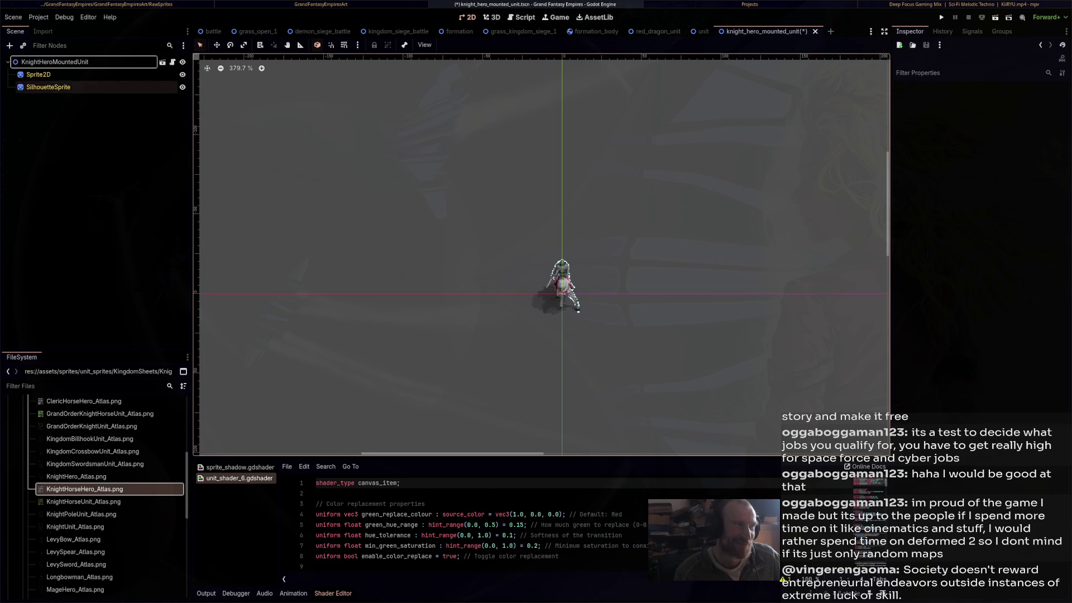
pyautogui.click(67, 62)
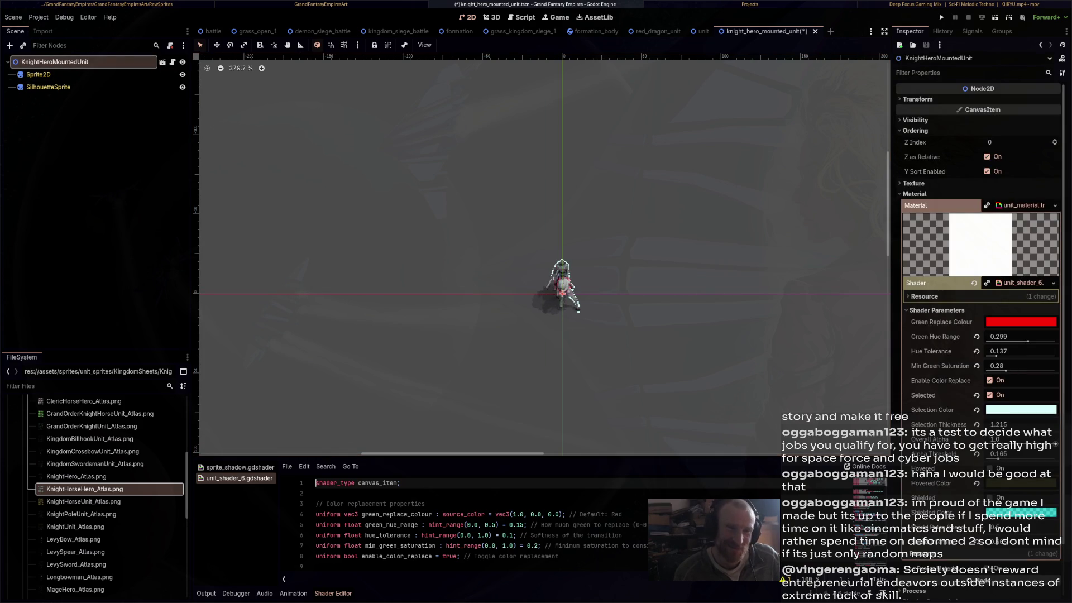
pyautogui.scroll(4, 631, 348)
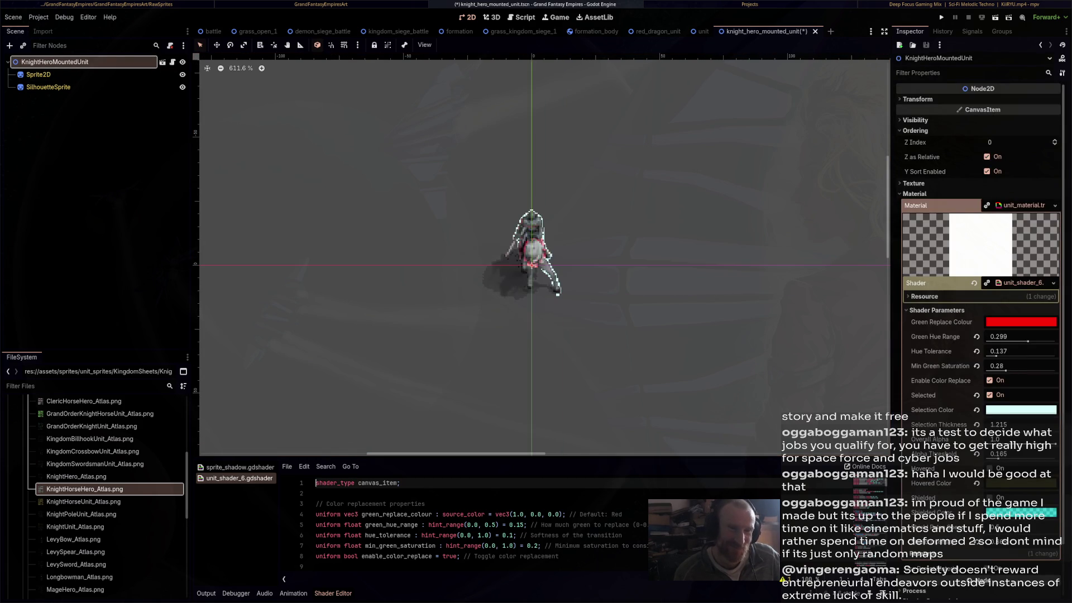
pyautogui.moveTo(998, 457); pyautogui.dragTo(1003, 459)
# Deselect the knight and save the knight_hero_mounted_unit scene with Ctrl+S
pyautogui.click(586, 307)
pyautogui.scroll(-7, 586, 307)
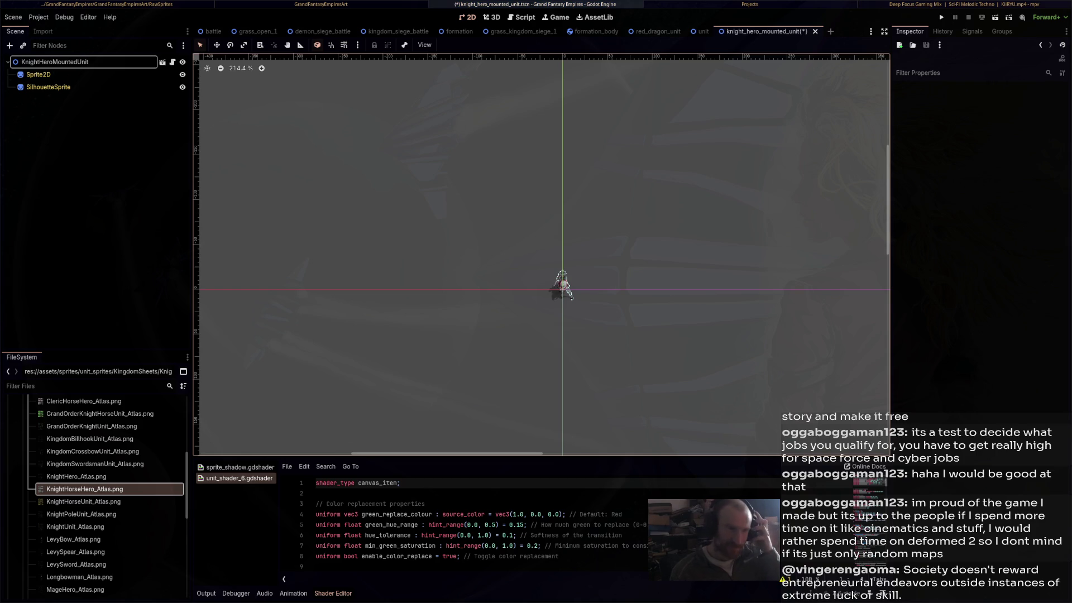
pyautogui.hotkey('ctrl', 's')
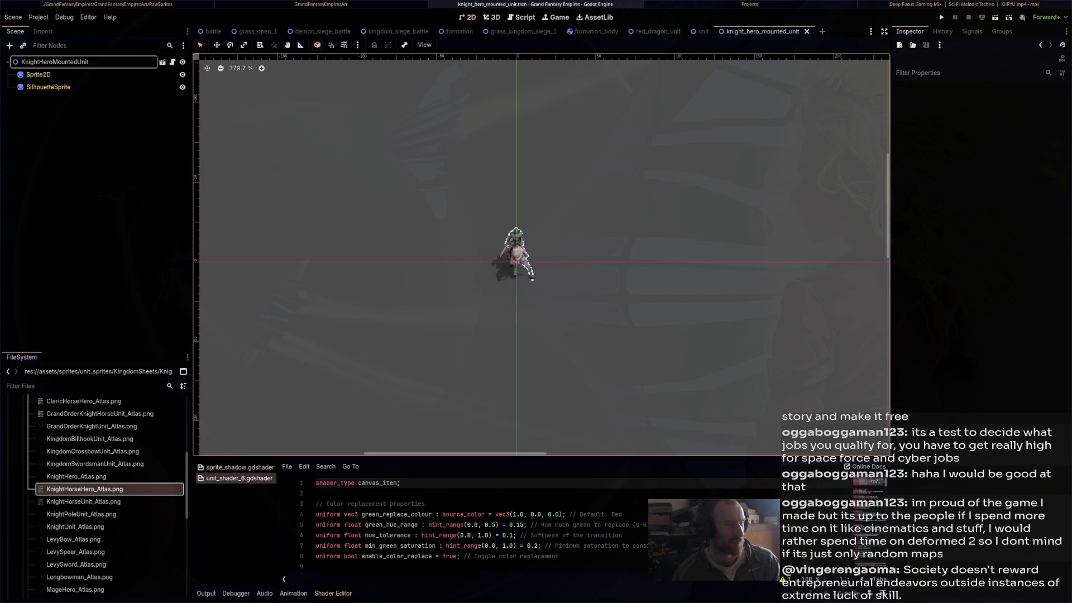
# Expand scenes > units > hero_units in the FileSystem dock
pyautogui.scroll(-5, 83, 503)
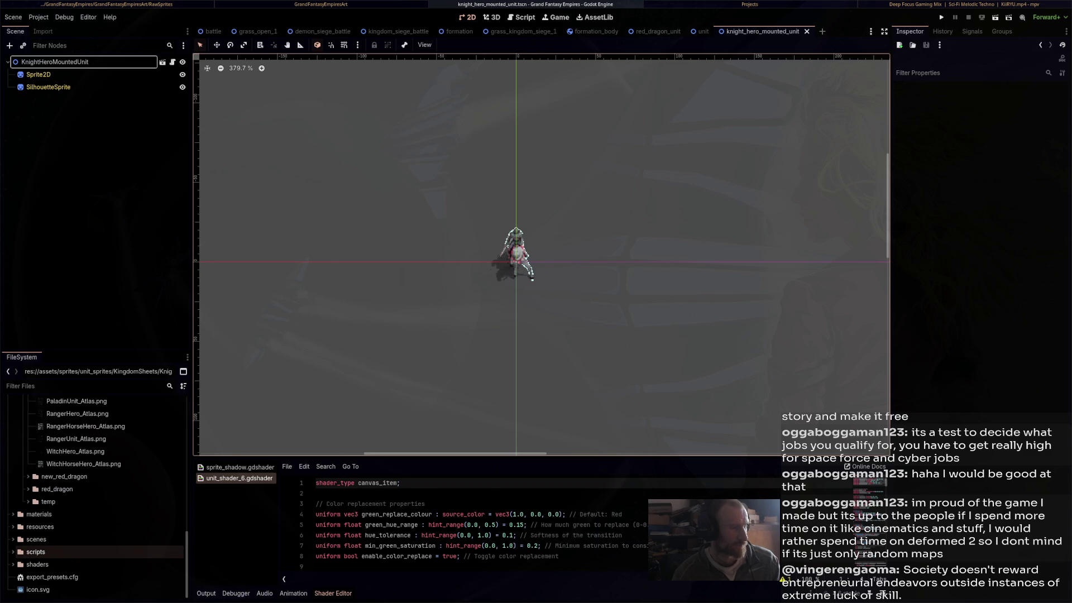
pyautogui.scroll(10, 95, 545)
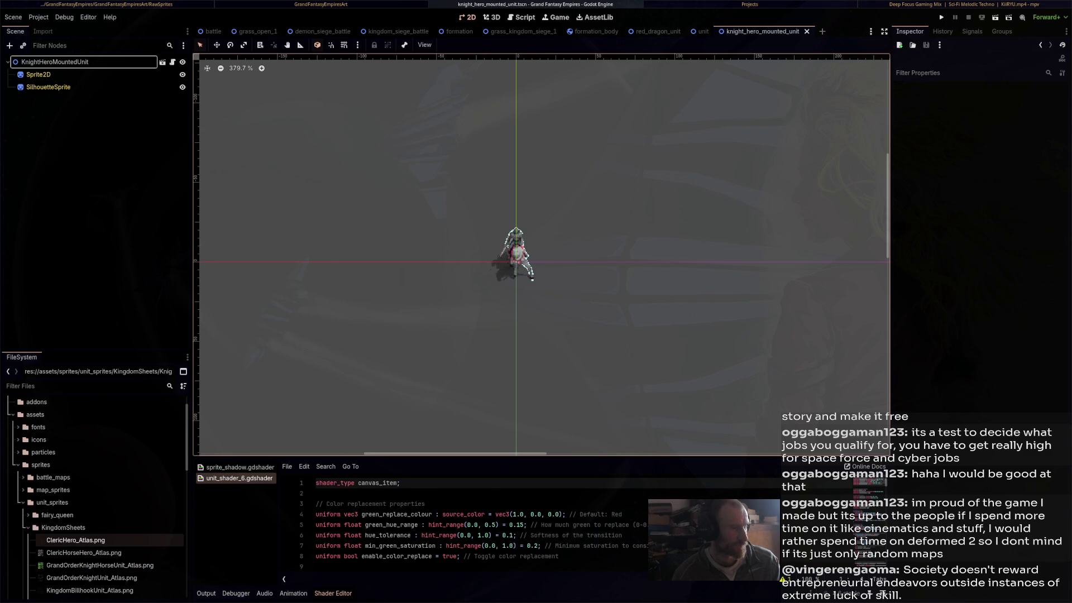
pyautogui.scroll(2, 95, 486)
pyautogui.scroll(-10, 95, 503)
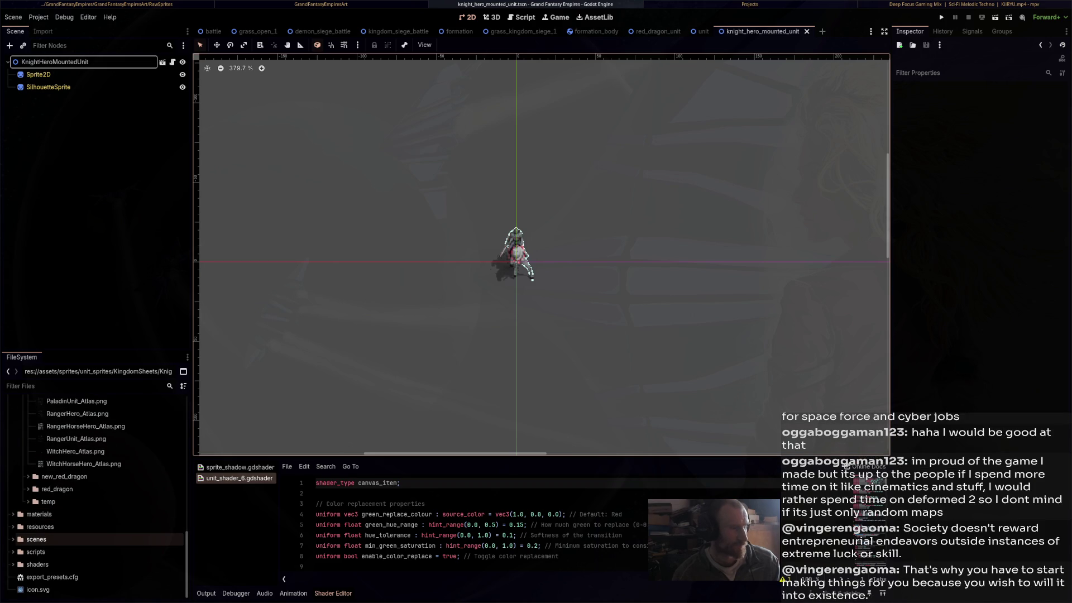
pyautogui.doubleClick(37, 539)
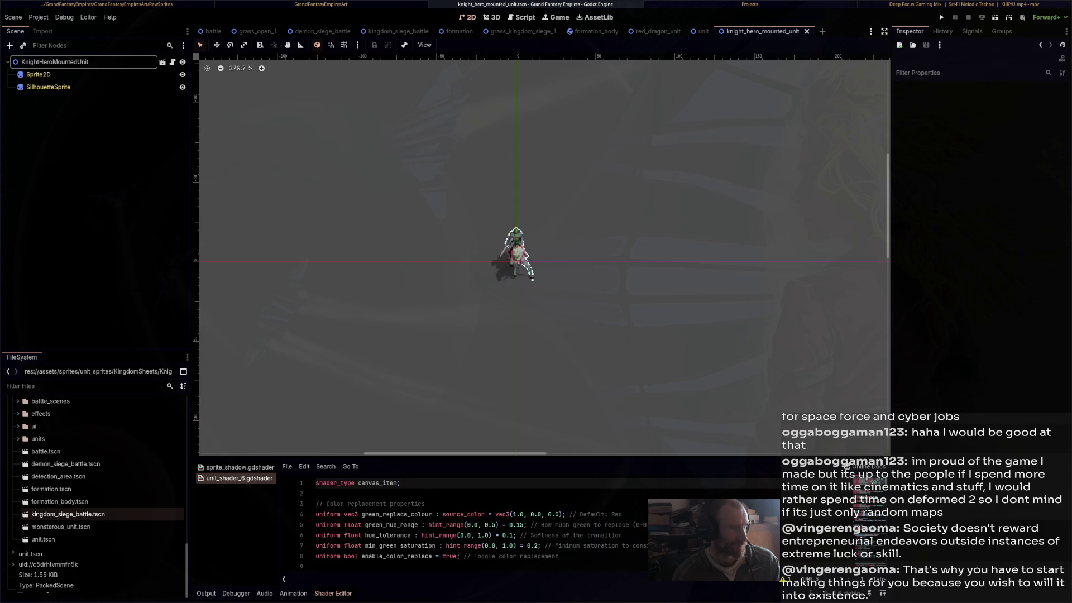
pyautogui.scroll(4, 83, 559)
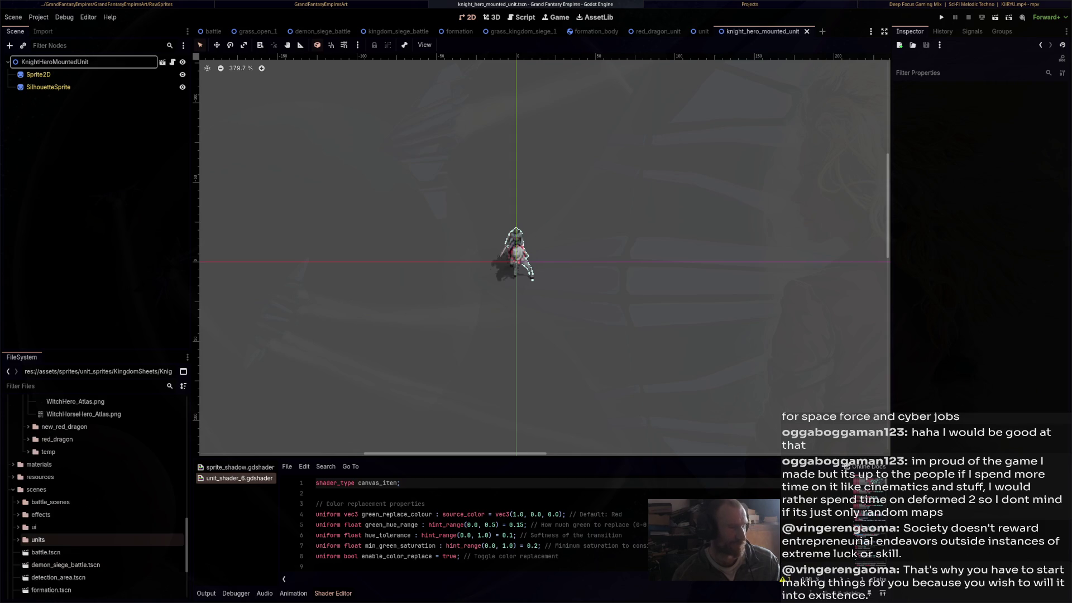
pyautogui.scroll(-3, 84, 540)
pyautogui.scroll(2, 84, 502)
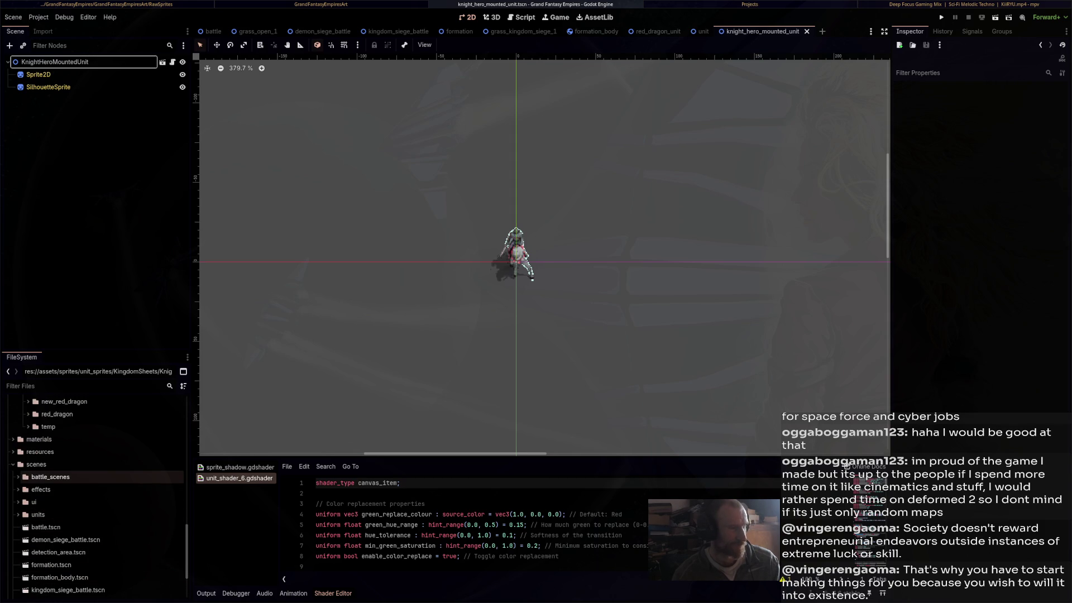
pyautogui.click(19, 514)
pyautogui.scroll(-4, 100, 495)
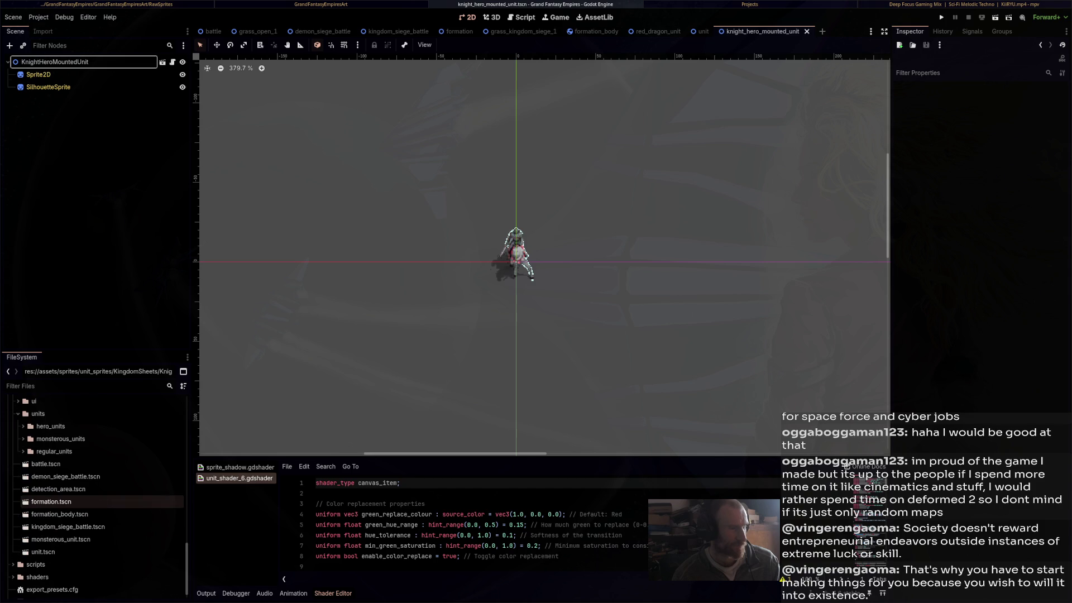
pyautogui.click(23, 426)
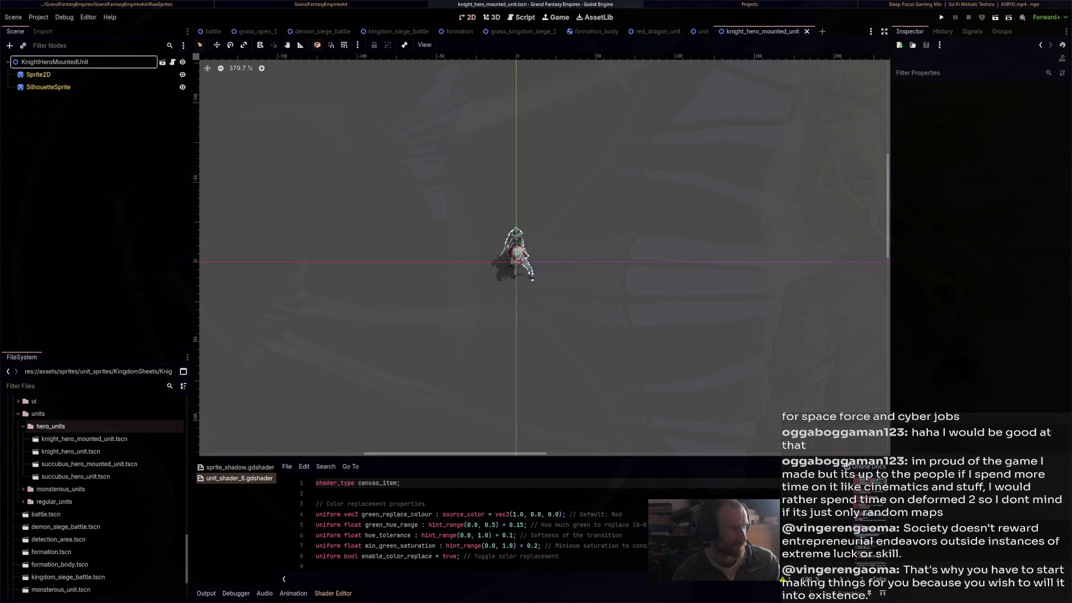
# Open knight_hero_unit.tscn and centre the 2D view on its knight sprite
pyautogui.click(83, 439)
pyautogui.doubleClick(71, 451)
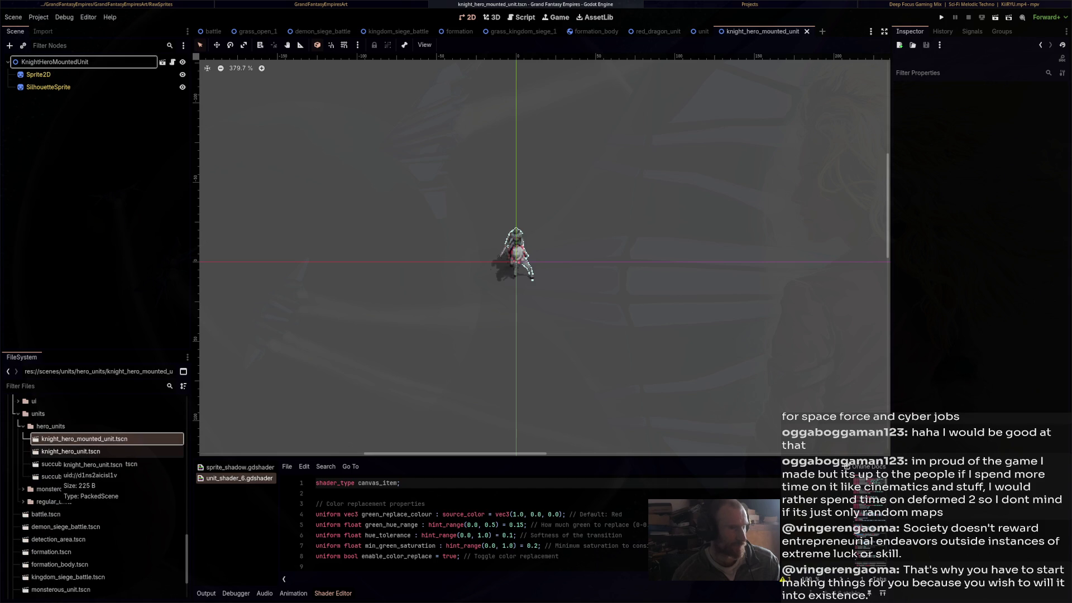
pyautogui.scroll(4, 263, 96)
pyautogui.moveTo(263, 95)
pyautogui.mouseDown()
pyautogui.moveTo(536, 208)
pyautogui.moveTo(514, 241)
pyautogui.mouseUp()
pyautogui.scroll(5, 520, 248)
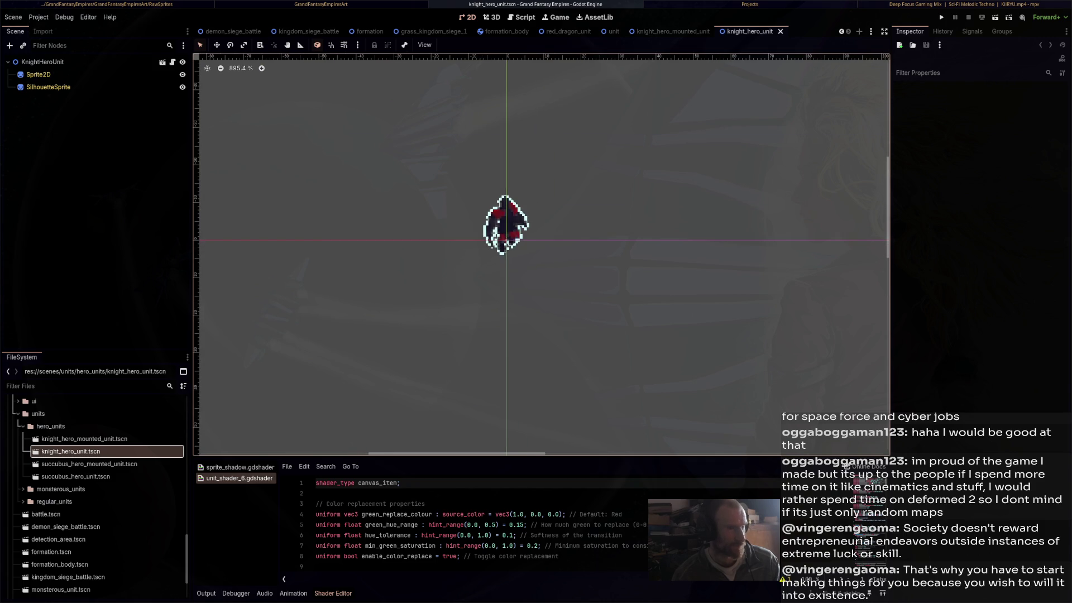
# Save the knight_hero_mounted_unit scene and return to the knight_hero_unit tab
pyautogui.hotkey('ctrl', 'shift', 'Tab')
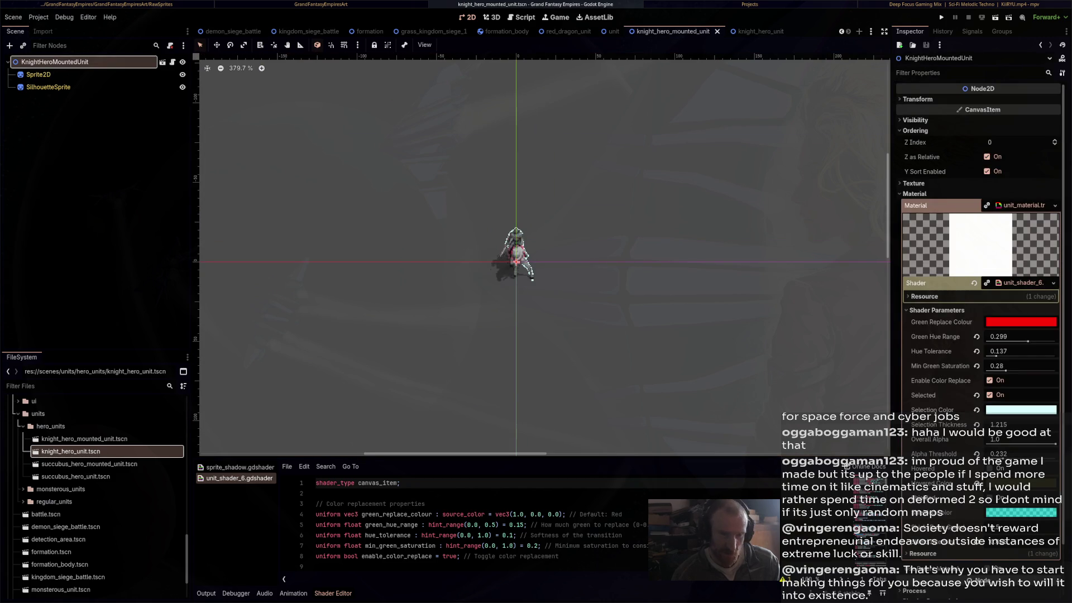
pyautogui.hotkey('ctrl', 's')
pyautogui.hotkey('ctrl', 'Tab')
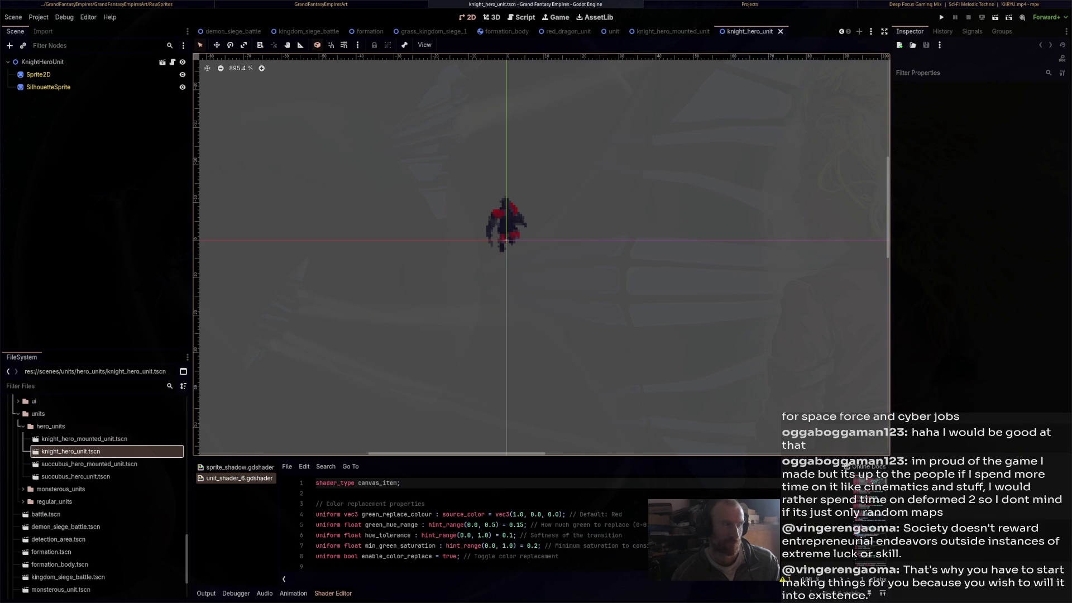
# Select the Sprite2D node and pick out KnightHero_Atlas.png among the KingdomSheets files
pyautogui.click(42, 61)
pyautogui.click(37, 74)
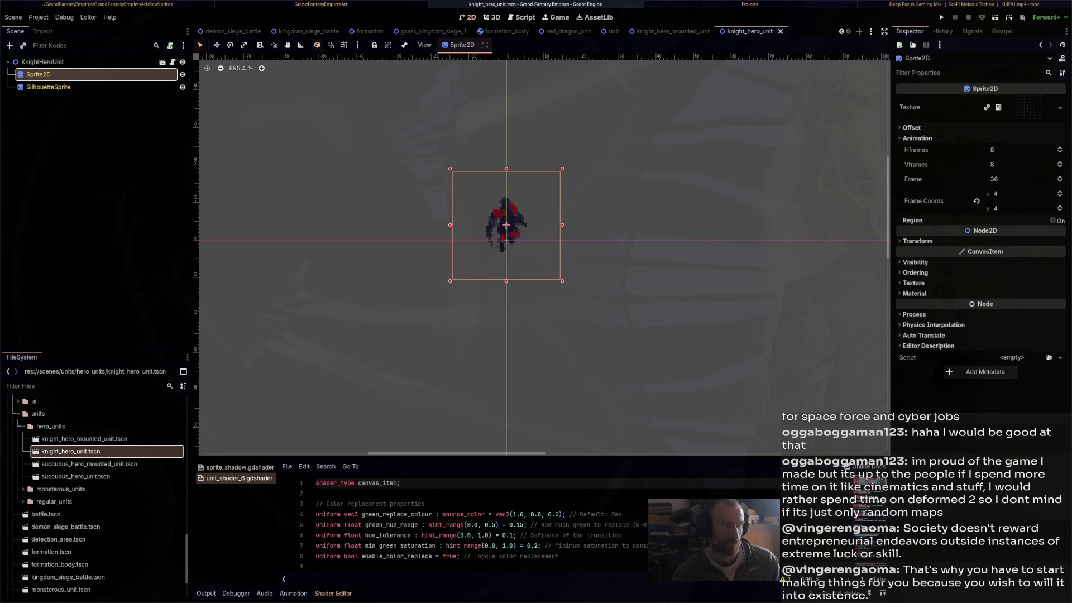
pyautogui.click(43, 62)
pyautogui.click(38, 75)
pyautogui.moveTo(71, 451)
pyautogui.mouseDown()
pyautogui.moveTo(145, 474)
pyautogui.moveTo(332, 459)
pyautogui.moveTo(1002, 181)
pyautogui.moveTo(1026, 111)
pyautogui.mouseUp()
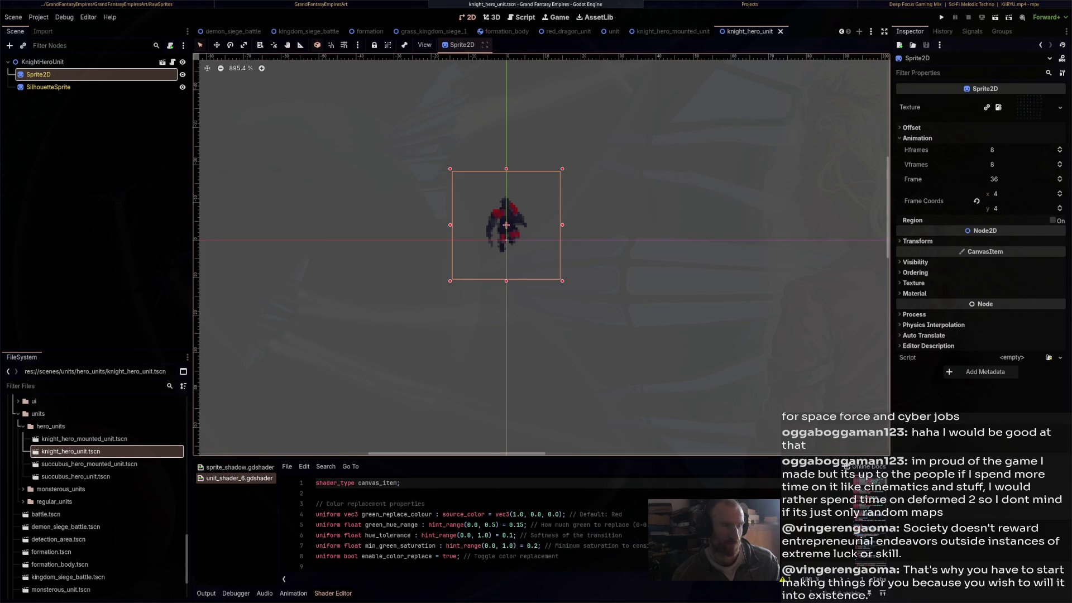
pyautogui.scroll(10, 81, 490)
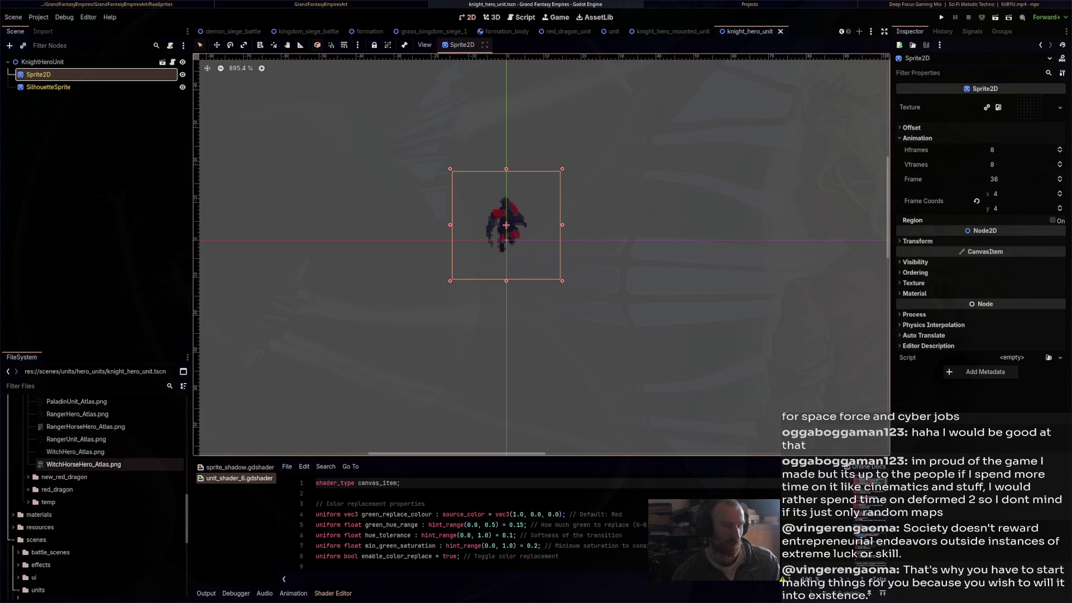
pyautogui.scroll(3, 81, 489)
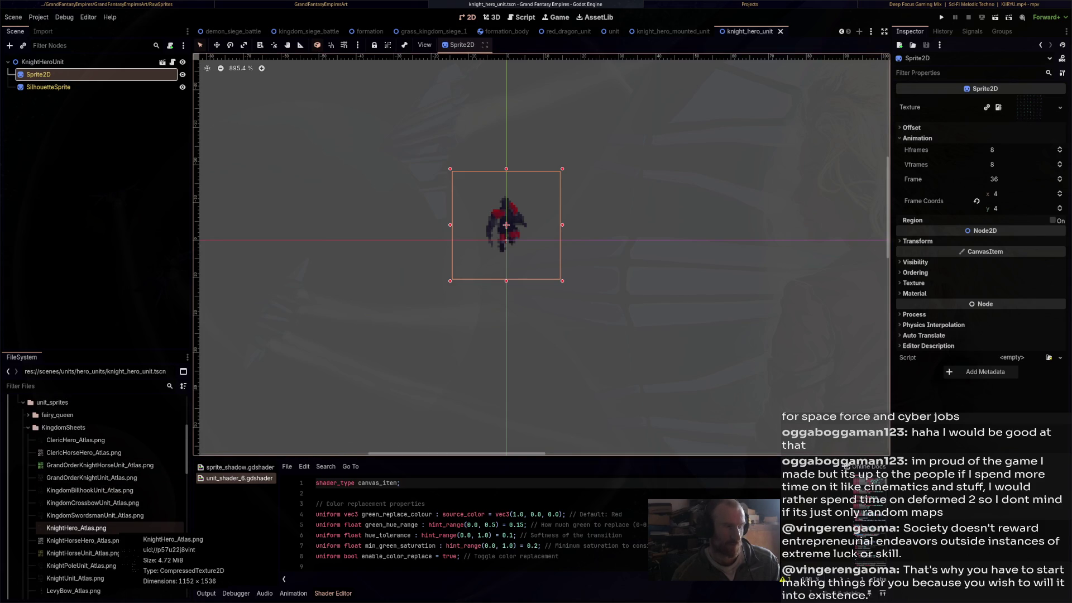
pyautogui.click(95, 527)
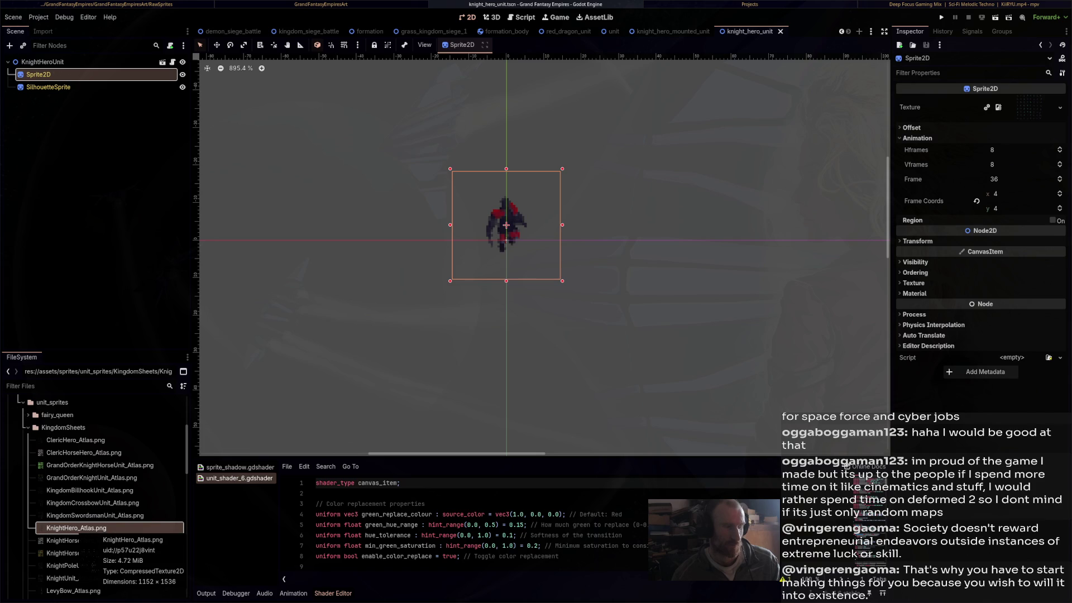
# Assign KnightHero_Atlas.png to Sprite2D and SilhouetteSprite, checking the mounted scene's Sprite2D for reference
pyautogui.moveTo(95, 528)
pyautogui.mouseDown()
pyautogui.moveTo(447, 335)
pyautogui.moveTo(921, 239)
pyautogui.moveTo(1028, 107)
pyautogui.mouseUp()
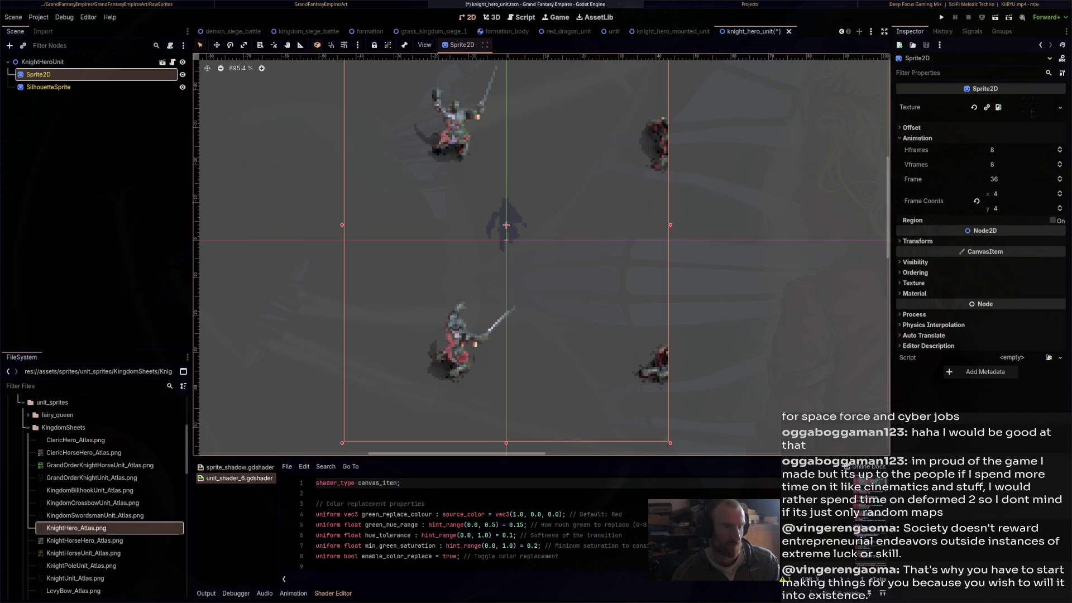
pyautogui.click(48, 86)
pyautogui.moveTo(76, 528)
pyautogui.mouseDown()
pyautogui.moveTo(307, 117)
pyautogui.moveTo(1023, 108)
pyautogui.moveTo(1014, 112)
pyautogui.mouseUp()
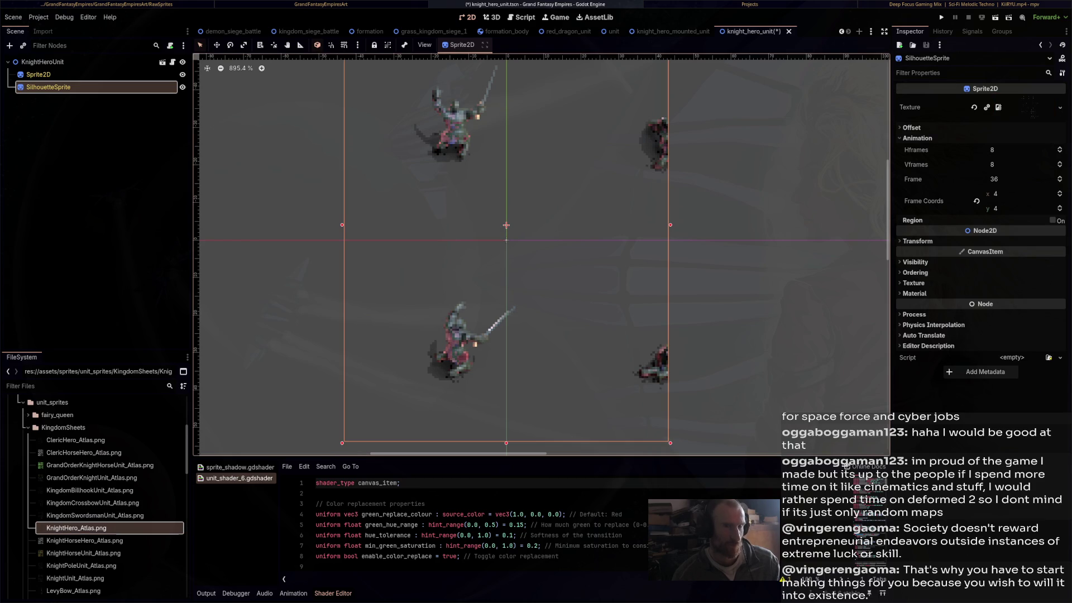
pyautogui.click(1026, 107)
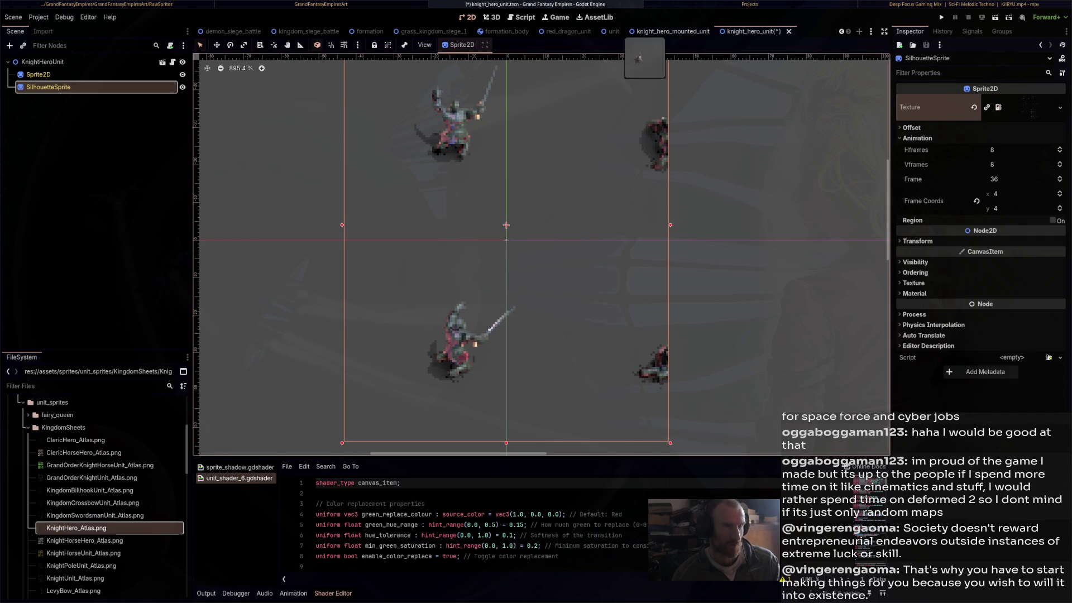
pyautogui.click(673, 31)
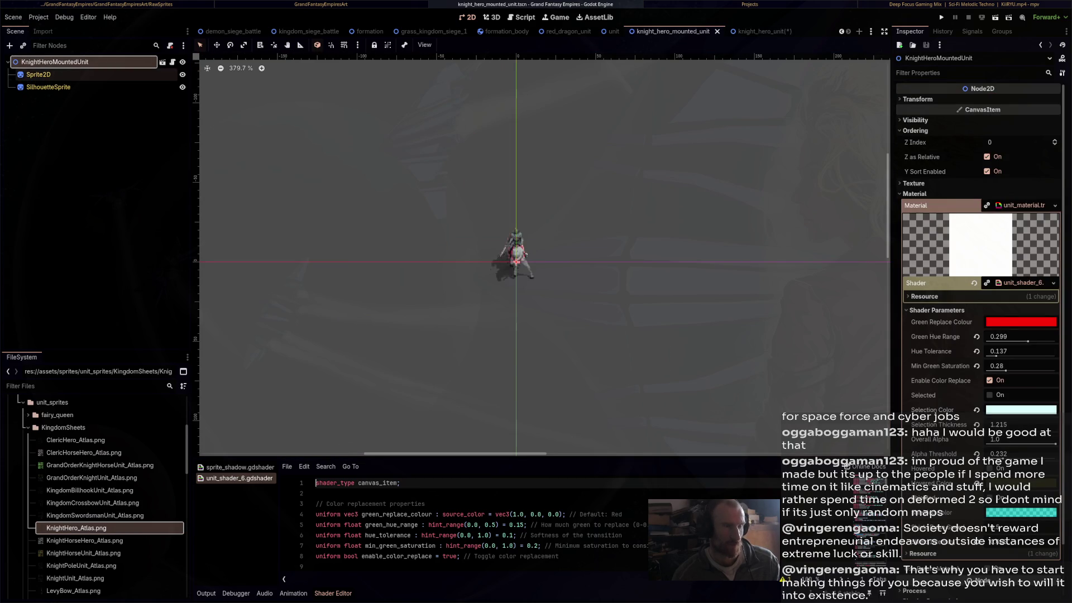
pyautogui.click(38, 74)
pyautogui.hotkey('ctrl', 'Tab')
# Set SilhouetteSprite to 12 Hframes and 16 Vframes
pyautogui.click(992, 150)
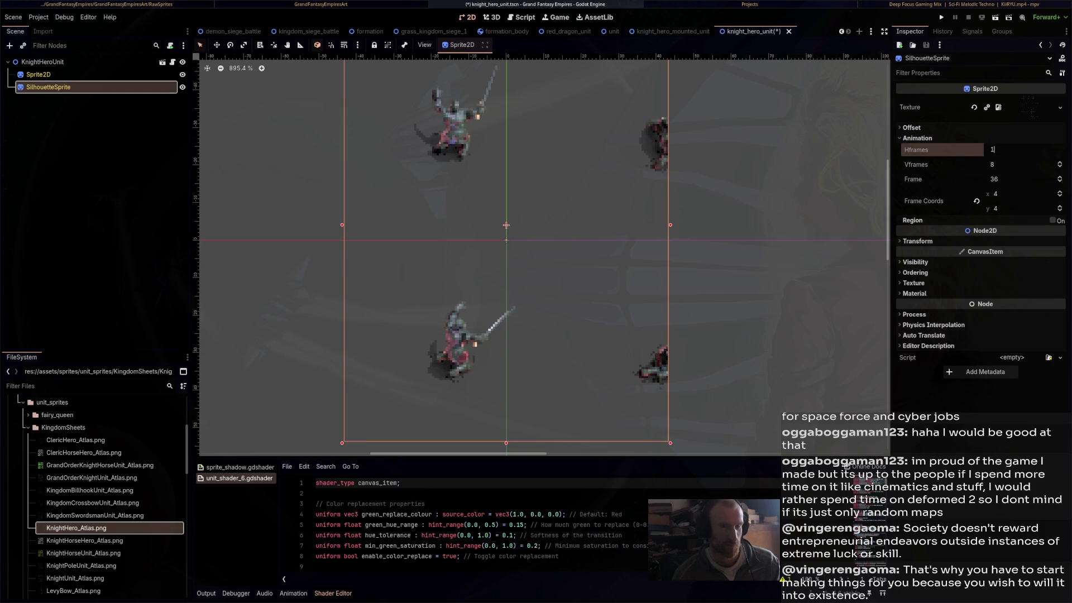
pyautogui.write('12')
pyautogui.press('Tab')
pyautogui.write('16')
pyautogui.press('Return')
# Set Sprite2D to 12 Hframes and 16 Vframes, then zoom in on the single foot knight
pyautogui.click(37, 74)
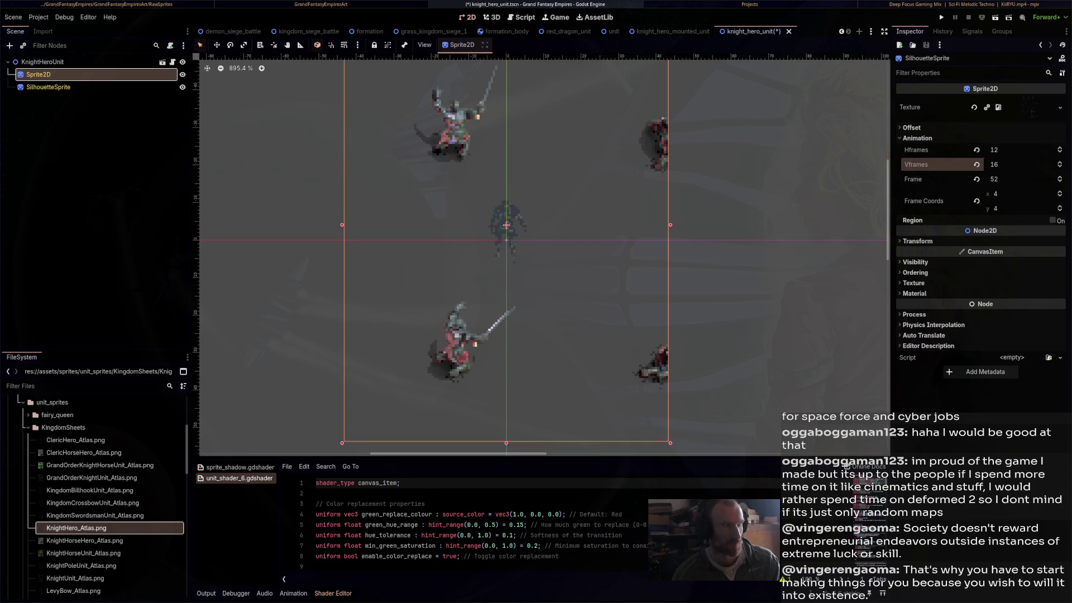
pyautogui.click(992, 150)
pyautogui.press('Tab')
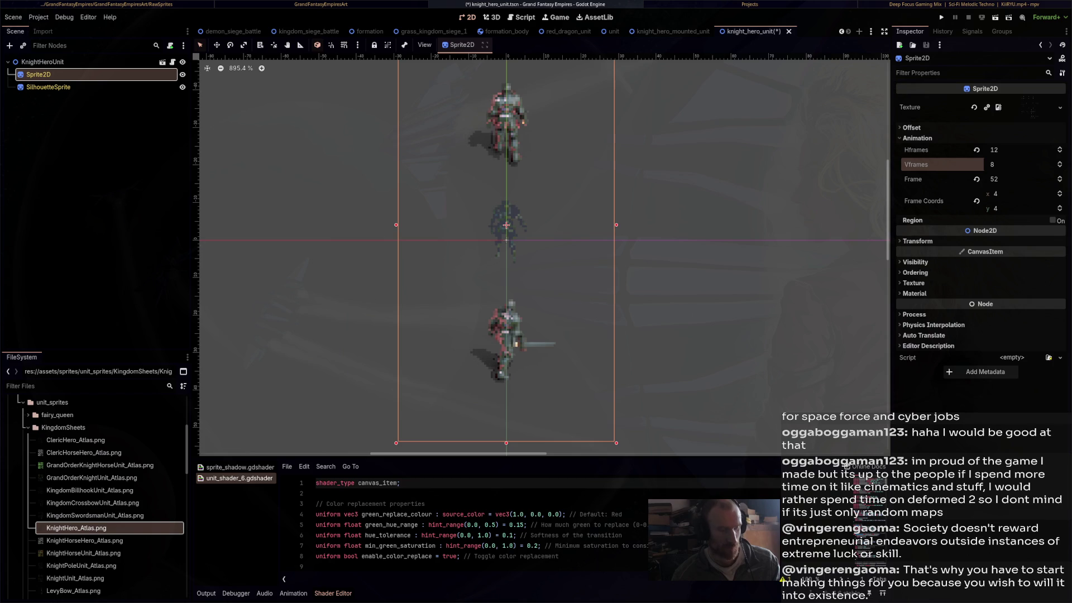
pyautogui.write('16')
pyautogui.press('Return')
pyautogui.scroll(3, 479, 241)
pyautogui.scroll(-9, 553, 274)
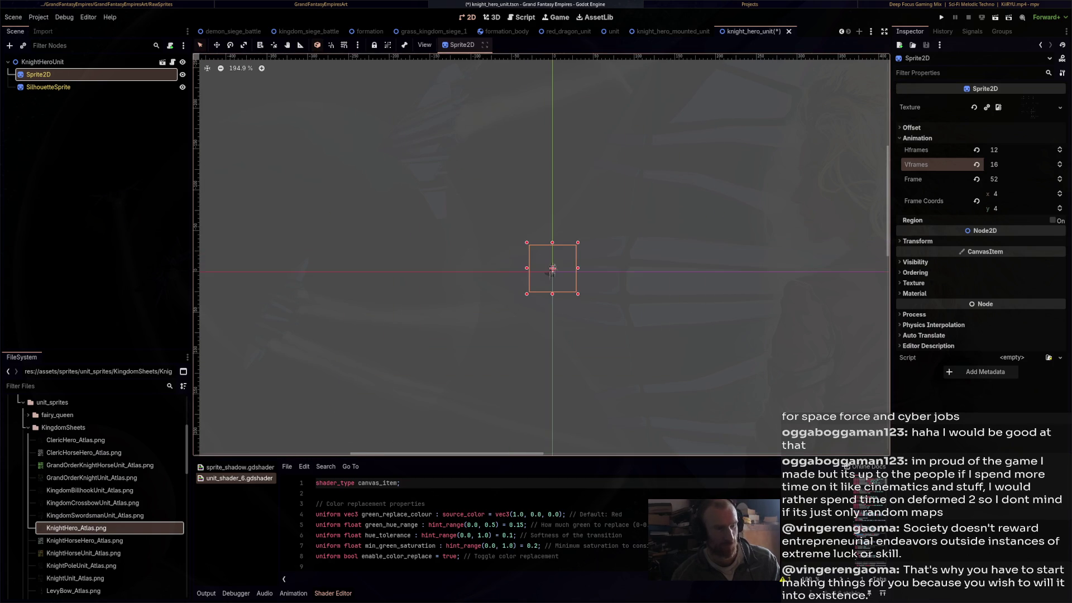
pyautogui.scroll(2, 564, 284)
pyautogui.click(564, 284)
pyautogui.scroll(3, 562, 274)
pyautogui.scroll(7, 533, 257)
pyautogui.scroll(-9, 533, 257)
pyautogui.scroll(-3, 539, 255)
pyautogui.scroll(7, 539, 255)
pyautogui.scroll(4, 532, 255)
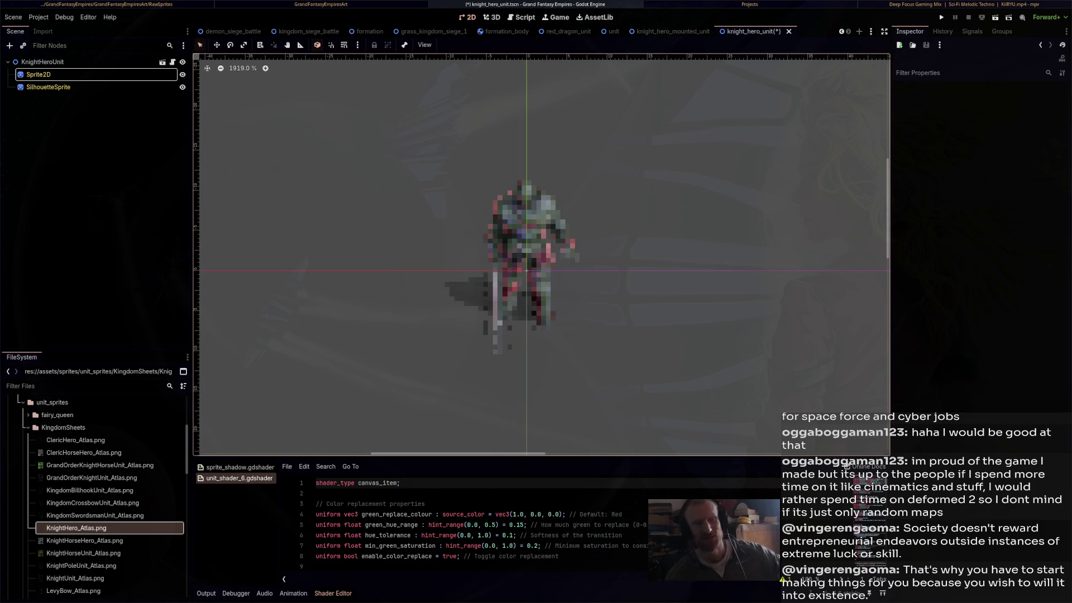
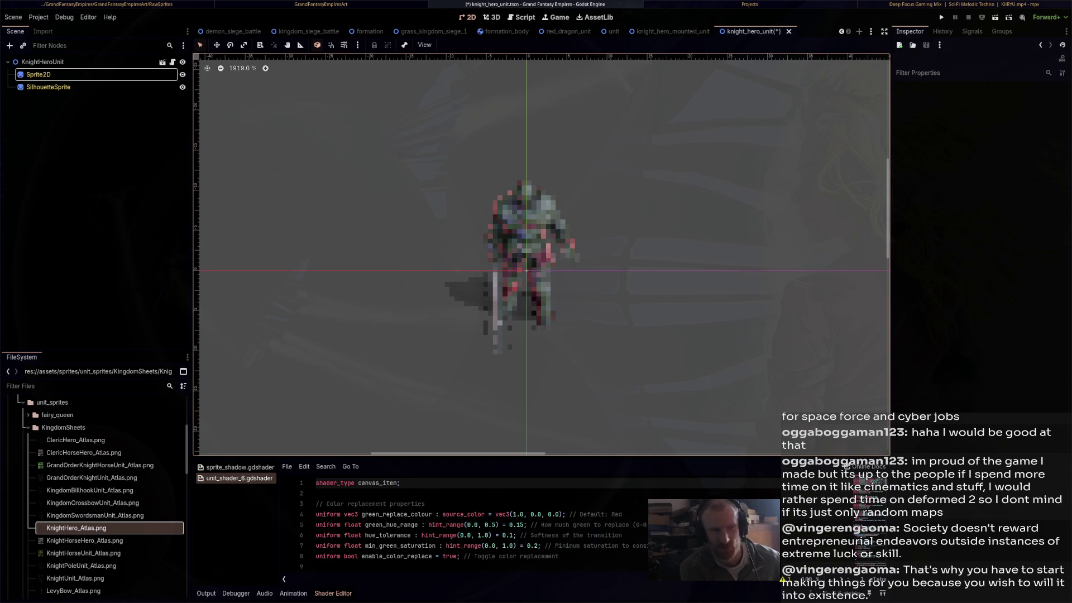
# Save the knight_hero_unit scene from its KnightHeroUnit root
pyautogui.scroll(-7, 564, 276)
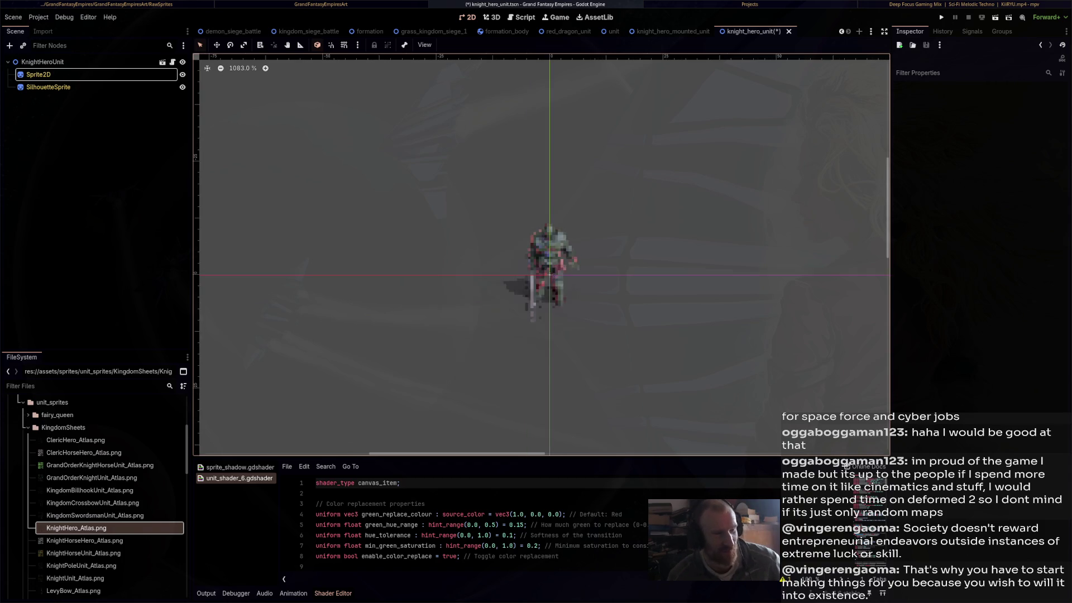
pyautogui.scroll(1, 586, 274)
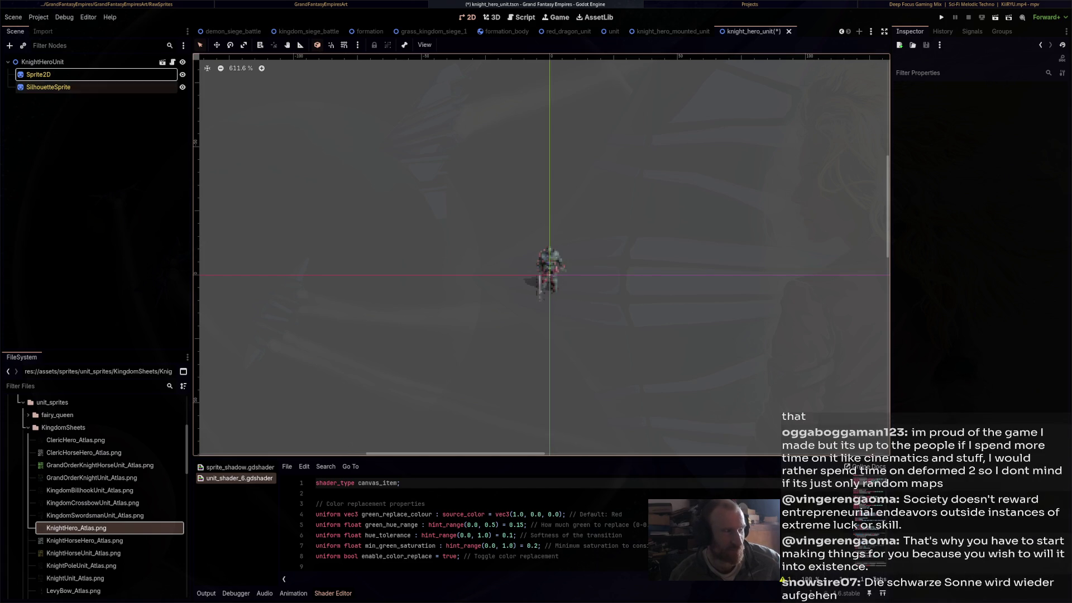
pyautogui.click(43, 61)
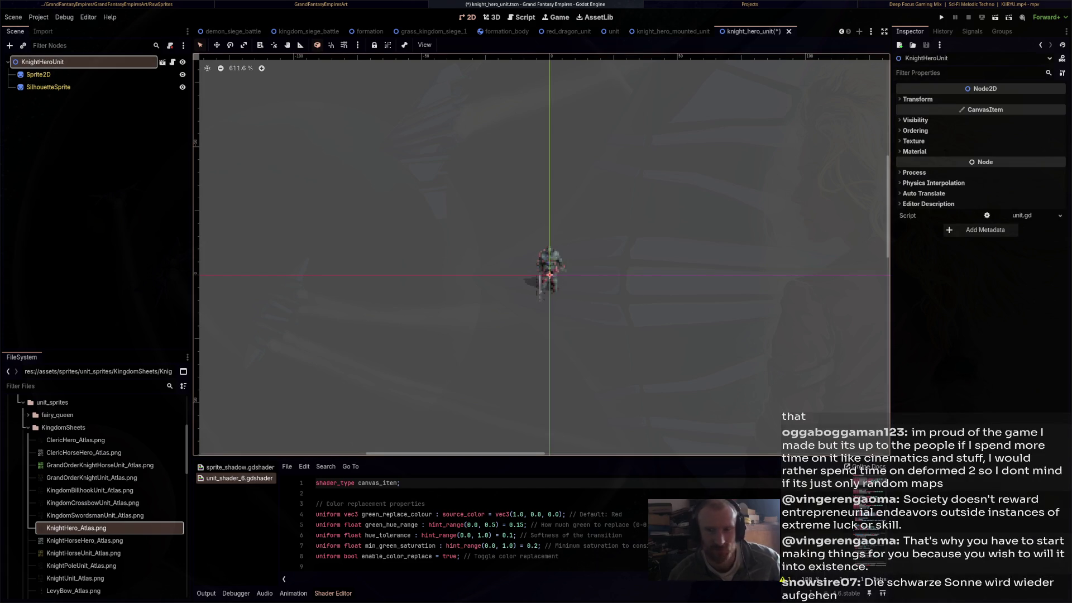
pyautogui.press('Escape')
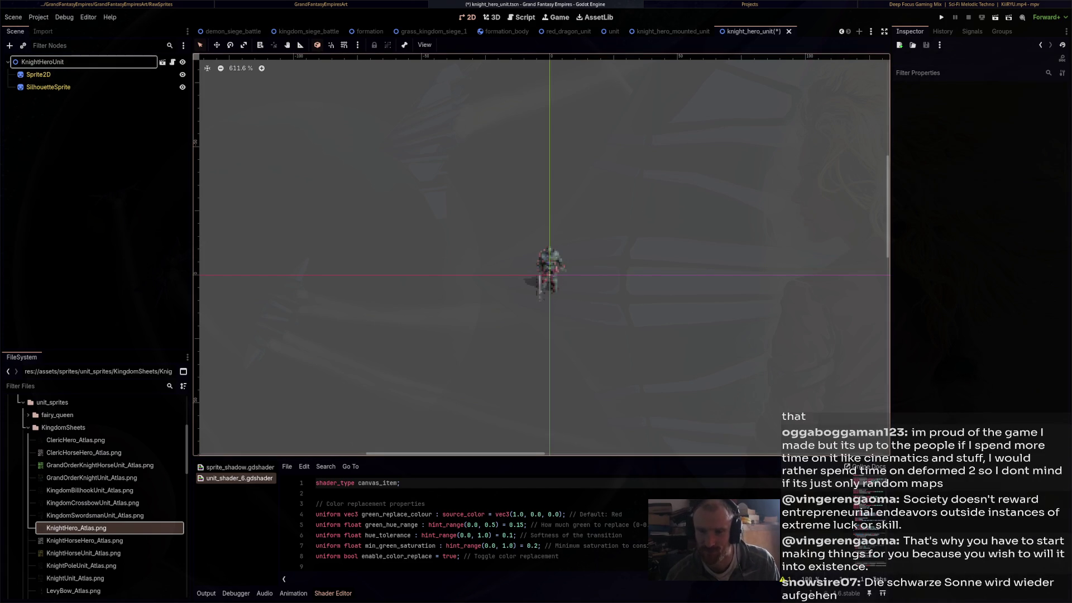
pyautogui.hotkey('ctrl', 's')
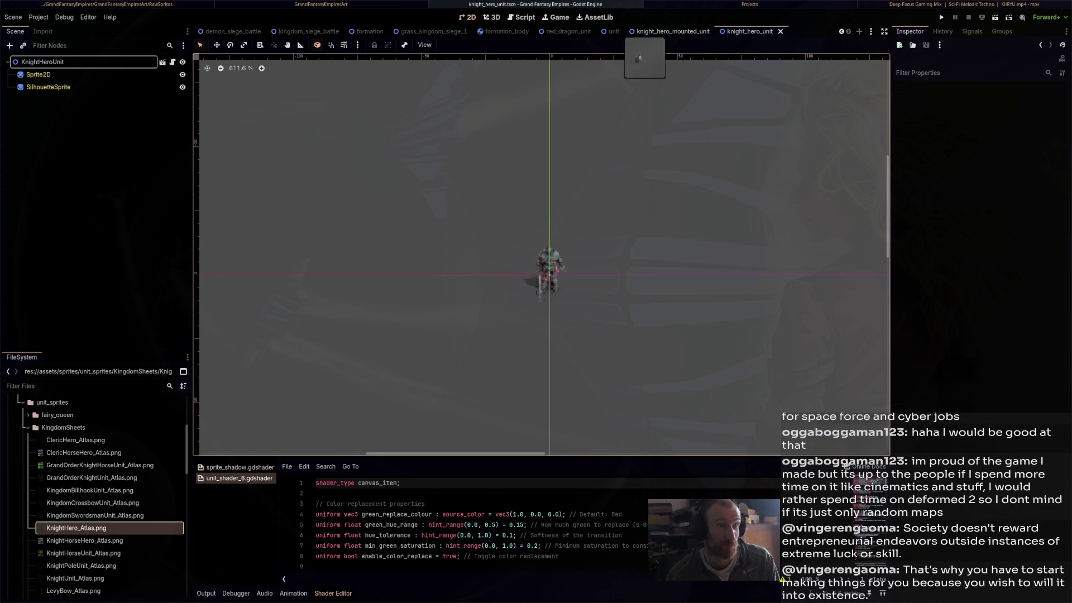
# Bring the knight_hero_mounted_unit scene into view
pyautogui.click(672, 31)
pyautogui.click(756, 31)
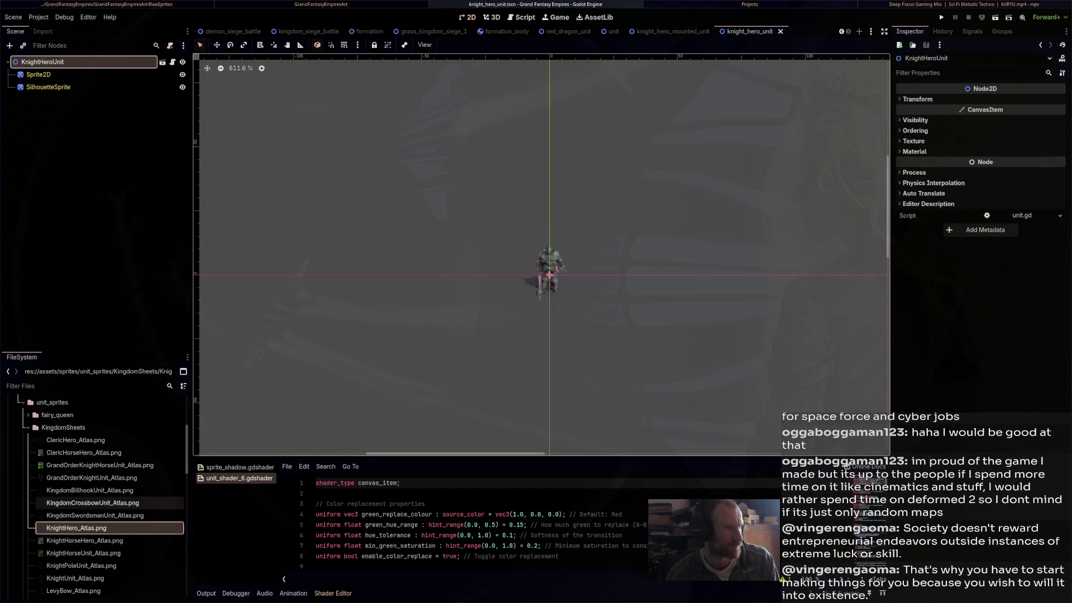
pyautogui.click(659, 31)
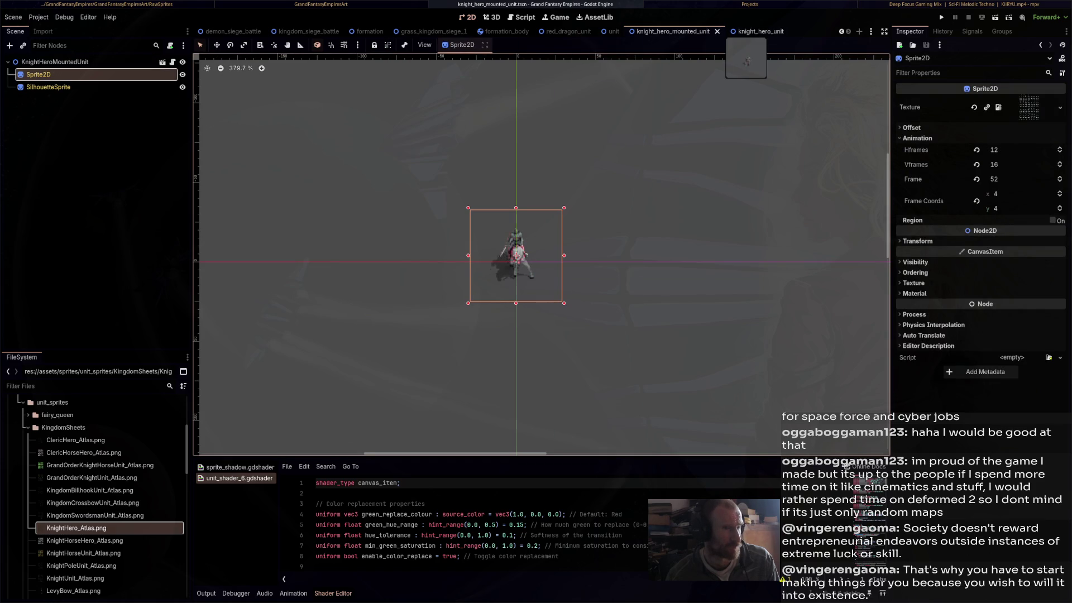
# Open the succubus_hero_mounted_unit scene and inspect its Sprite2D node
pyautogui.click(759, 31)
pyautogui.scroll(10, 61, 514)
pyautogui.scroll(-3, 61, 513)
pyautogui.scroll(3, 62, 514)
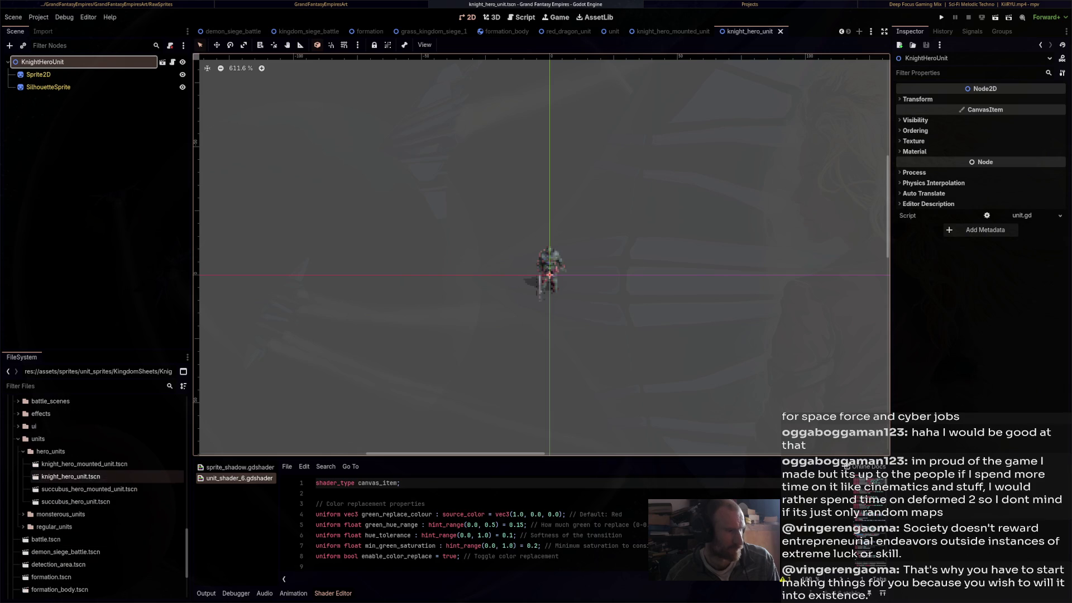
pyautogui.doubleClick(128, 489)
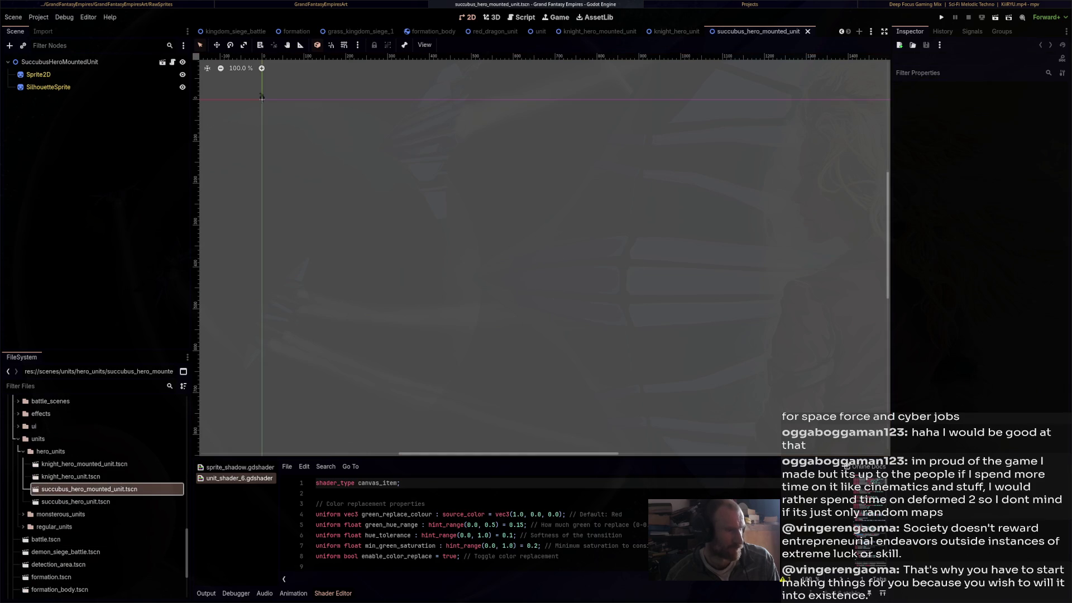
pyautogui.moveTo(262, 98); pyautogui.dragTo(495, 213)
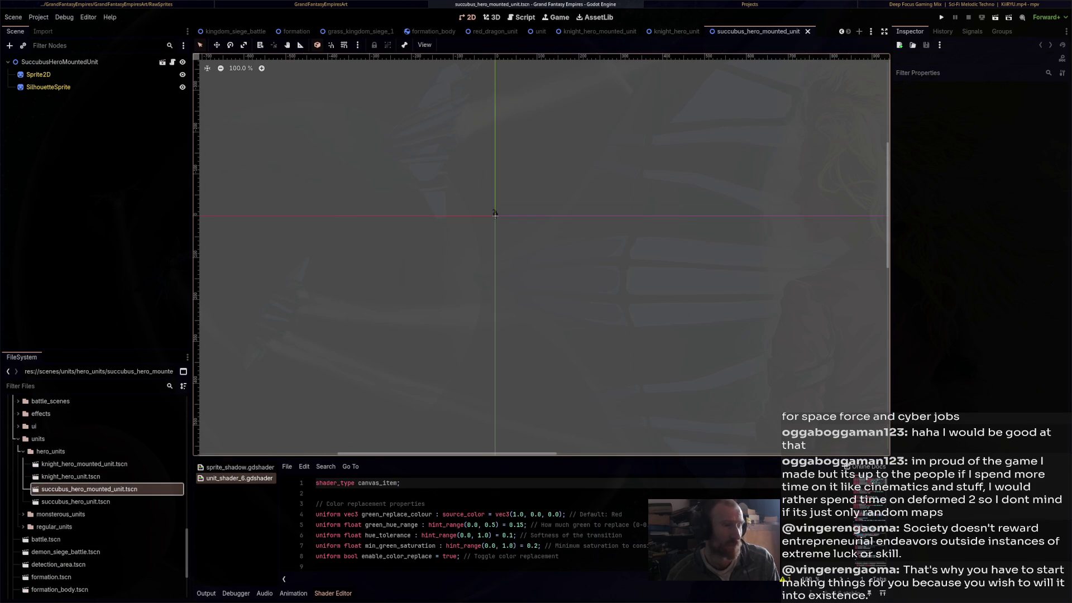
pyautogui.scroll(10, 495, 215)
pyautogui.click(487, 226)
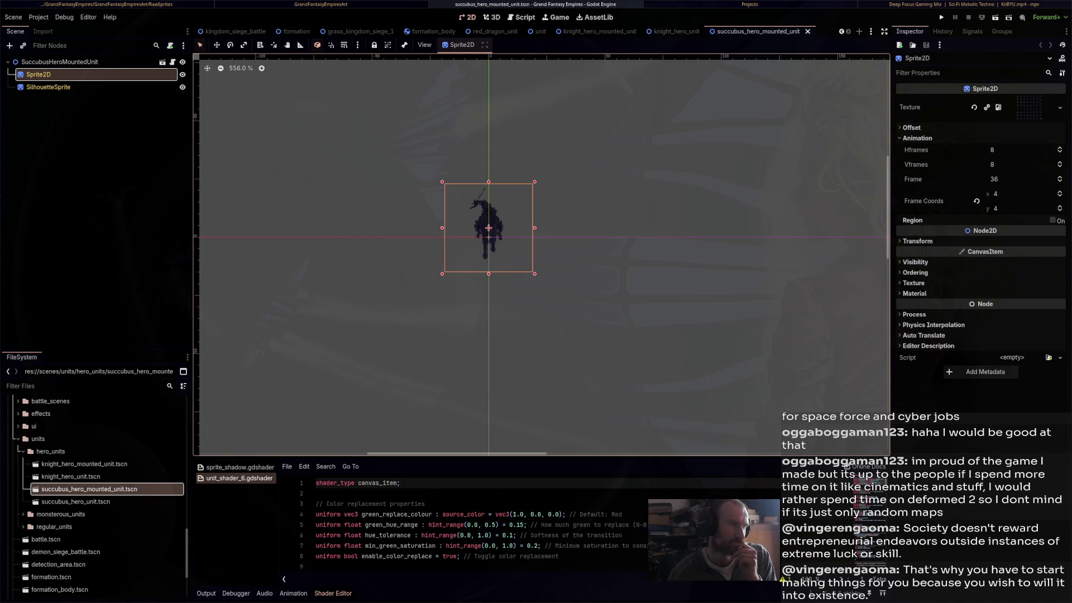
# Open the succubus_hero_unit scene from the FileSystem dock
pyautogui.doubleClick(75, 501)
pyautogui.doubleClick(90, 489)
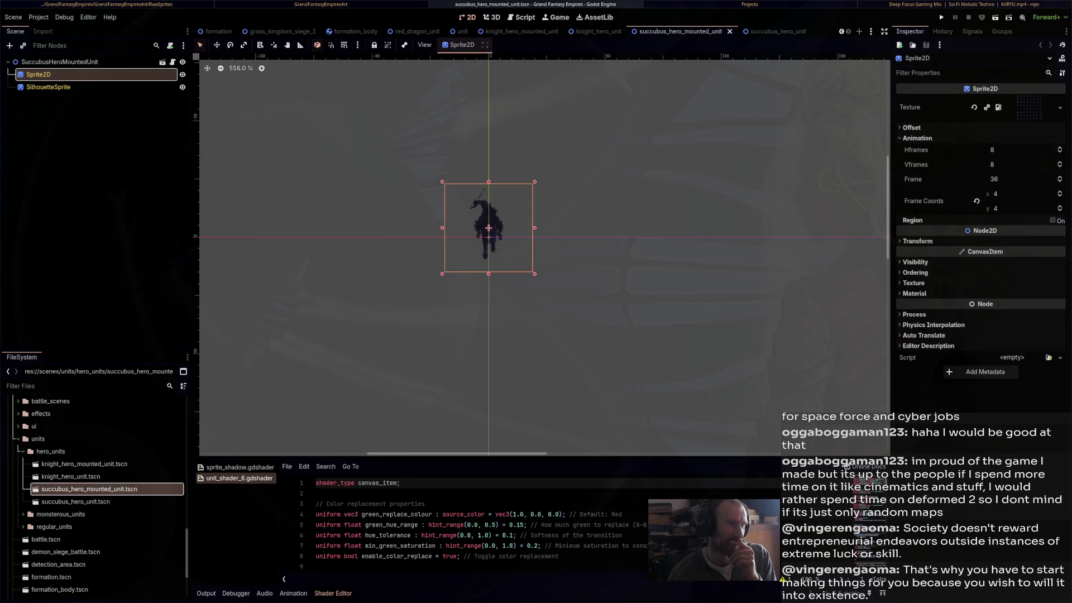
pyautogui.doubleClick(75, 501)
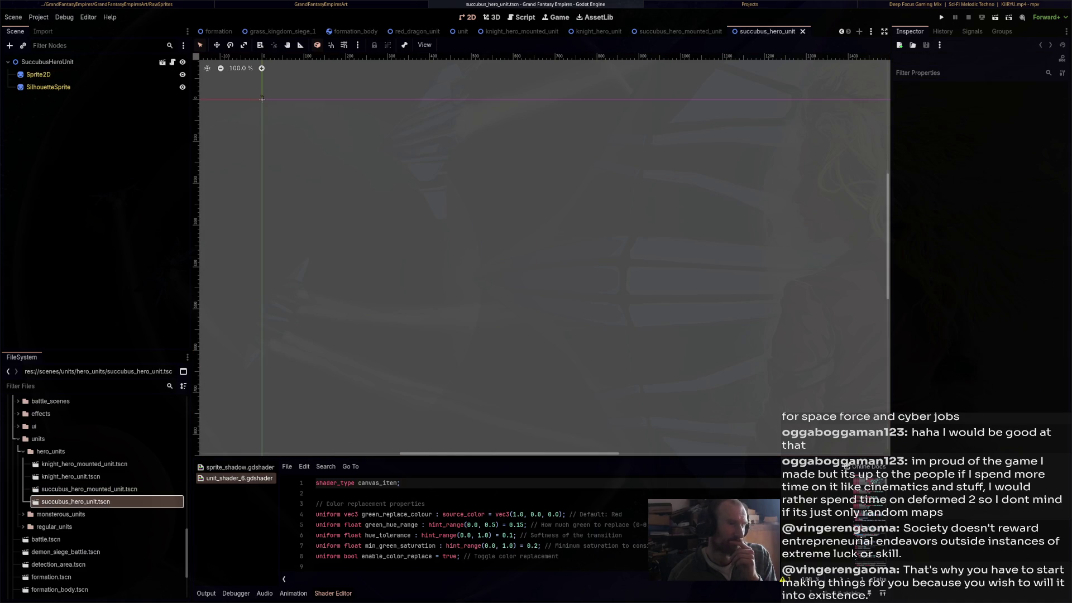
pyautogui.scroll(10, 503, 262)
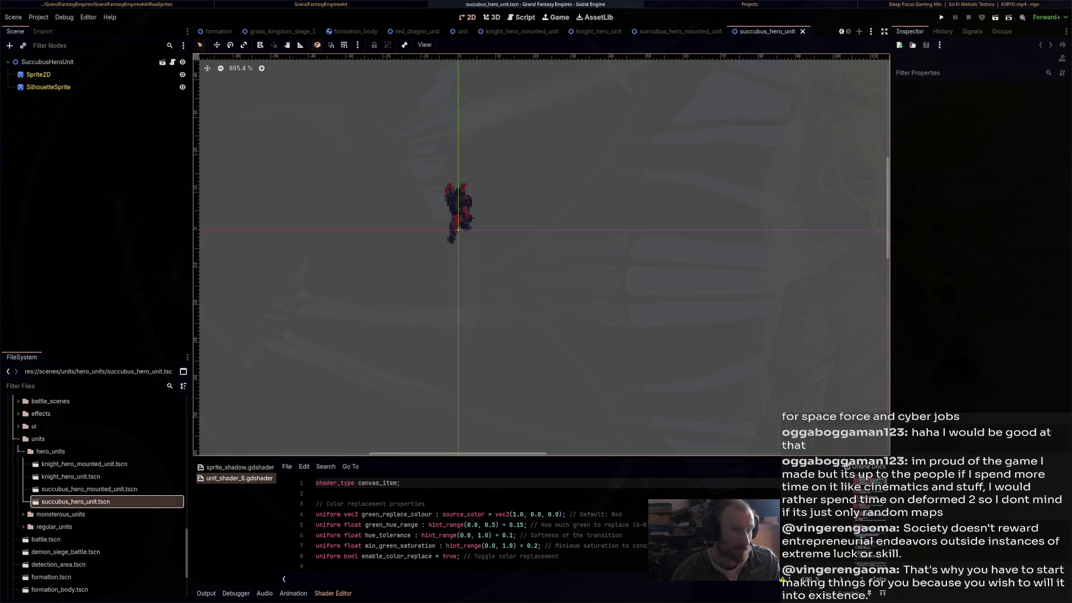
pyautogui.moveTo(50, 451); pyautogui.dragTo(29, 464)
pyautogui.click(84, 464)
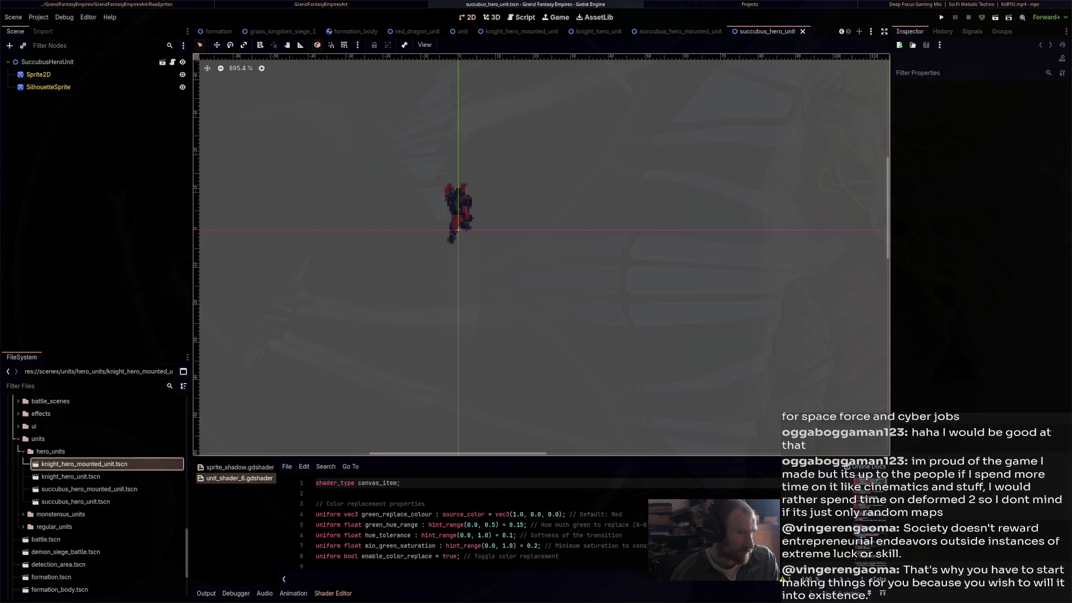
# Cycle through the open scenes and return to knight_hero_mounted_unit
pyautogui.hotkey('ctrl', 'Tab')
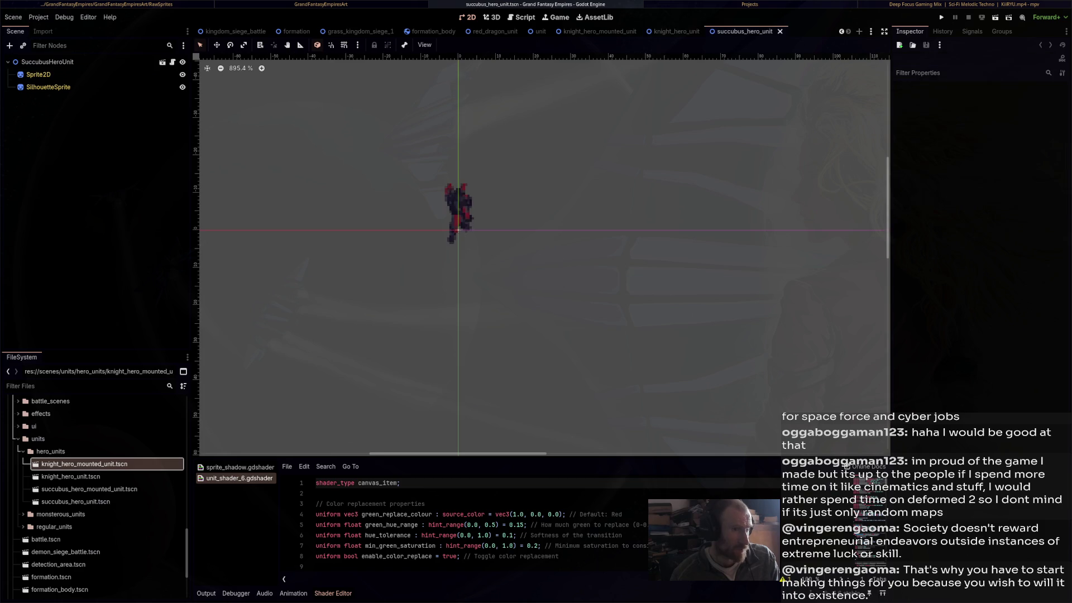
pyautogui.hotkey('ctrl', 'shift', 'Tab')
pyautogui.hotkey('ctrl', 'shift', 'Tab')
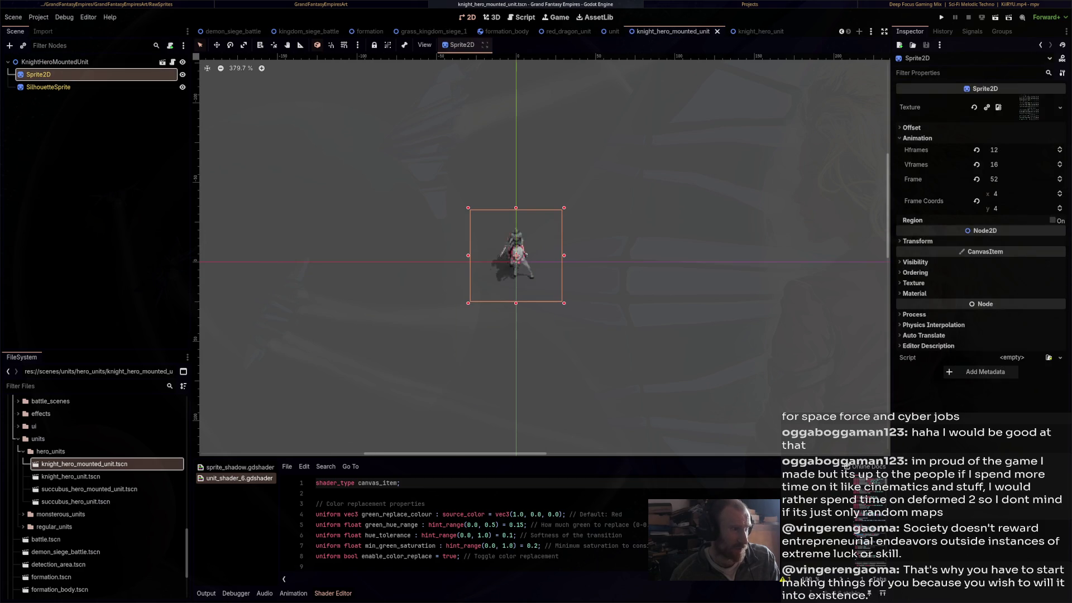
pyautogui.hotkey('ctrl', 'Tab')
pyautogui.hotkey('ctrl', 'Tab')
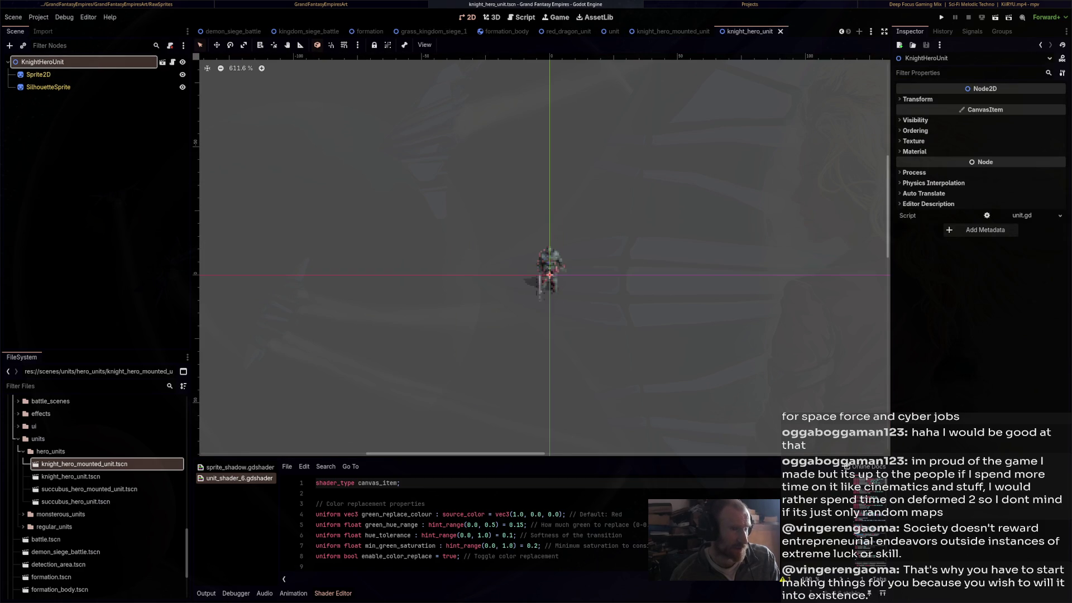
pyautogui.hotkey('ctrl', 'shift', 'Tab')
pyautogui.hotkey('ctrl', 'shift', 'Tab')
pyautogui.moveTo(761, 32)
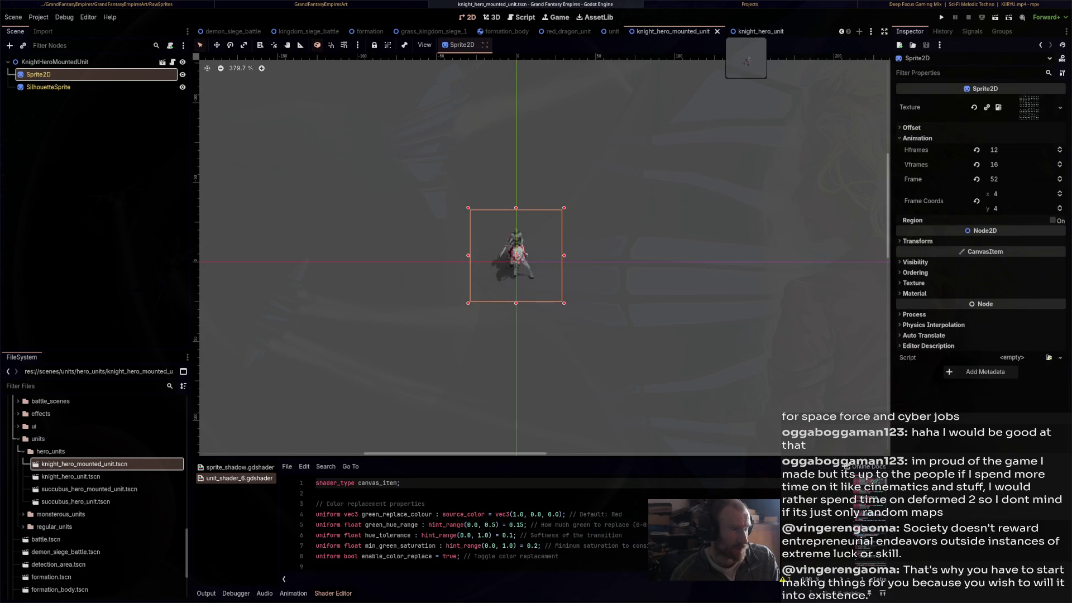
# Copy the KnightHeroMountedUnit root node, then show the unit scene
pyautogui.click(54, 61)
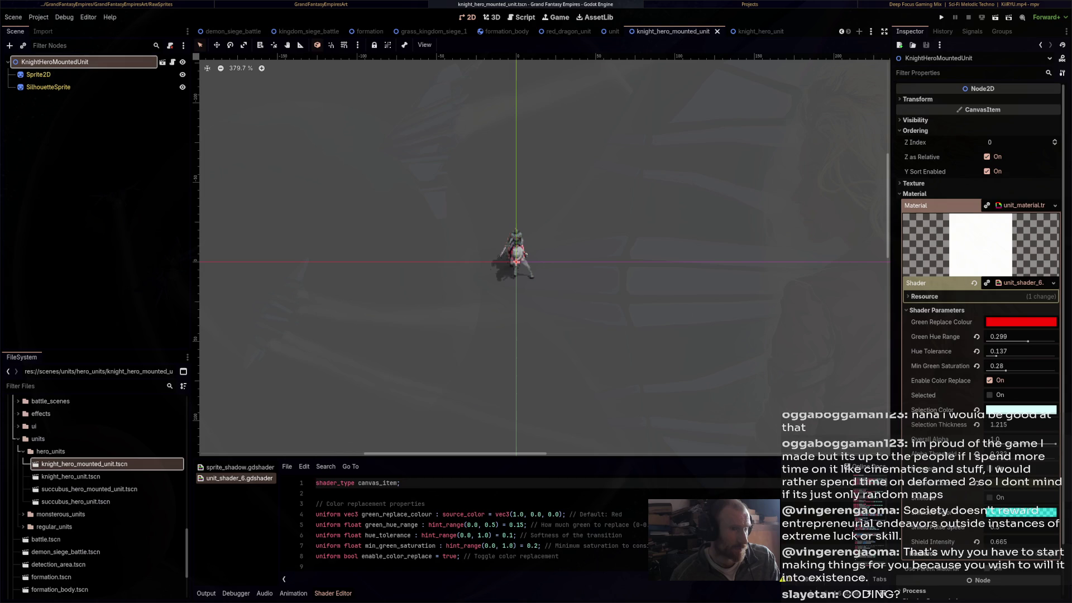
pyautogui.rightClick(88, 64)
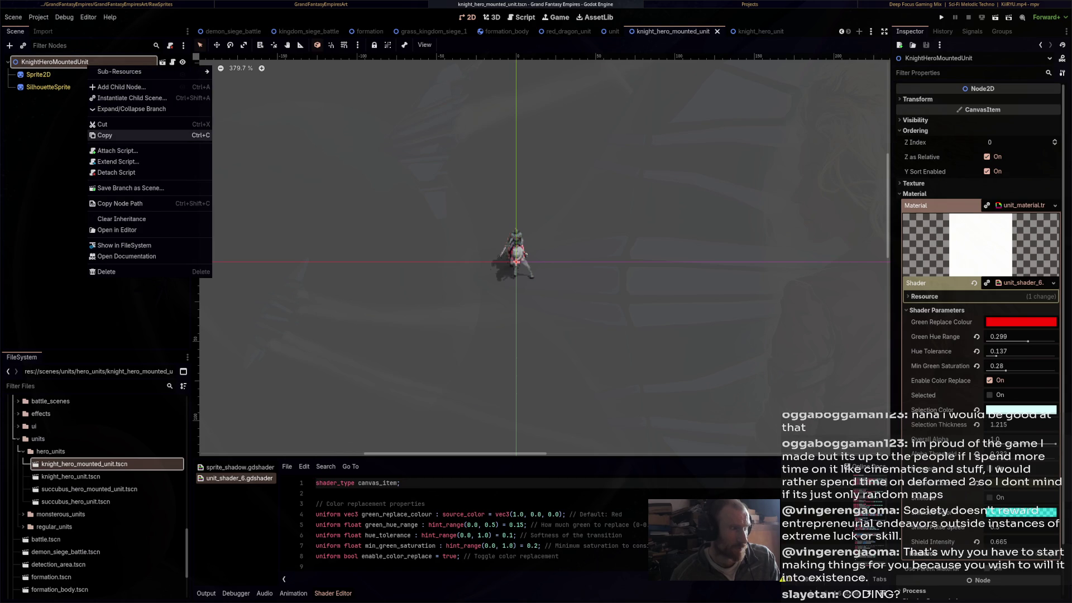
pyautogui.click(105, 135)
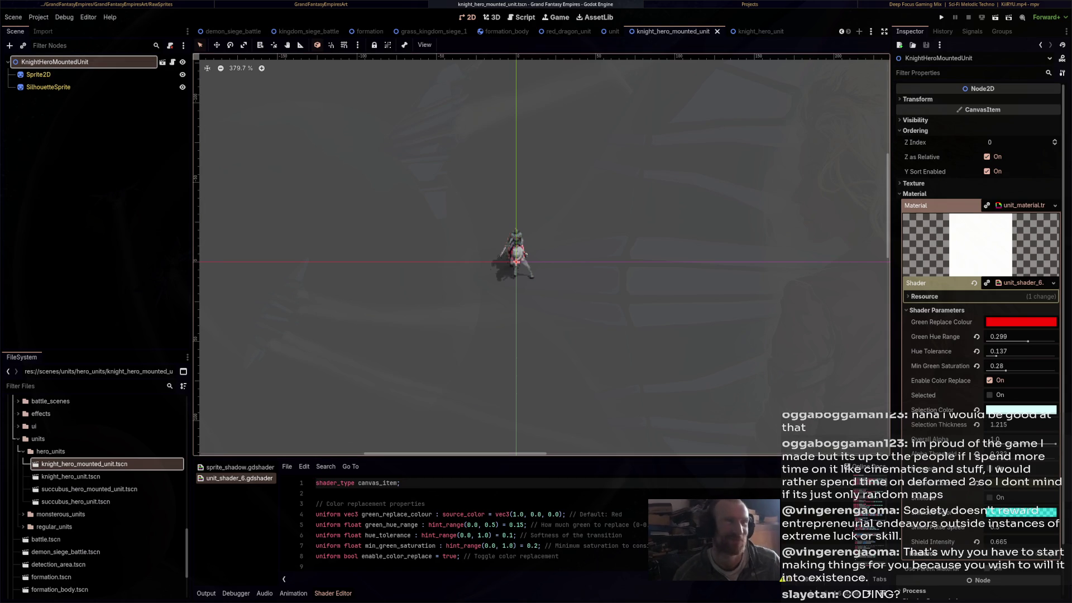
pyautogui.hscroll(-2, 542, 254)
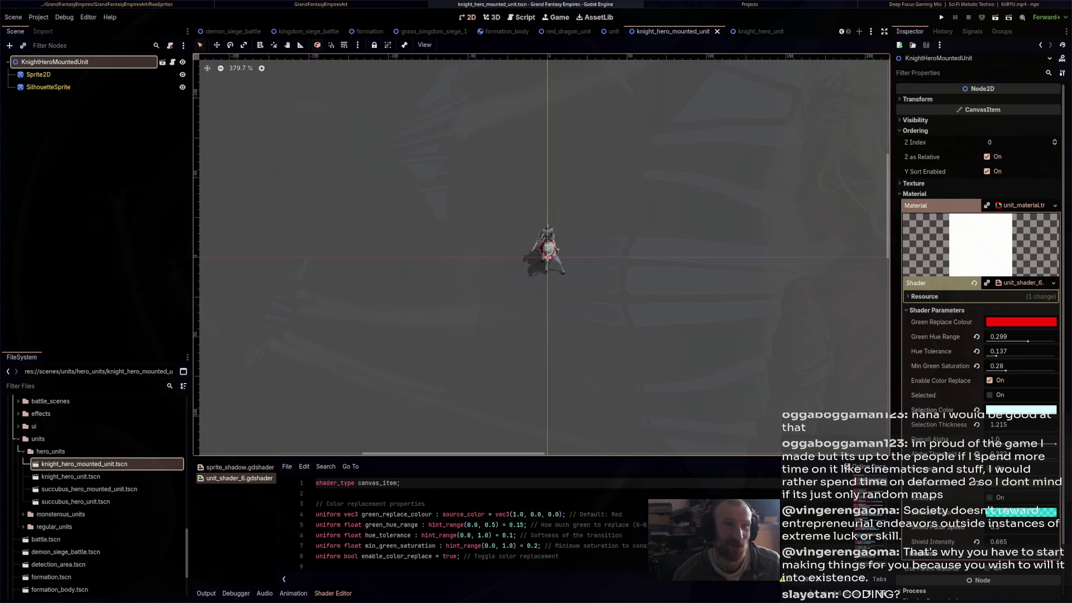
pyautogui.click(614, 31)
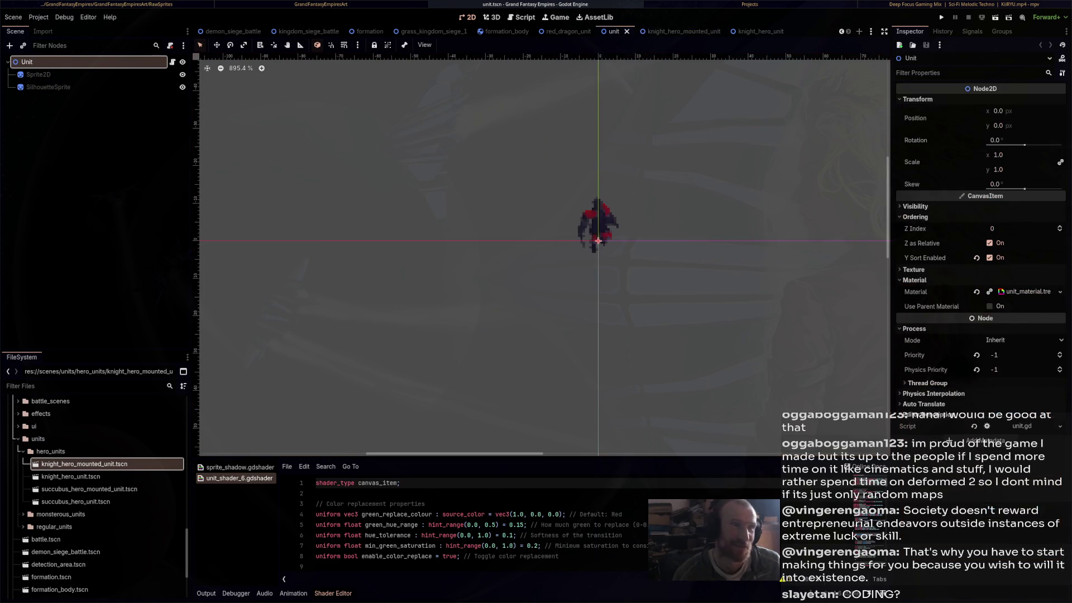
# Close the unit, dragon, formation, siege and battle scene tabs
pyautogui.click(627, 31)
pyautogui.click(626, 31)
pyautogui.click(626, 31)
pyautogui.click(564, 31)
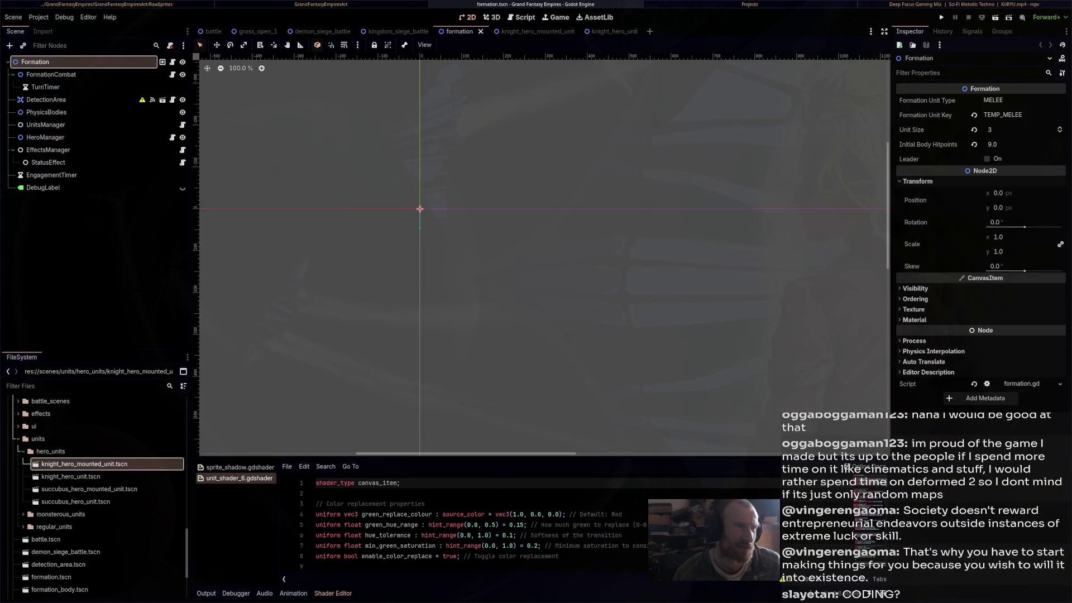
pyautogui.click(480, 31)
pyautogui.click(436, 32)
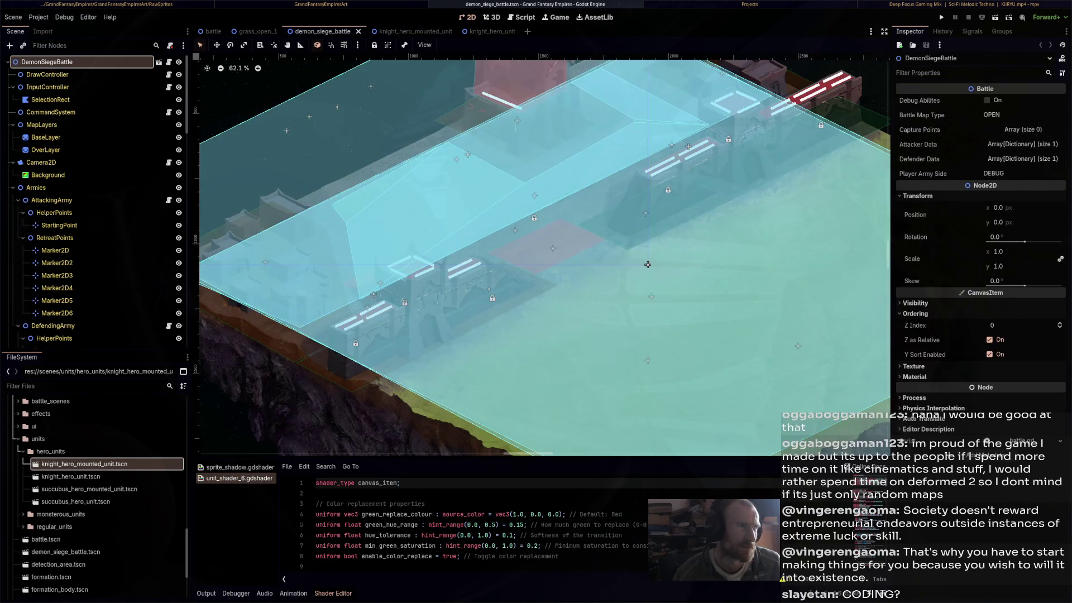
pyautogui.click(358, 31)
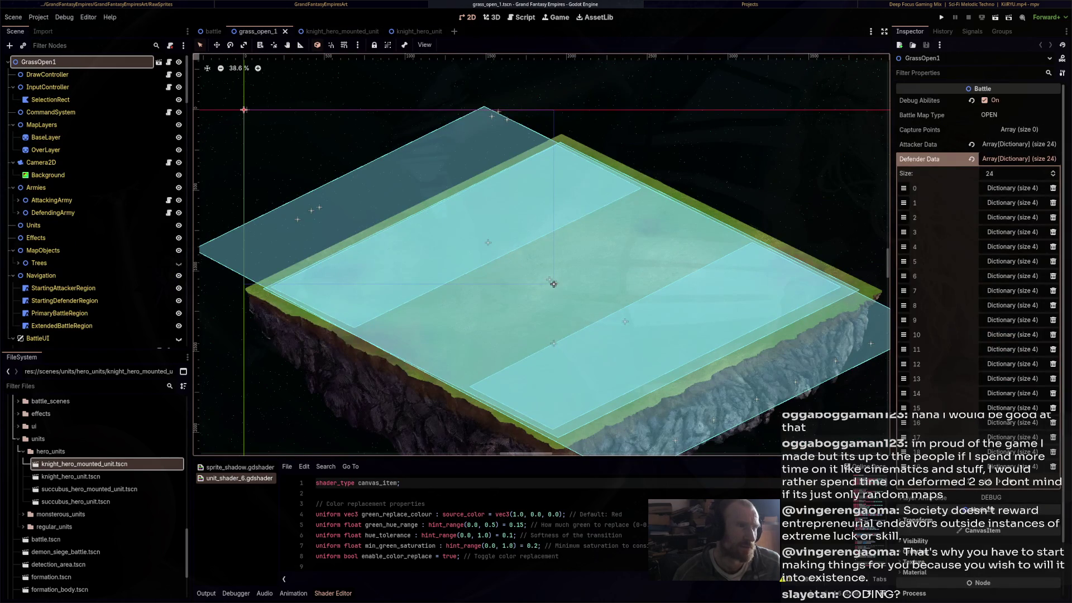
pyautogui.hotkey('ctrl', 'w')
pyautogui.hotkey('ctrl', 'w')
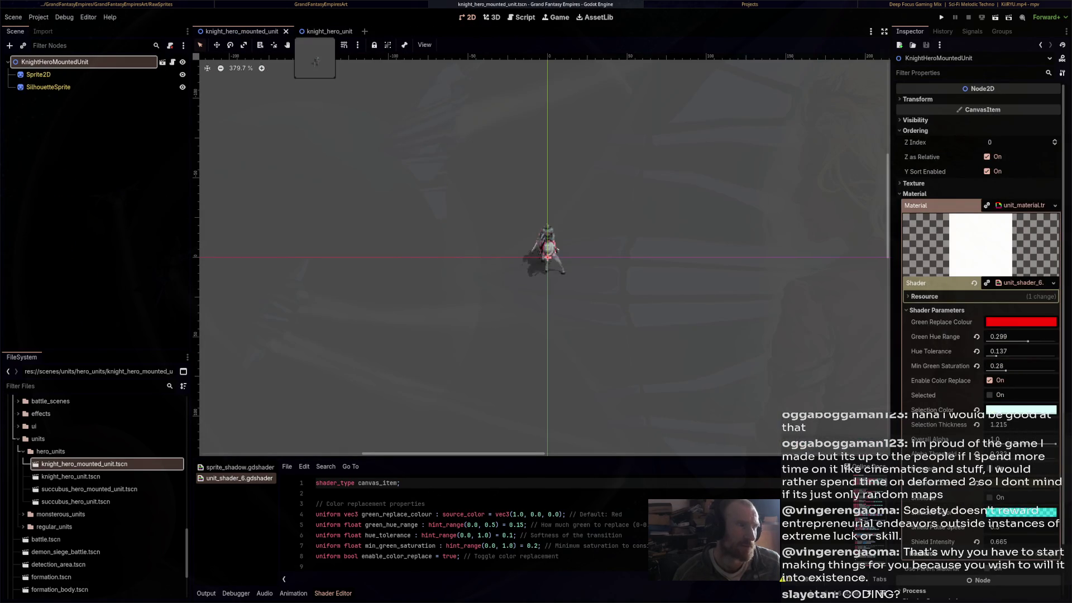
# Start a new scene and paste the KnightHeroMountedUnit node into it
pyautogui.click(324, 31)
pyautogui.hotkey('ctrl', 'n')
pyautogui.hotkey('ctrl', 'v')
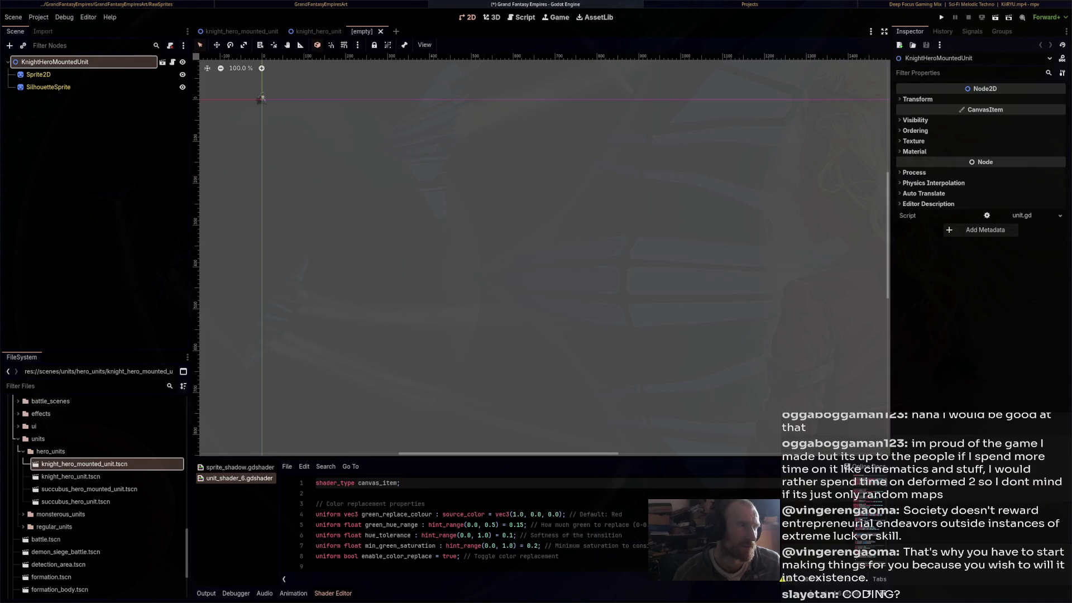
# Rename the pasted root to ClericHeroMountedUnit and begin saving the scene
pyautogui.scroll(6, 493, 199)
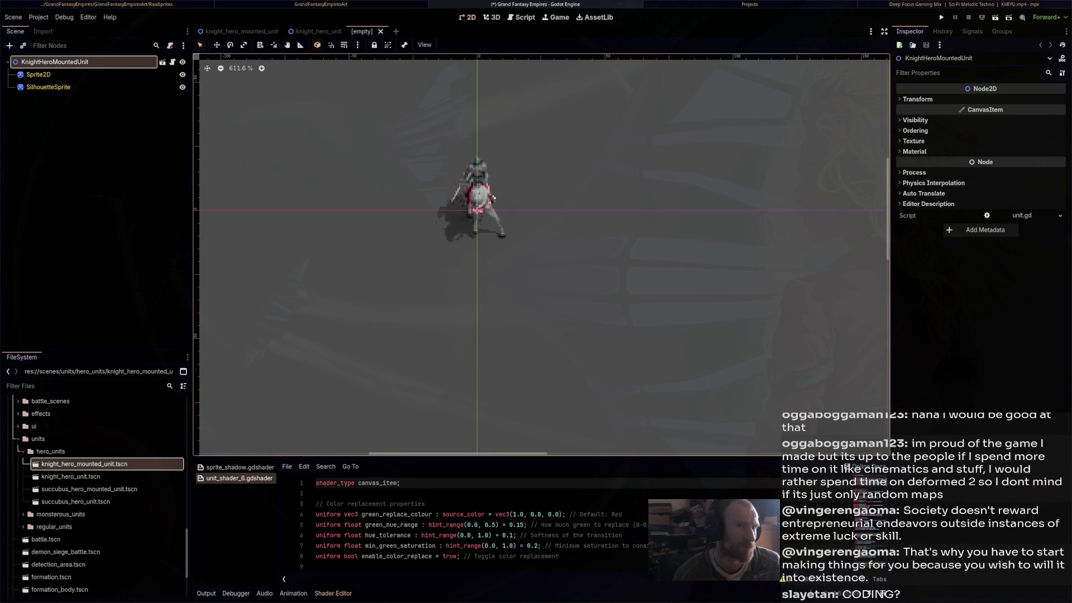
pyautogui.scroll(5, 460, 171)
pyautogui.press('F2')
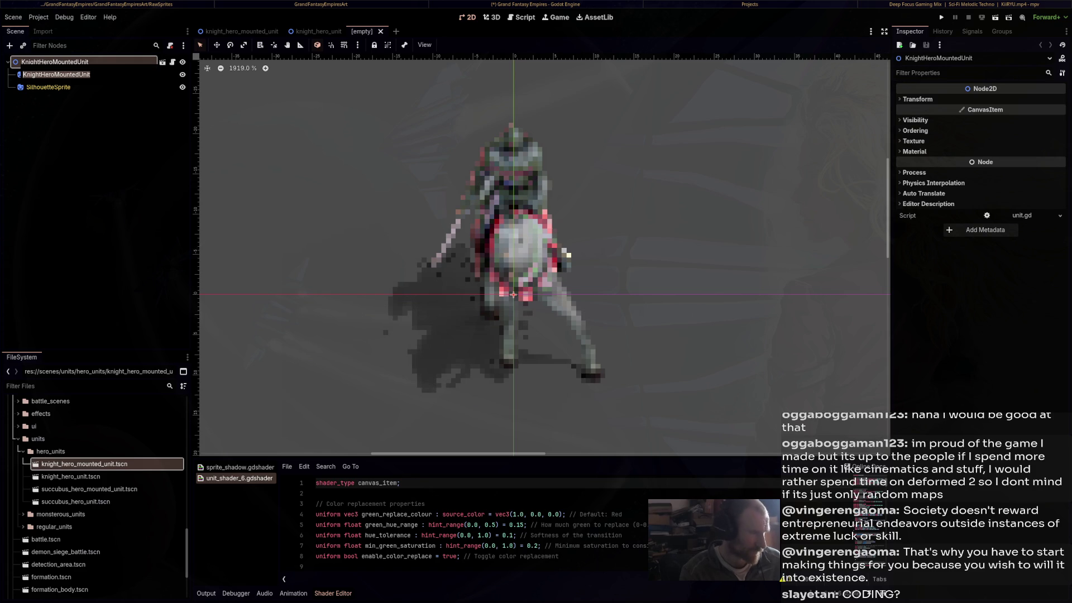
pyautogui.write('ClericHeroMountedUnit')
pyautogui.press('Return')
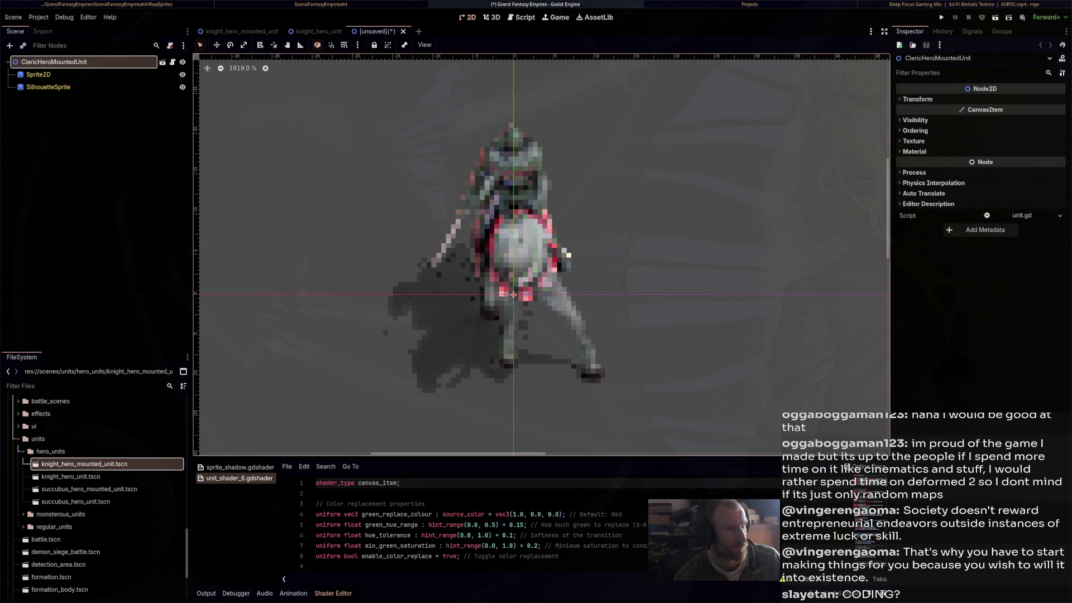
pyautogui.hotkey('ctrl', 's')
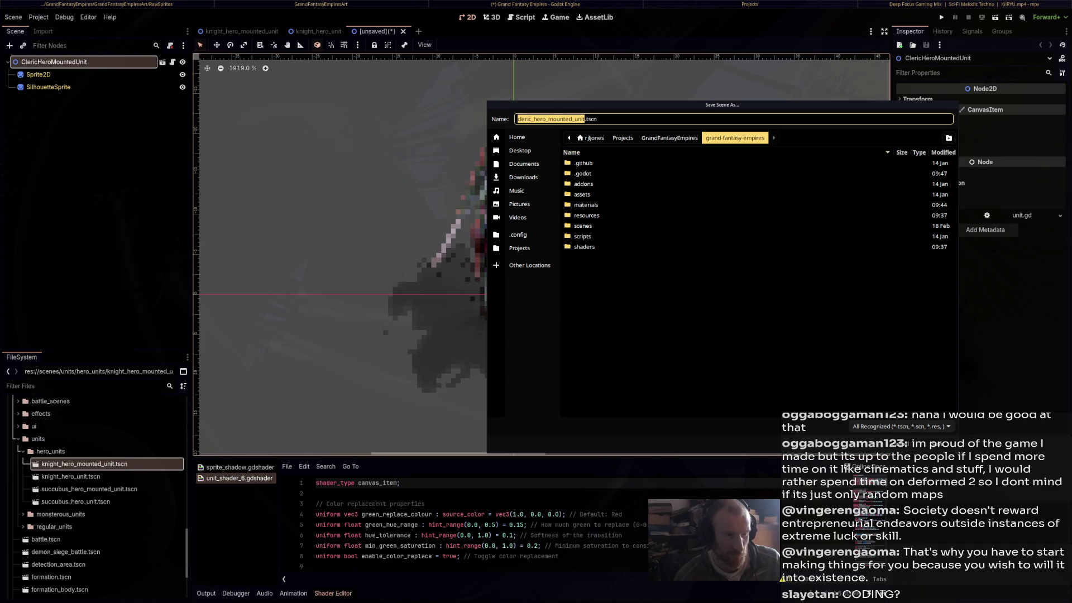
# Save the scene as cleric_hero_mounted_unit.tscn in scenes/units/hero_units
pyautogui.doubleClick(583, 226)
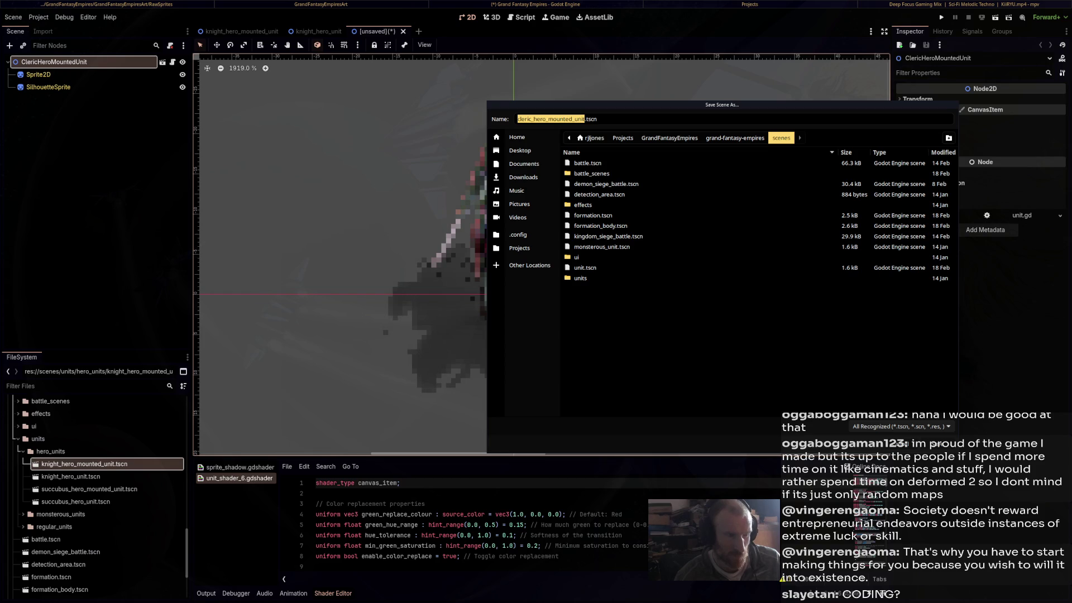
pyautogui.doubleClick(580, 278)
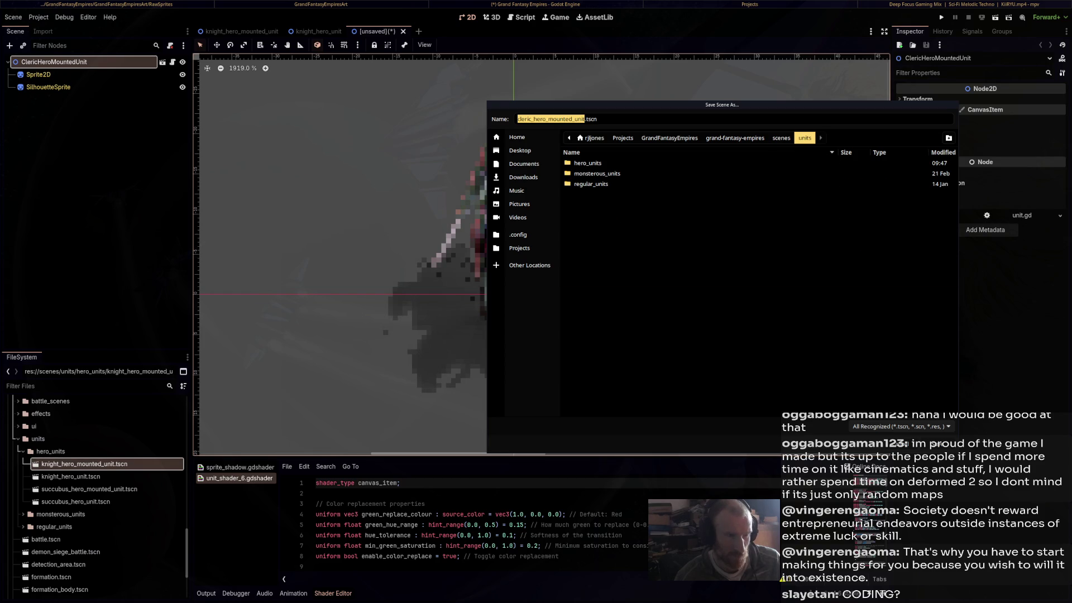
pyautogui.doubleClick(588, 163)
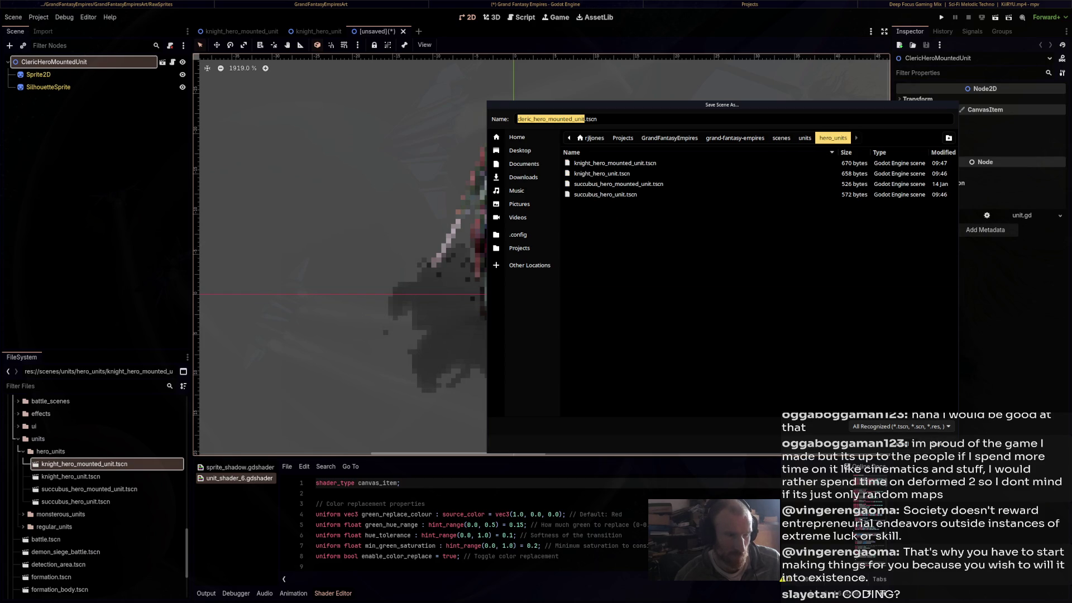
pyautogui.click(938, 444)
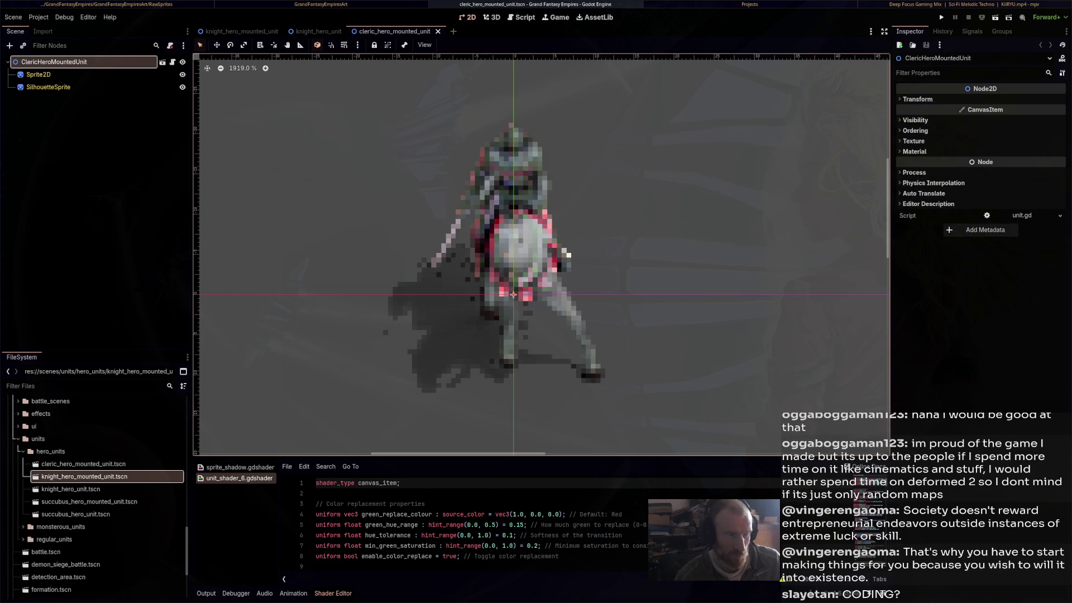
# Paste the knight template into a new scene and name its root ClericHeroUnit
pyautogui.hotkey('ctrl', 'n')
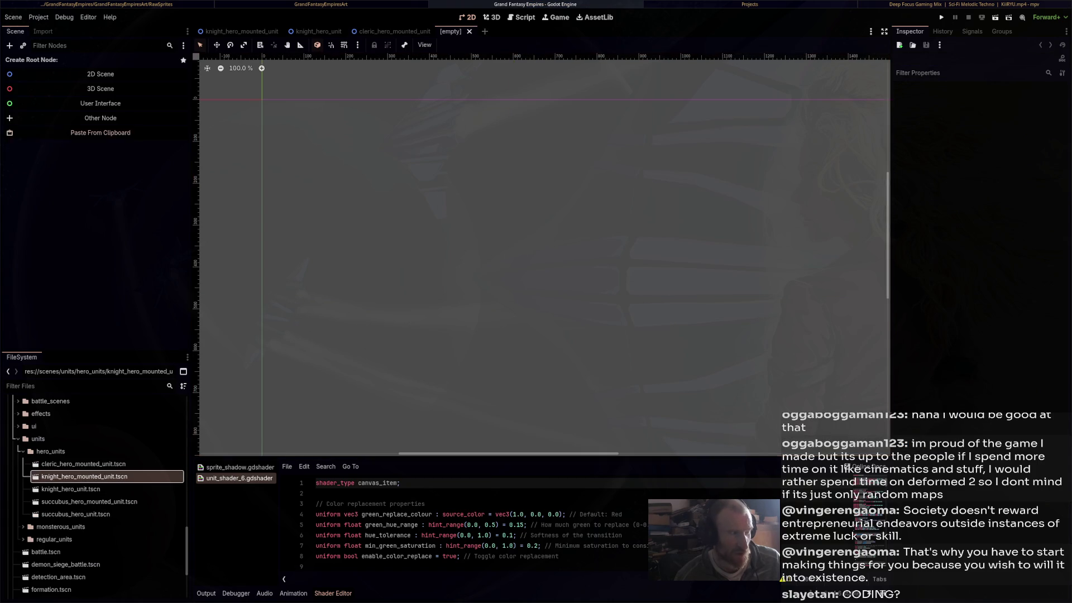
pyautogui.click(98, 133)
pyautogui.doubleClick(38, 75)
pyautogui.write('C')
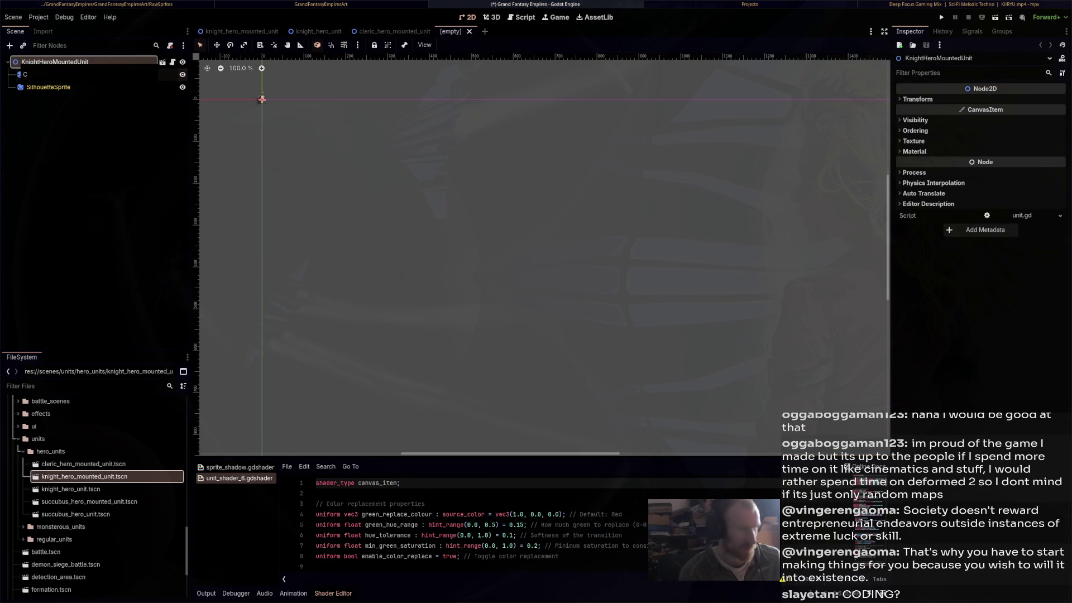
pyautogui.write('lericHeroUnit')
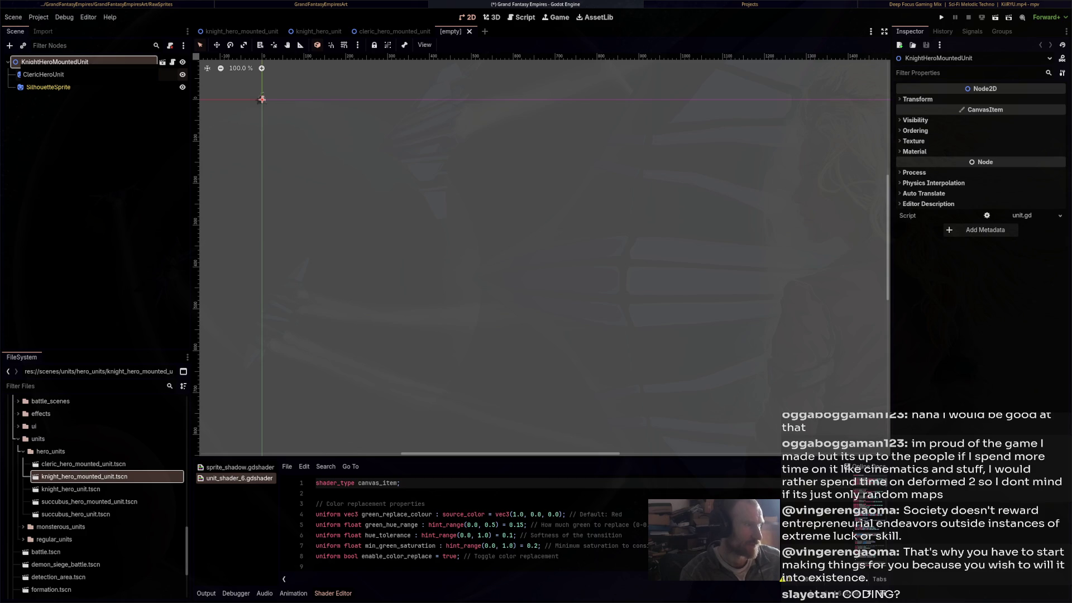
pyautogui.hotkey('ctrl', 'z')
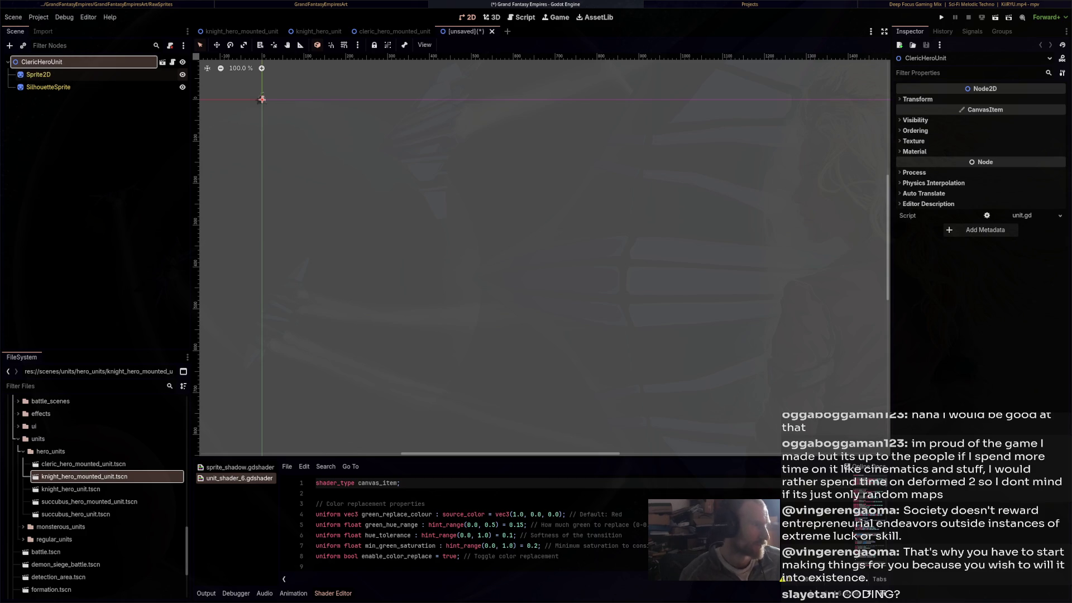
# Save it as cleric_hero_unit.tscn and start a fresh empty scene
pyautogui.hotkey('ctrl', 's')
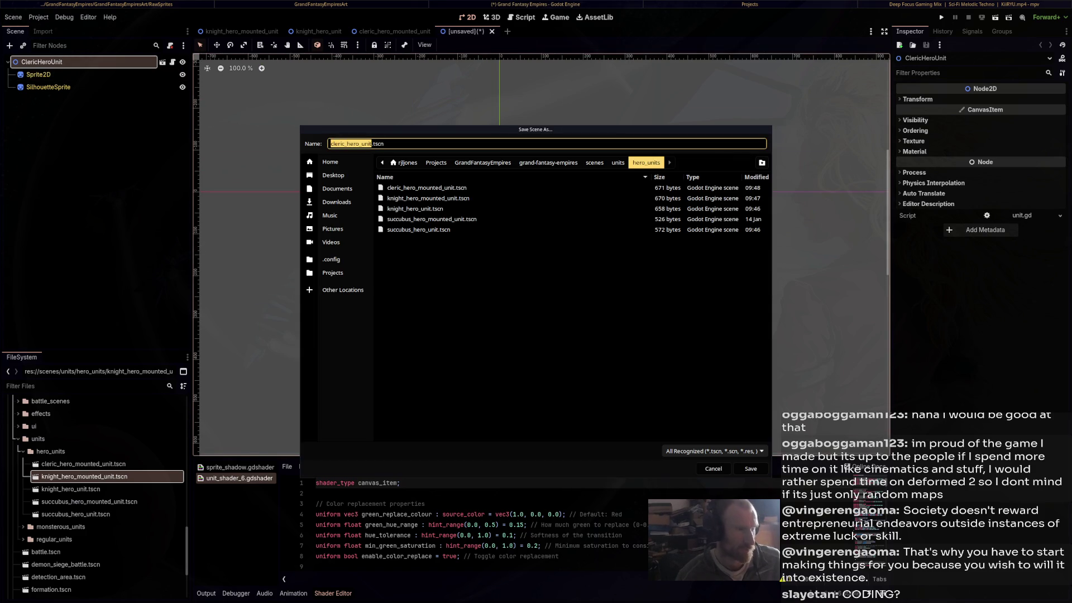
pyautogui.click(750, 469)
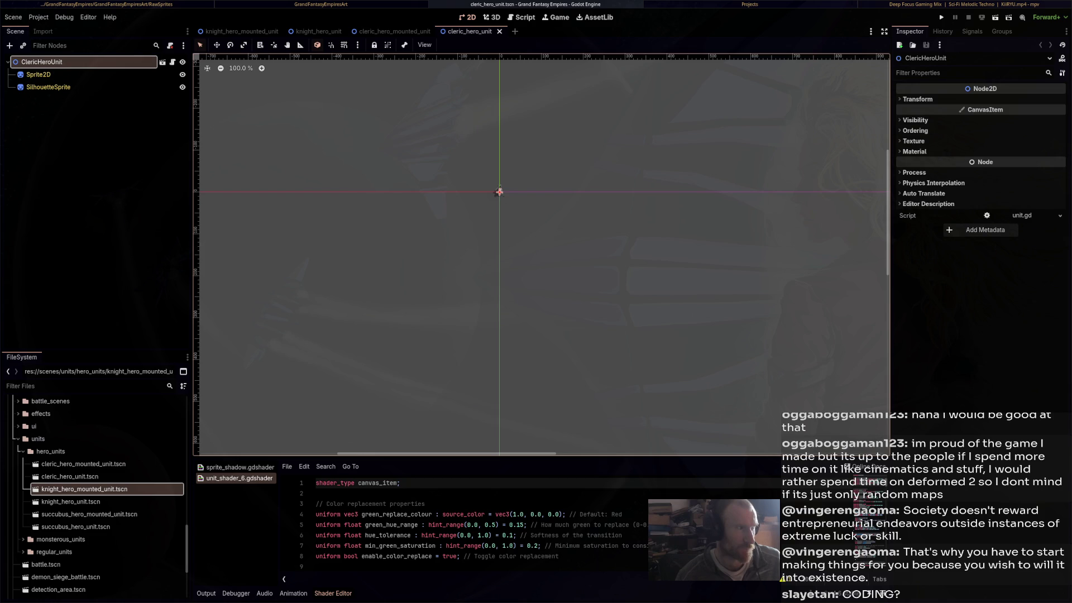
pyautogui.hotkey('ctrl', 'n')
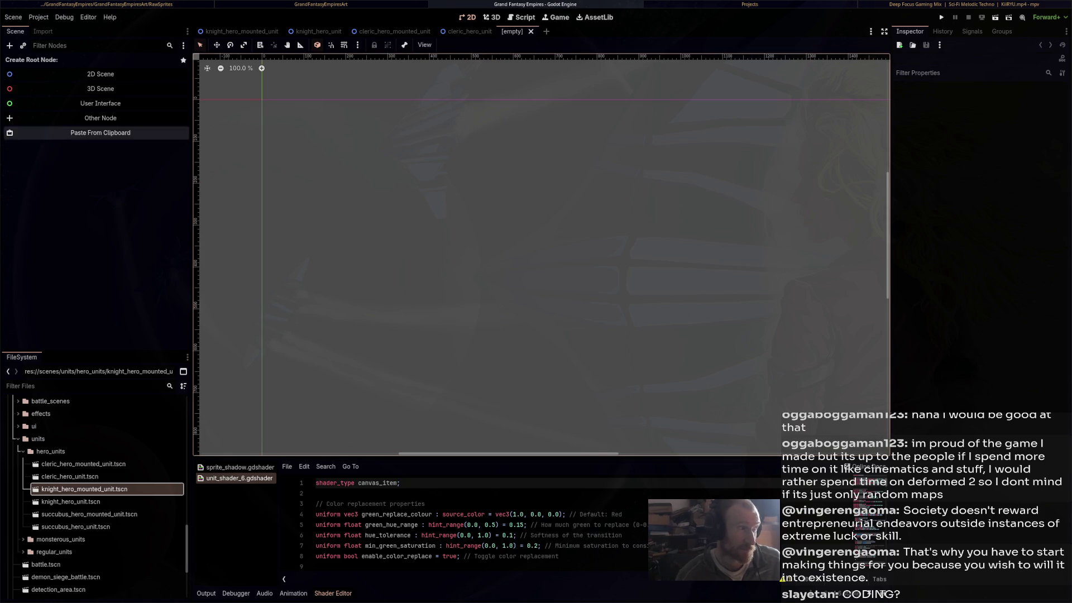
# Paste the knight template as the new scene's root and start renaming it
pyautogui.click(96, 134)
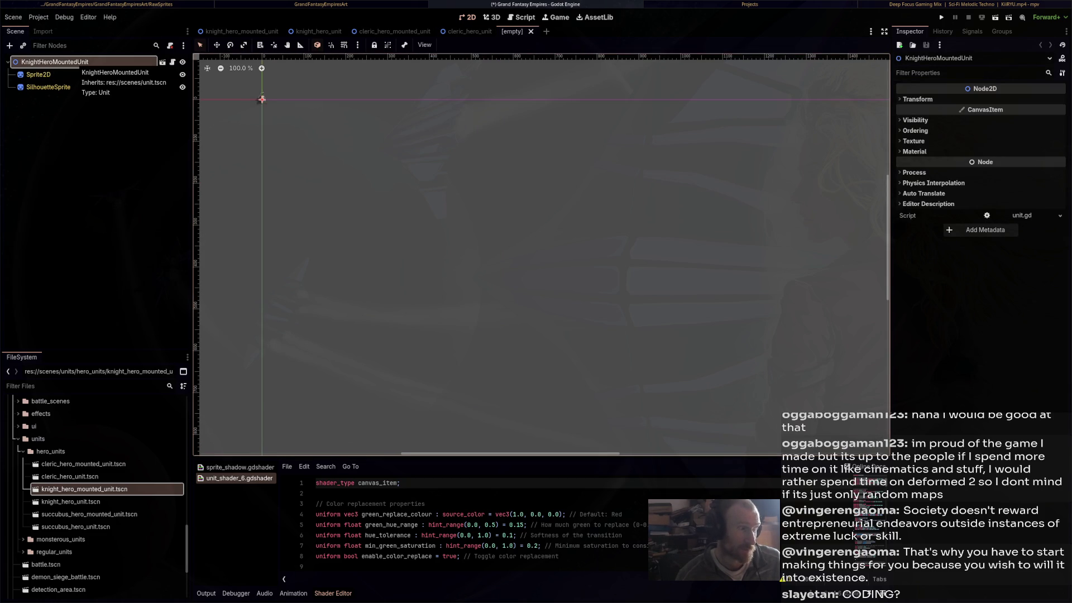
pyautogui.press('F2')
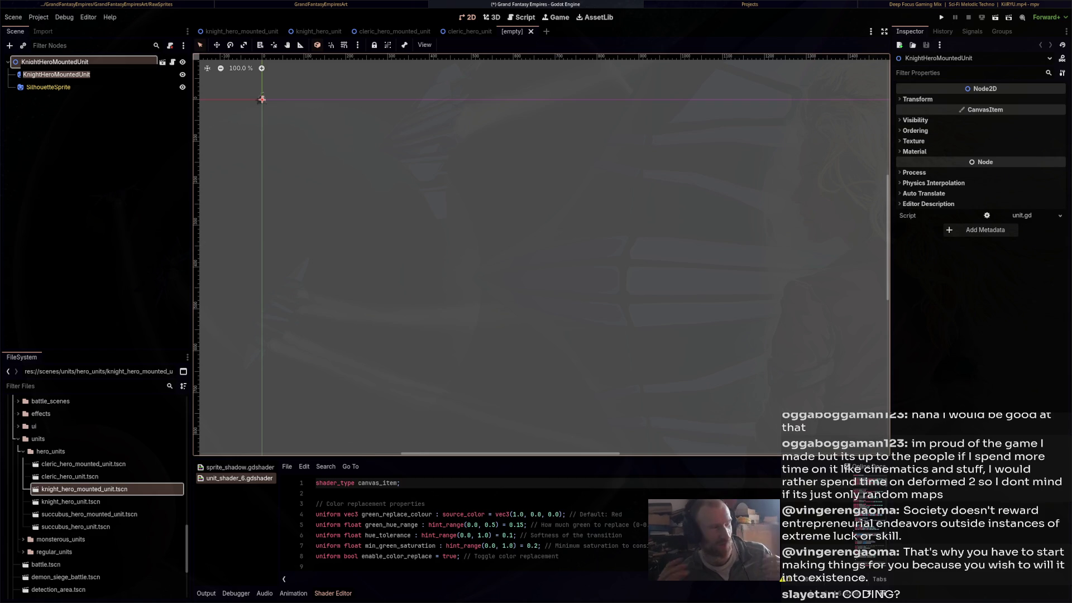
pyautogui.write('o')
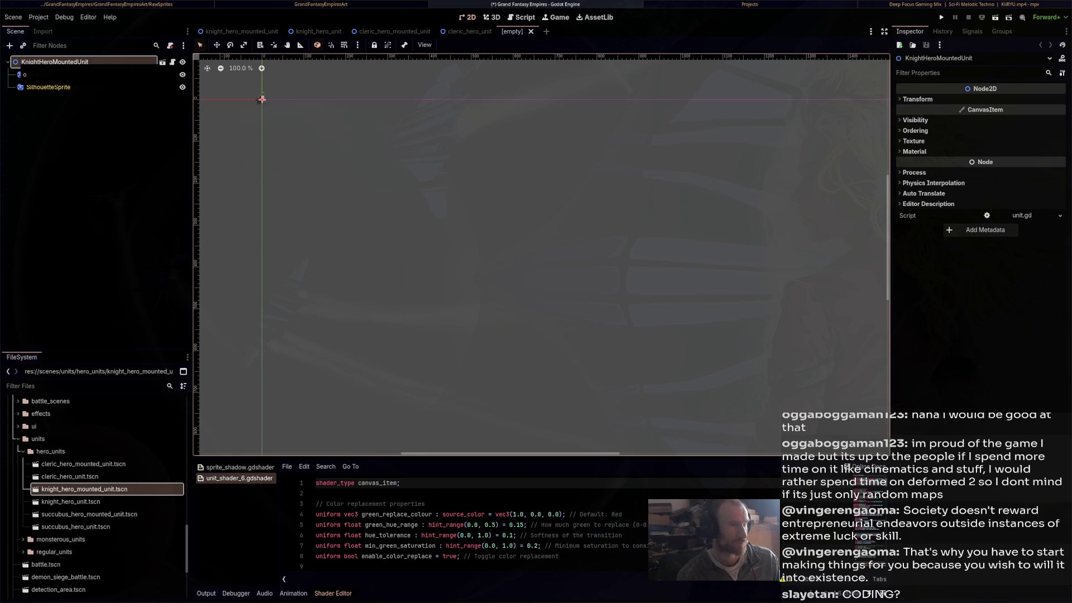
# Select the Hero checklist lines in the Obsidian Empires Todo note
pyautogui.hotkey('alt', 'Tab')
pyautogui.scroll(-5, 584, 313)
pyautogui.scroll(-4, 584, 313)
pyautogui.moveTo(442, 92); pyautogui.dragTo(440, 191)
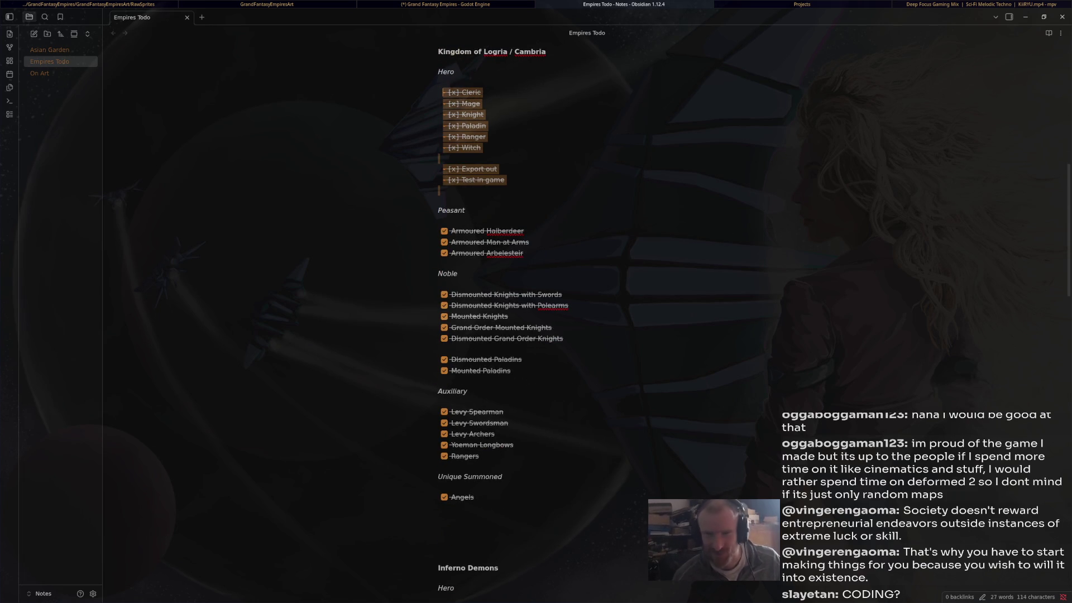
# Scroll through the Empires Todo note and select the Devils through Cerberus lines
pyautogui.click(440, 191)
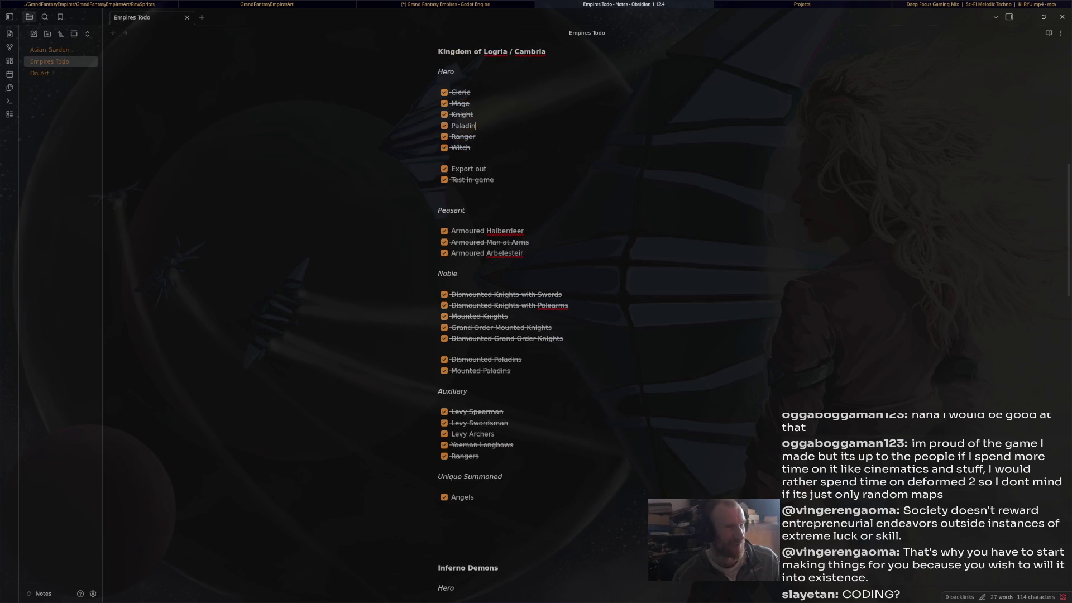
pyautogui.scroll(-3, 502, 312)
pyautogui.scroll(2, 502, 312)
pyautogui.moveTo(439, 453); pyautogui.dragTo(440, 162)
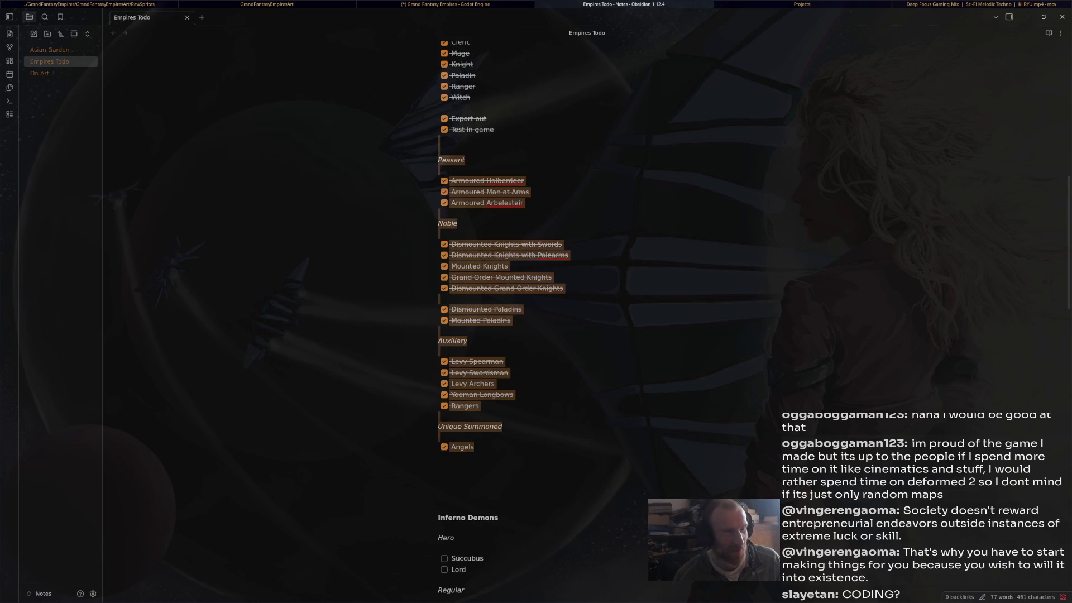
pyautogui.click(438, 351)
pyautogui.moveTo(496, 406)
pyautogui.mouseDown()
pyautogui.moveTo(446, 244)
pyautogui.moveTo(439, 171)
pyautogui.mouseUp()
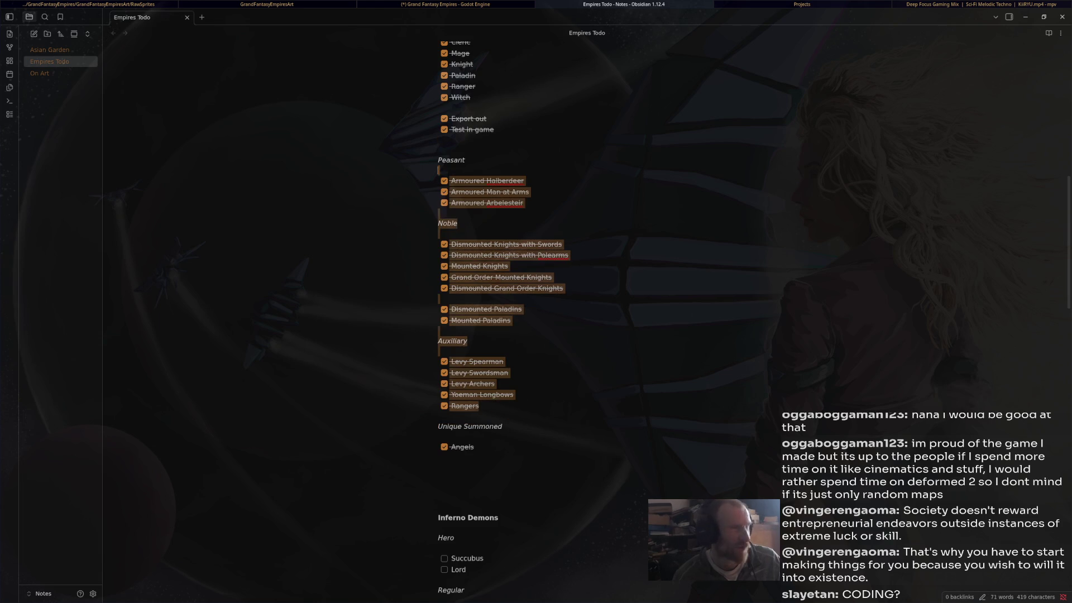
pyautogui.scroll(2, 502, 313)
pyautogui.scroll(4, 584, 326)
pyautogui.scroll(-2, 584, 327)
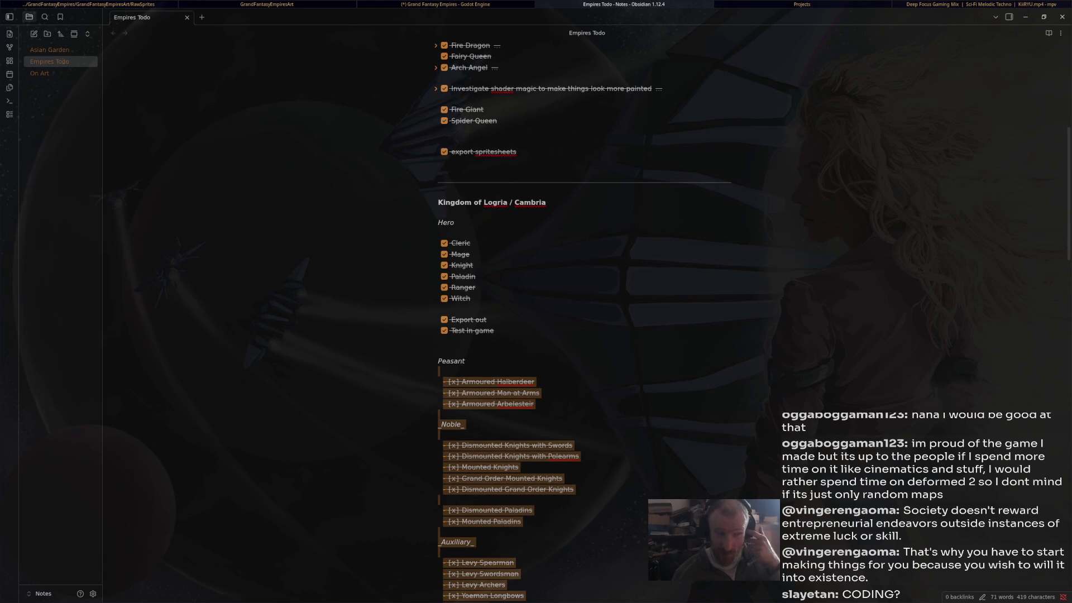
pyautogui.scroll(-4, 585, 327)
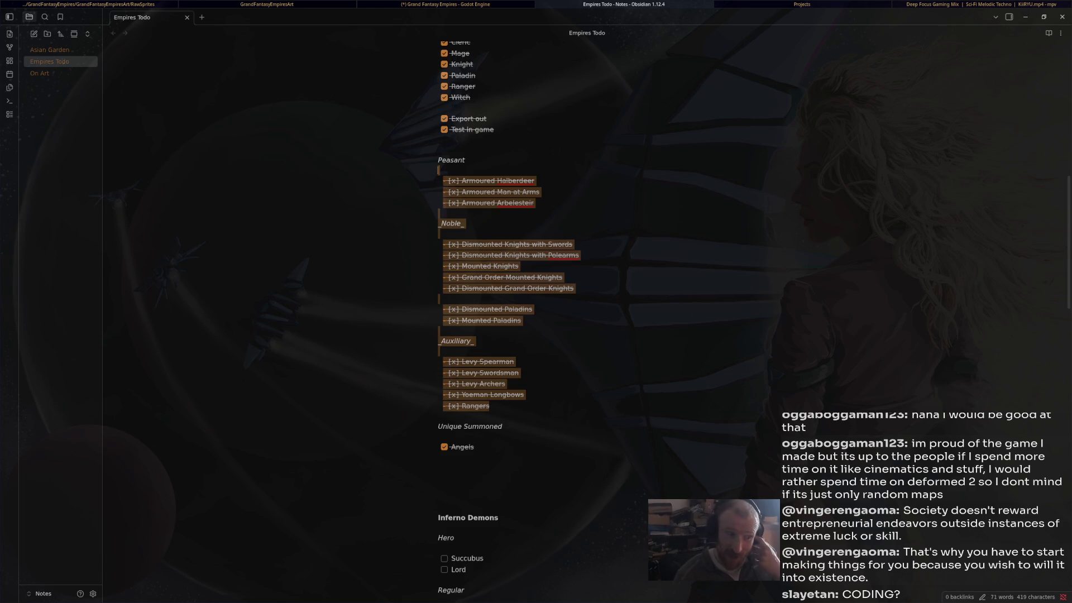
pyautogui.scroll(-8, 584, 327)
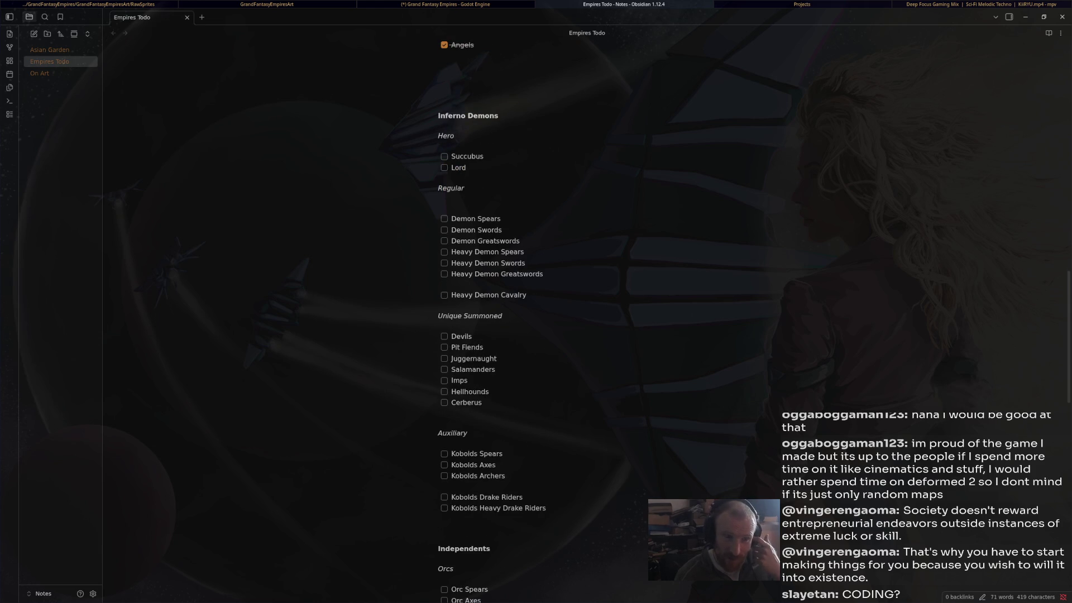
pyautogui.moveTo(482, 402)
pyautogui.mouseDown()
pyautogui.moveTo(437, 315)
pyautogui.moveTo(442, 336)
pyautogui.mouseUp()
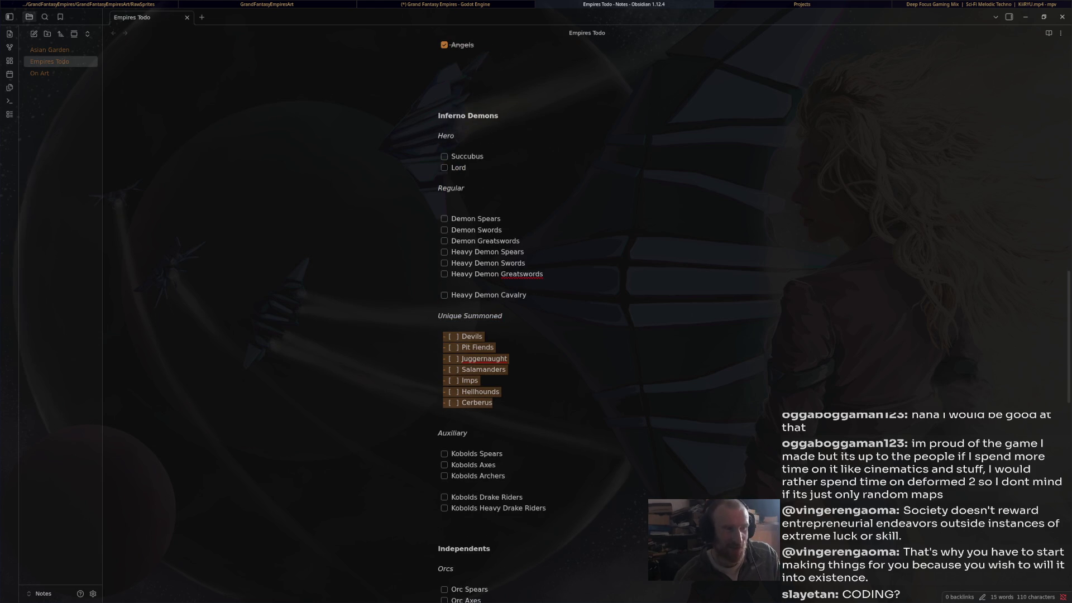
# Highlight Fiends, Salamanders, Imps, Hellhounds, Cerberus, then the Succubus and Lord hero entries
pyautogui.click(472, 348)
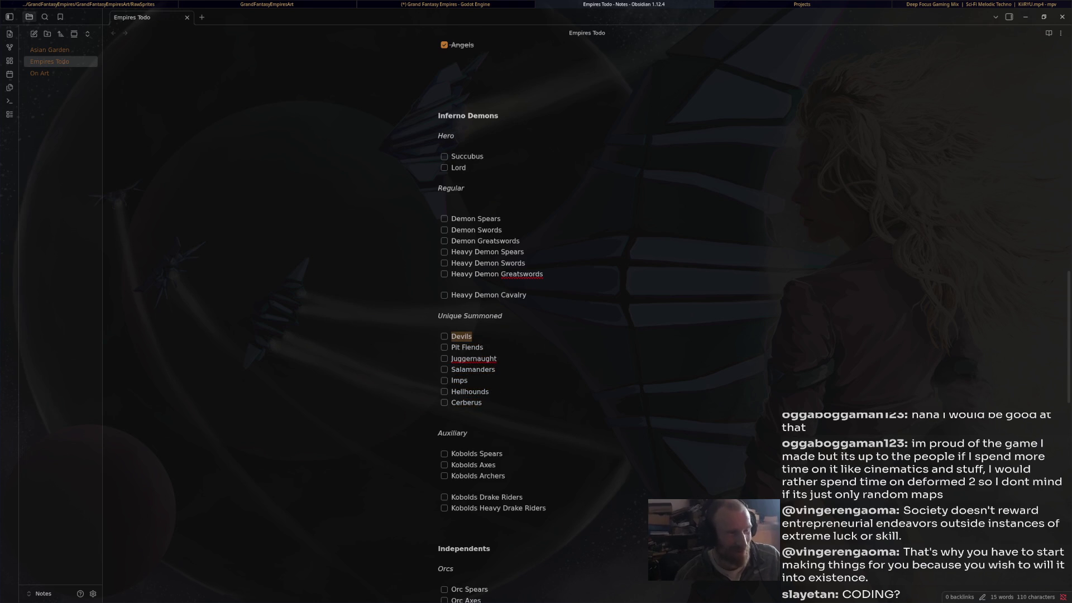
pyautogui.doubleClick(473, 347)
pyautogui.doubleClick(473, 369)
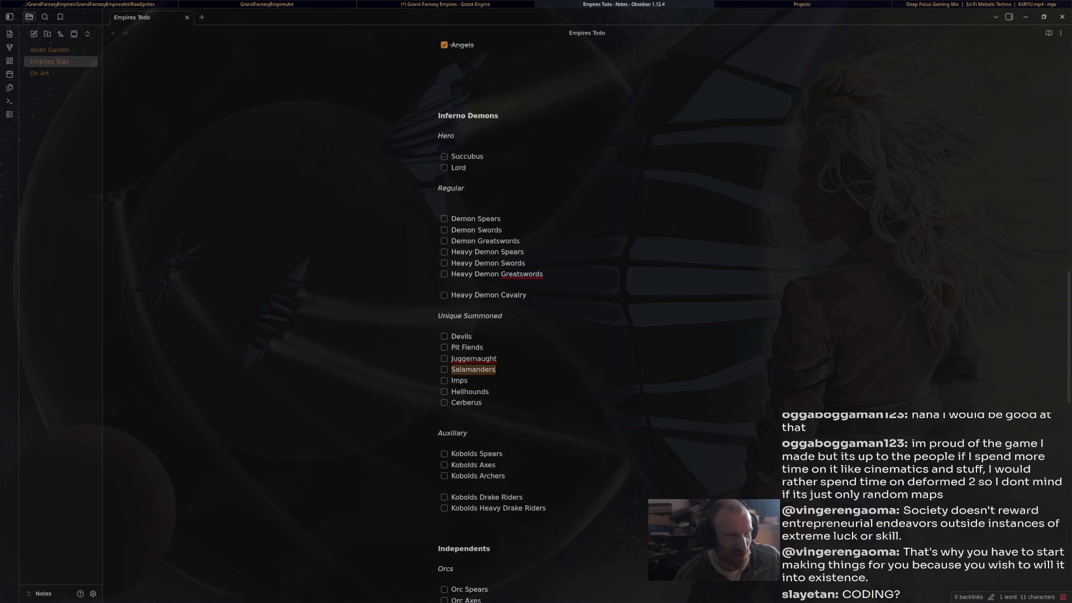
pyautogui.doubleClick(459, 380)
pyautogui.doubleClick(470, 392)
pyautogui.doubleClick(466, 403)
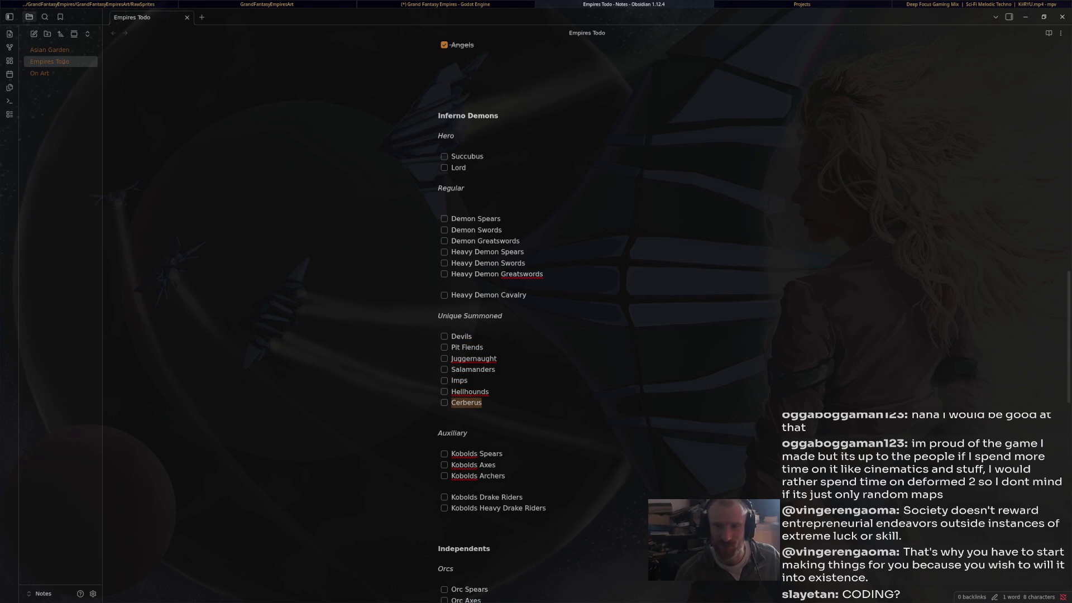
pyautogui.moveTo(466, 167); pyautogui.dragTo(439, 146)
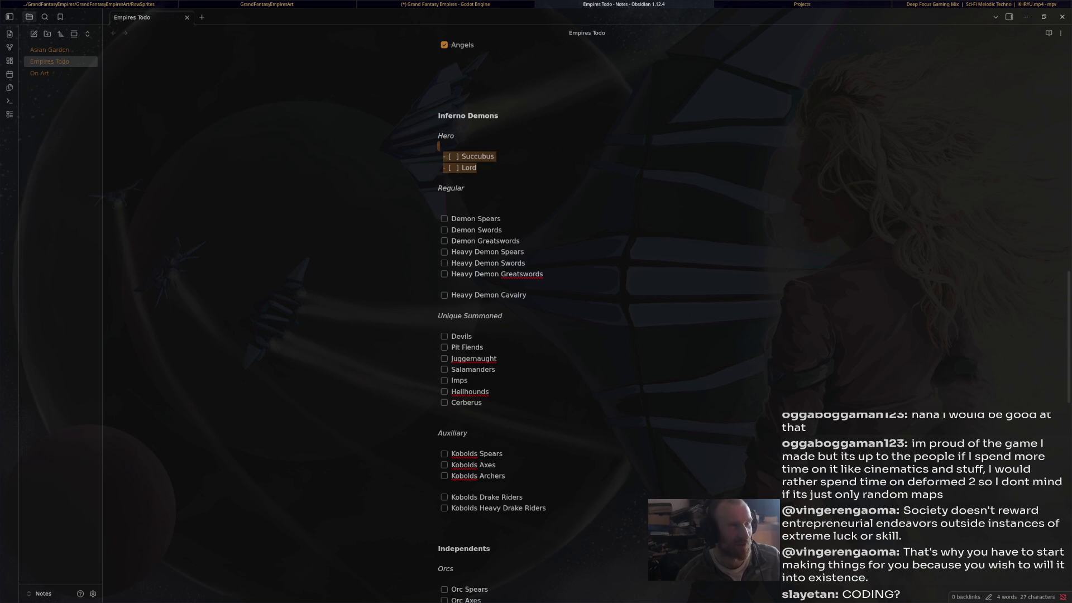
pyautogui.press('super+Left')
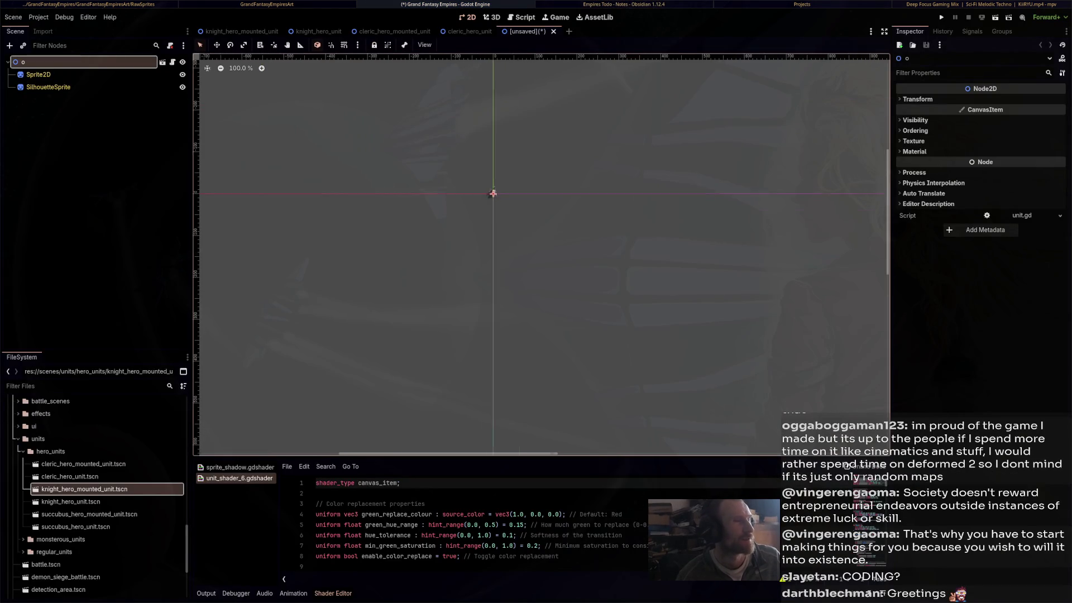
# Rename the new scene's root node to RangerHeroMountedUnit
pyautogui.scroll(9, 530, 207)
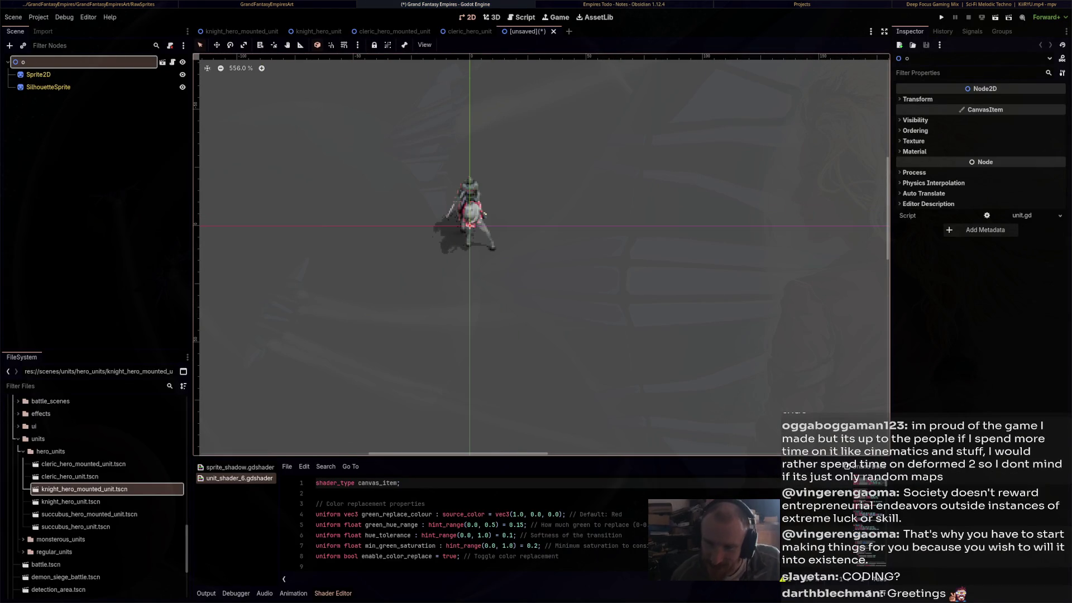
pyautogui.moveTo(536, 251); pyautogui.dragTo(578, 259)
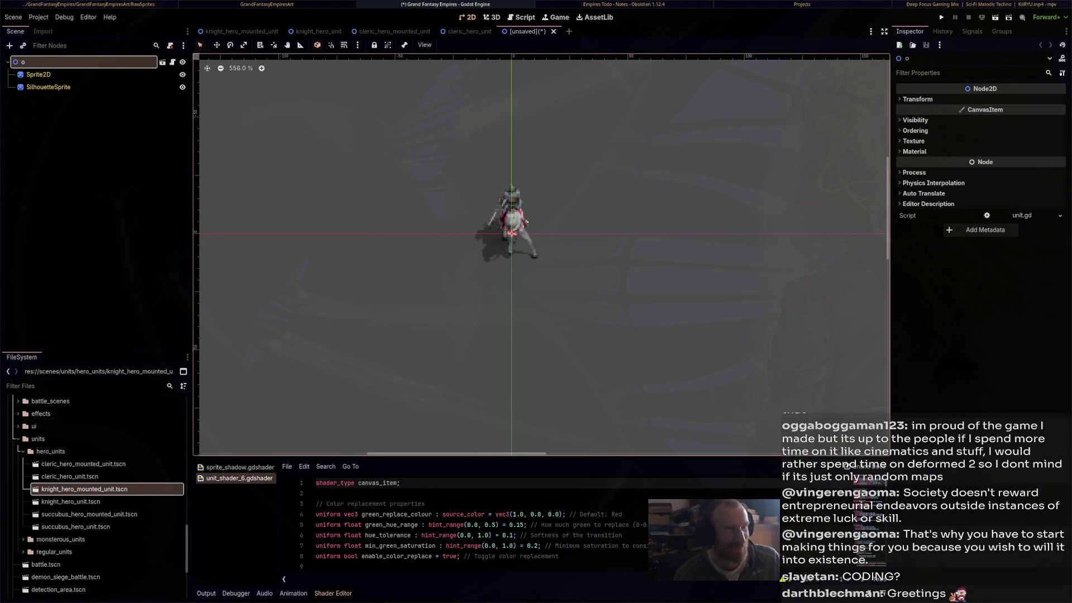
pyautogui.press('Return')
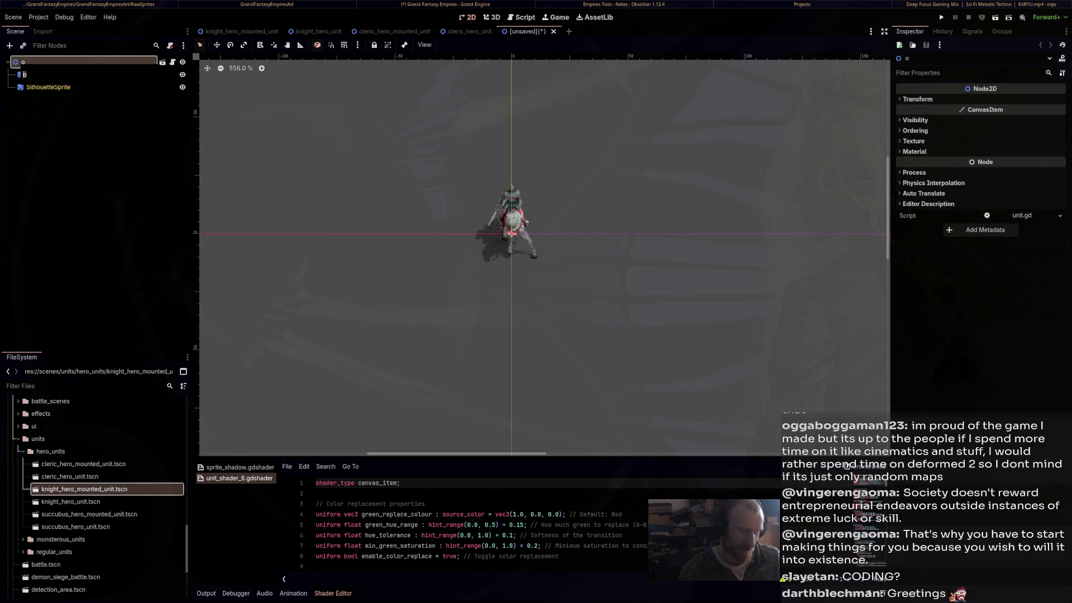
pyautogui.write('Rang')
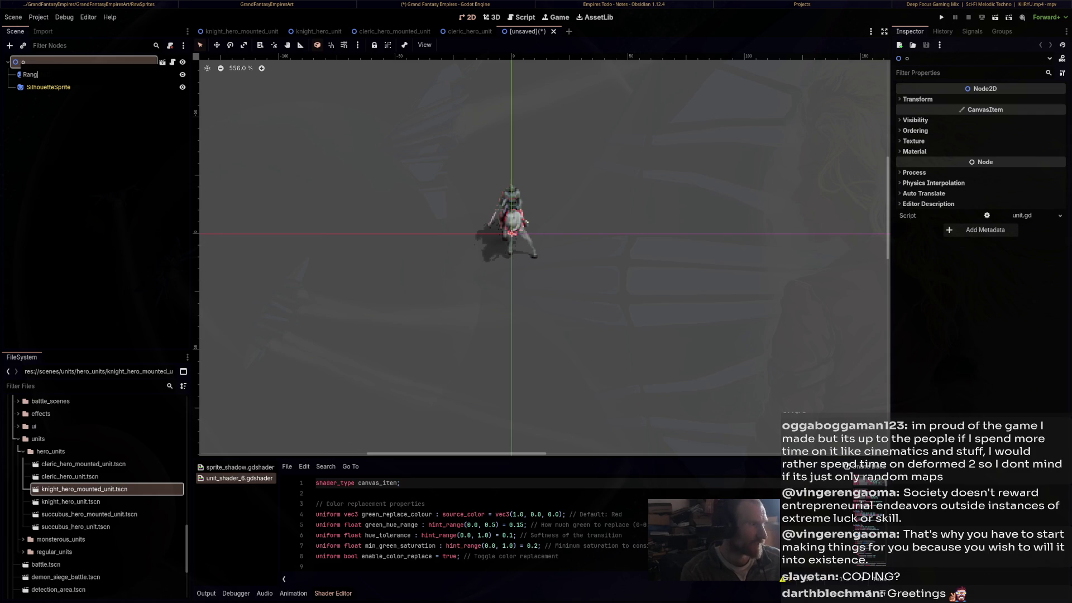
pyautogui.write('erHeroMountedUni')
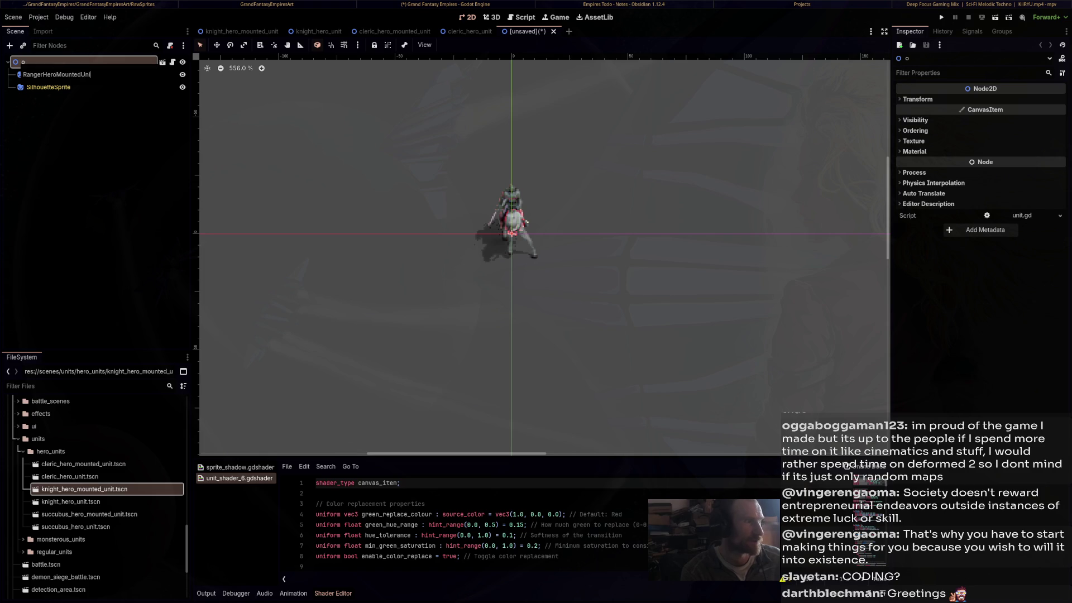
pyautogui.press('Escape')
pyautogui.press('Return')
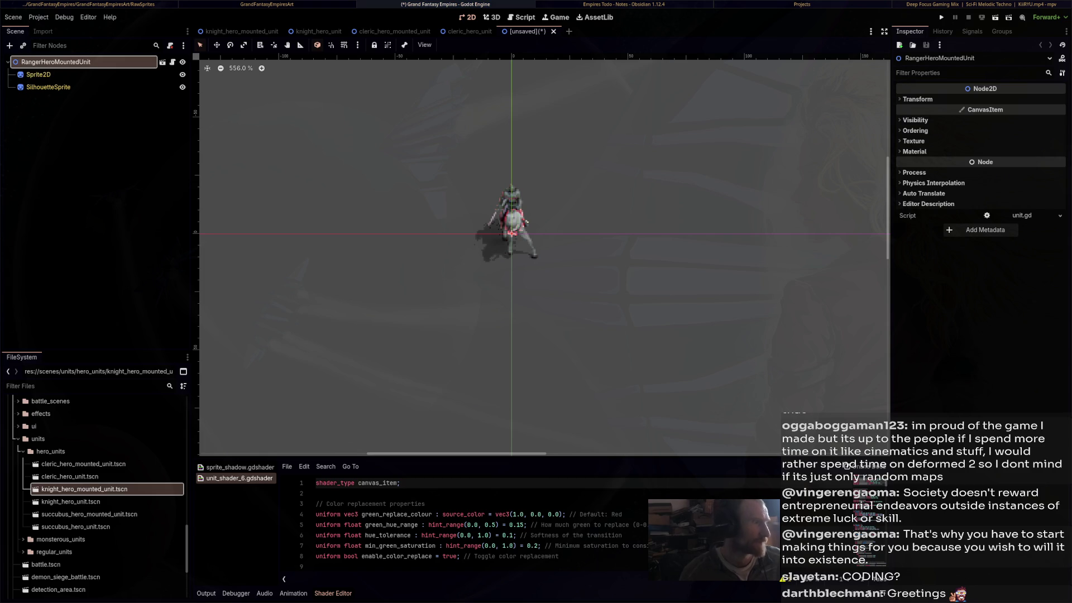
# Save as ranger_hero_mounted_unit.tscn, then paste the knight template into a new scene
pyautogui.hotkey('ctrl', 's')
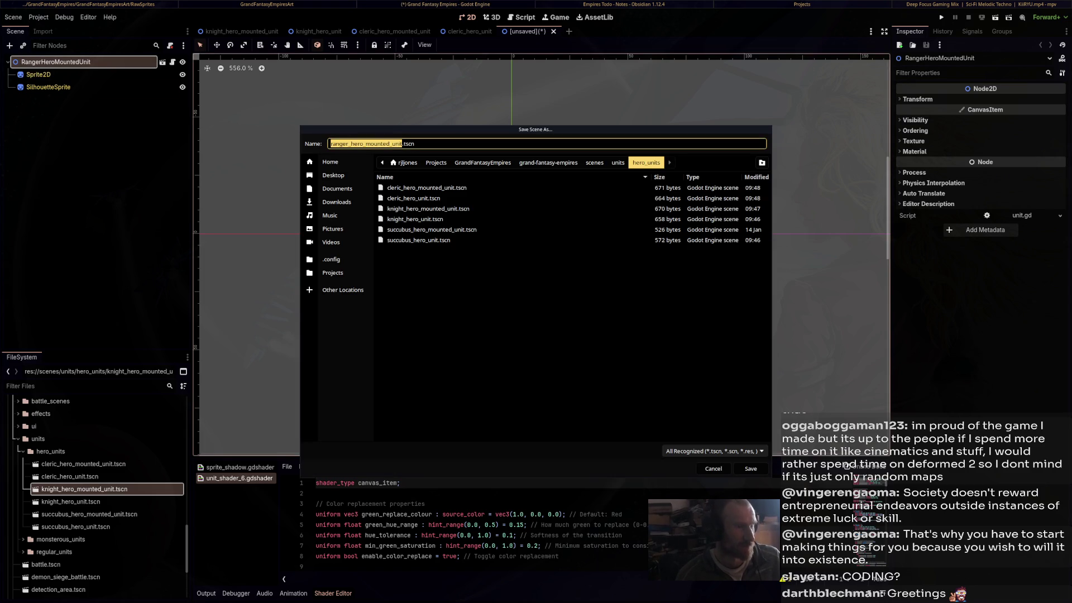
pyautogui.press('Return')
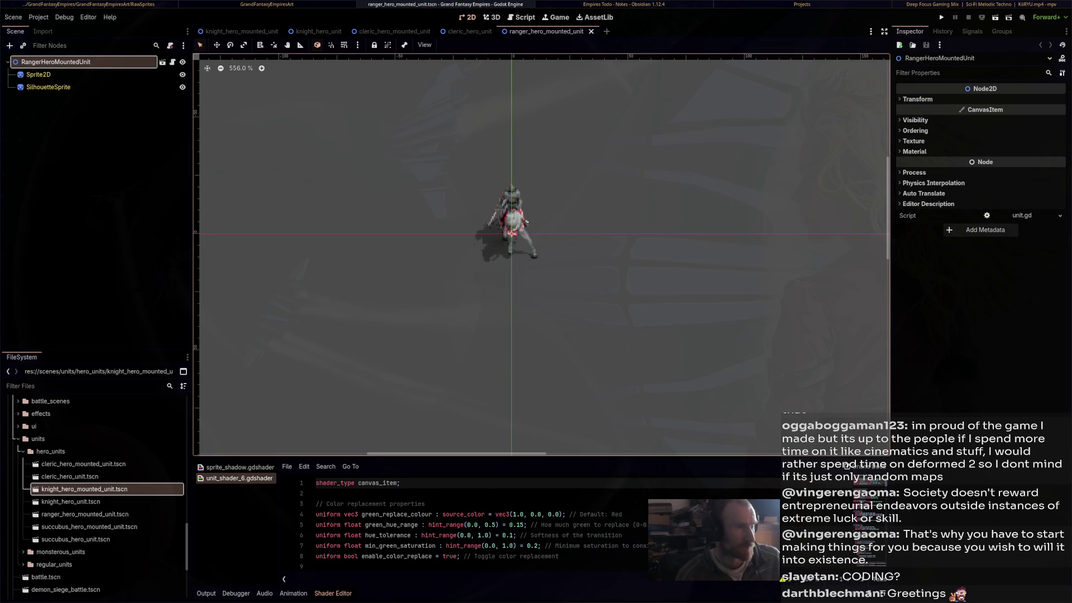
pyautogui.hotkey('ctrl', 'n')
pyautogui.hotkey('ctrl', 'v')
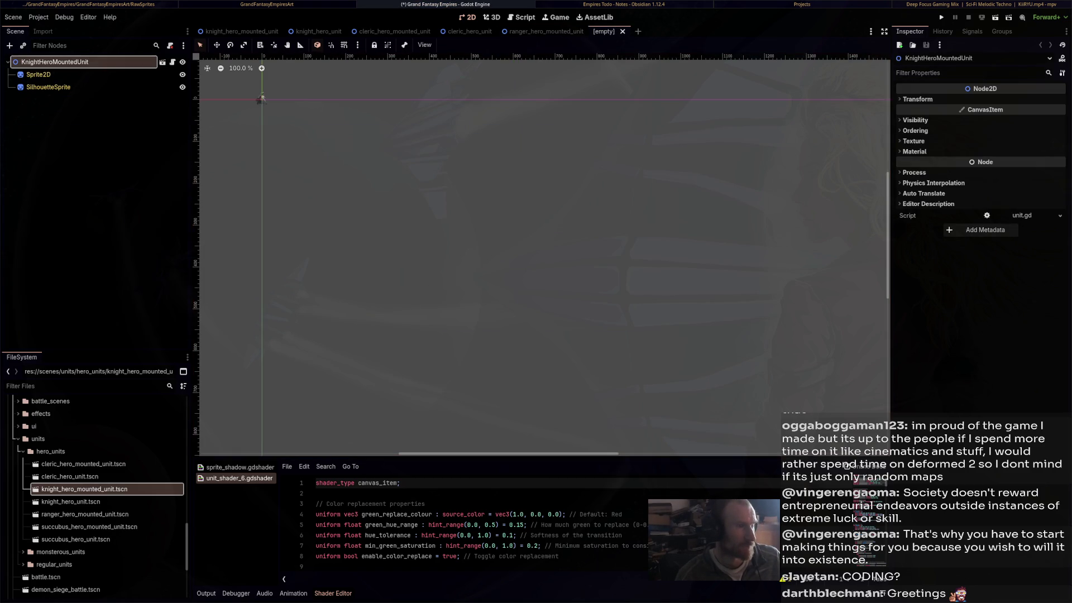
# Rename the pasted root node to RangerHeroUnit
pyautogui.doubleClick(38, 75)
pyautogui.write('RangerHeroUnit')
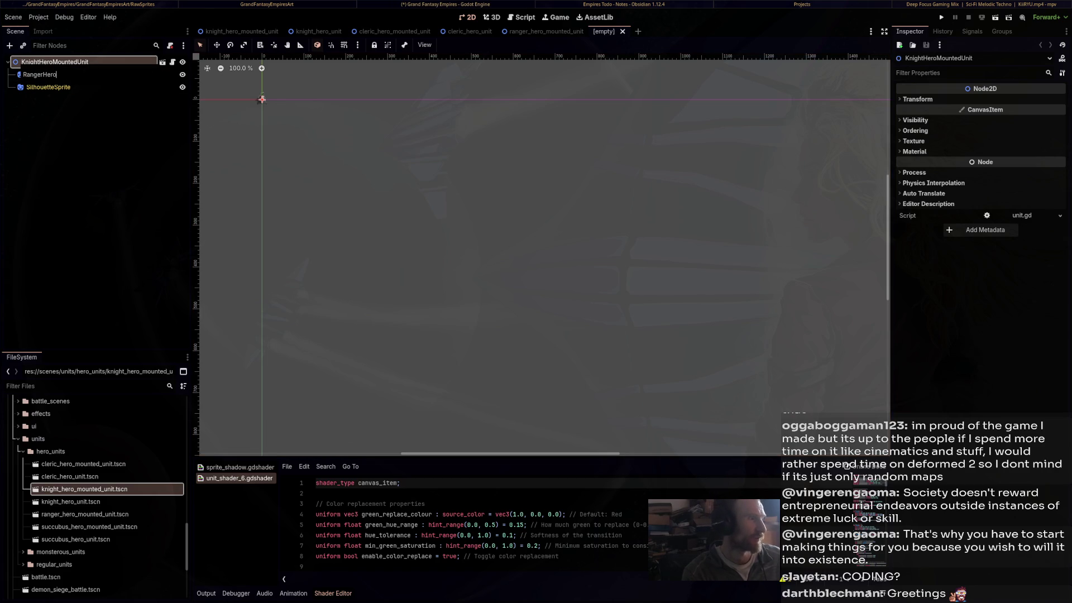
pyautogui.press('Return')
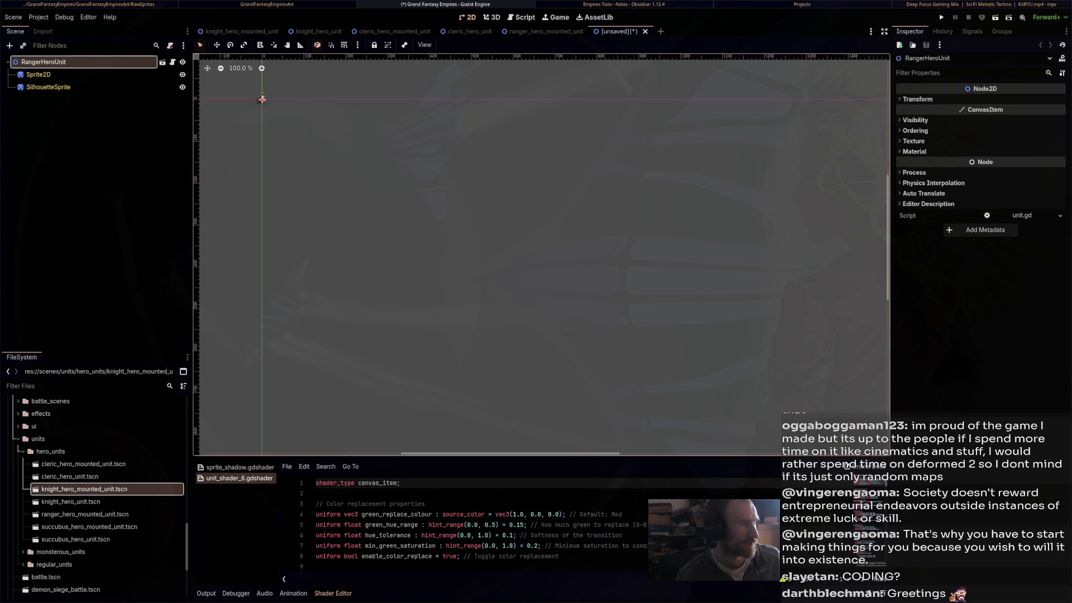
# Save as ranger_hero_unit.tscn, then add the knight template to a new scene
pyautogui.hotkey('ctrl', 's')
pyautogui.press('Return')
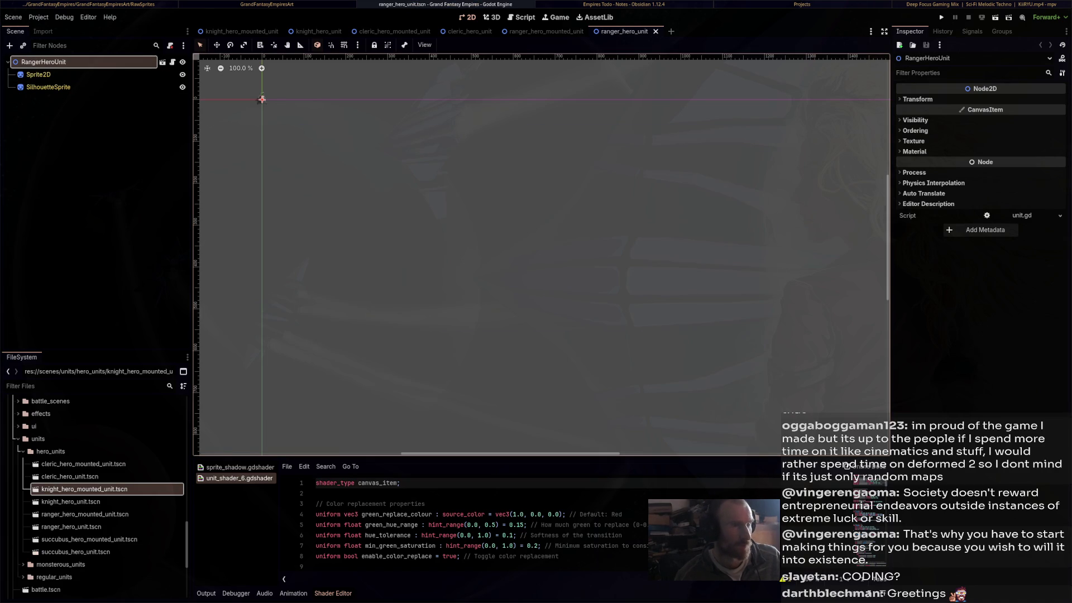
pyautogui.hotkey('ctrl', 'n')
pyautogui.click(95, 134)
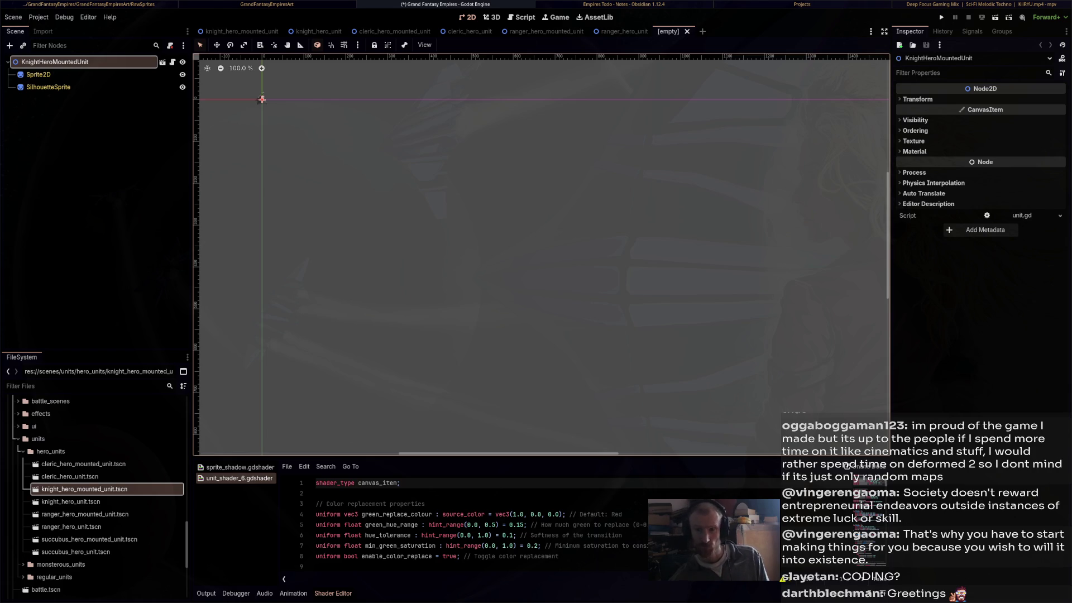
# Frame the sprite and rename the root node to MageHeroUnit
pyautogui.hotkey('shift', 'f')
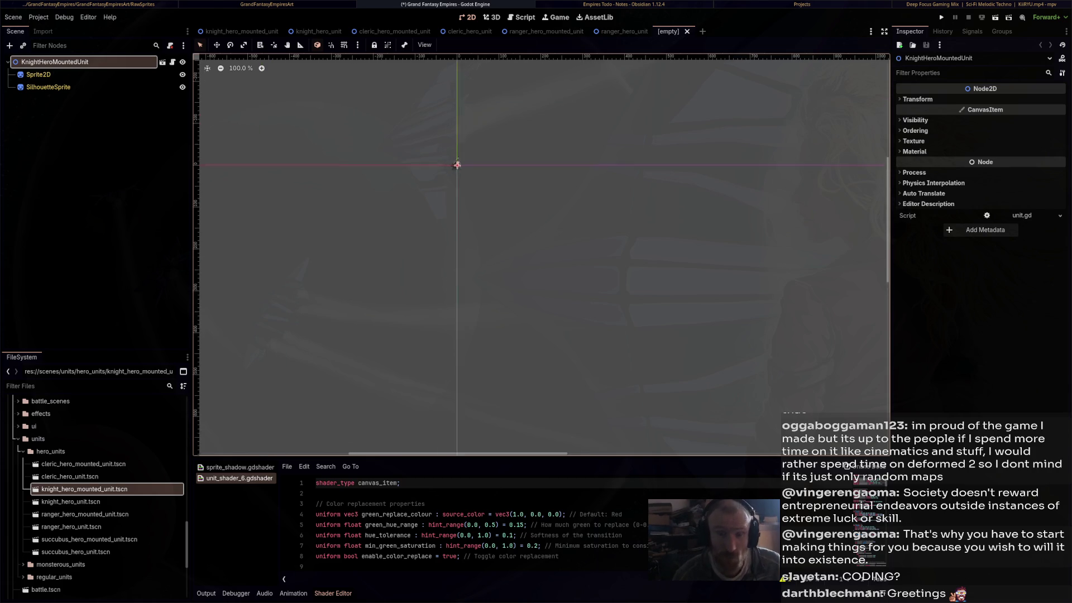
pyautogui.scroll(3, 585, 239)
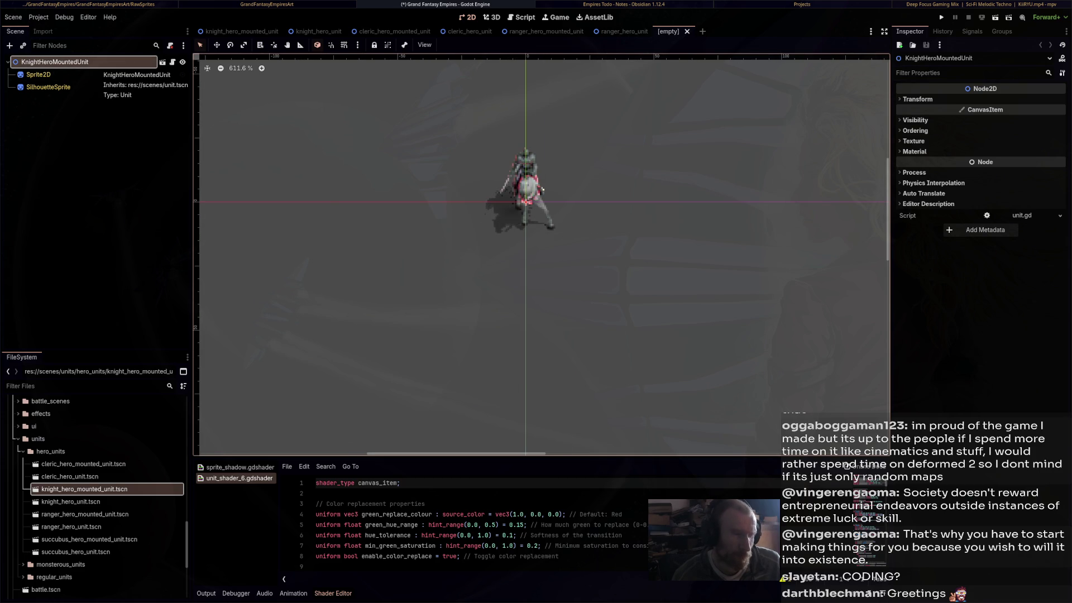
pyautogui.doubleClick(95, 62)
pyautogui.hotkey('ctrl', 'c')
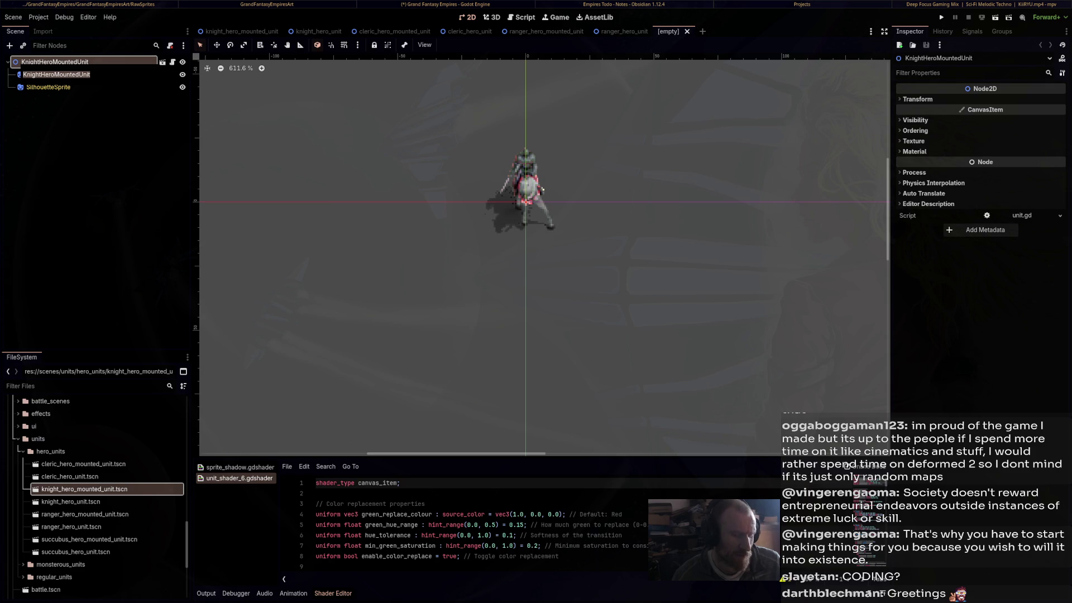
pyautogui.write('Mager')
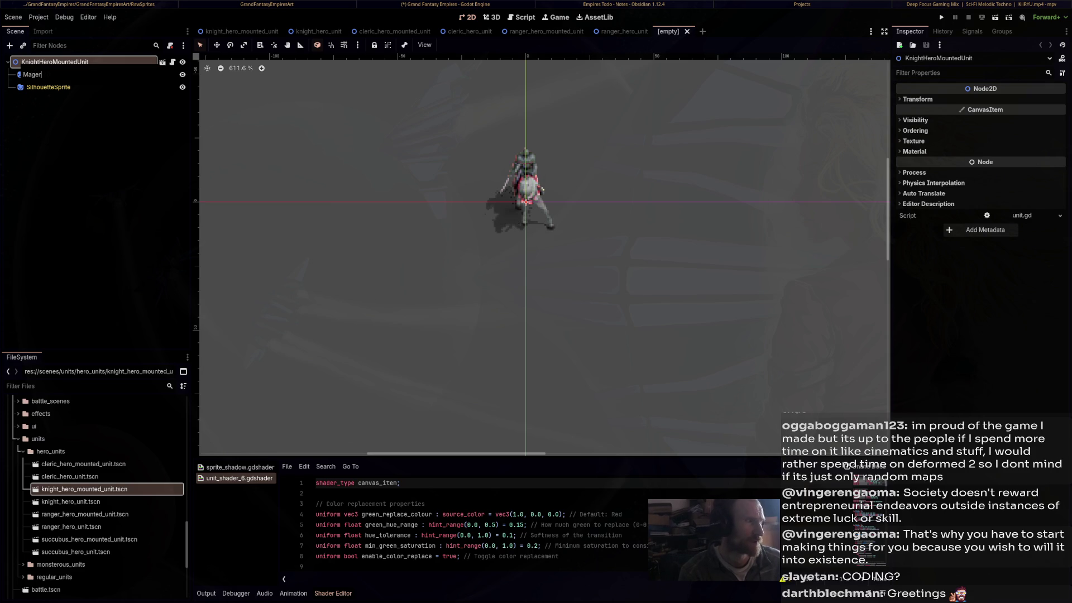
pyautogui.write('HeroUnit')
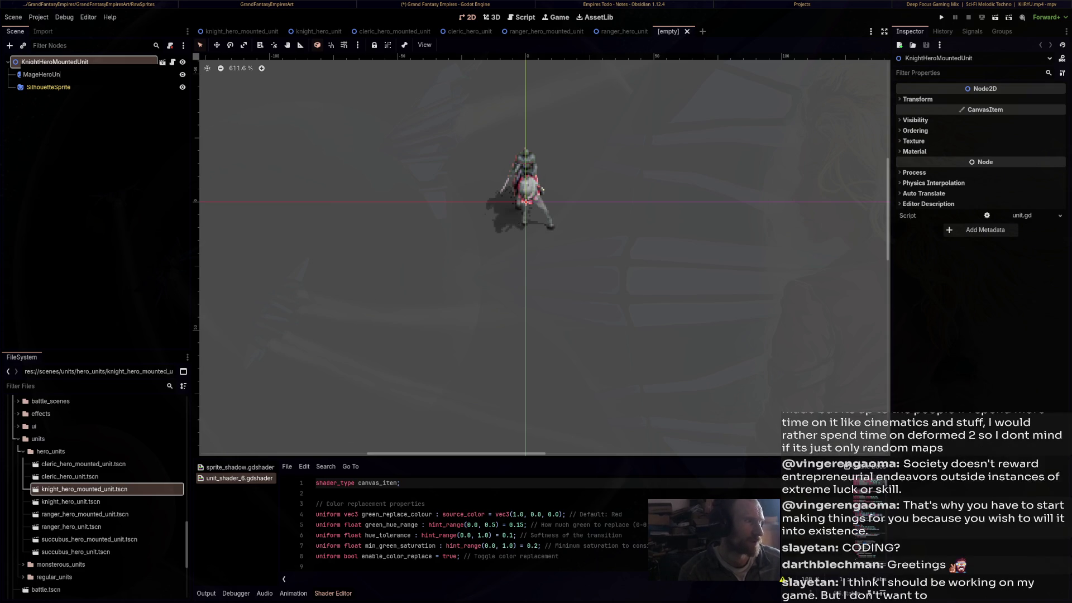
pyautogui.press('Return')
# Save as mage_hero_unit.tscn, then paste the KnightHeroMountedUnit template into a new scene
pyautogui.hotkey('ctrl', 's')
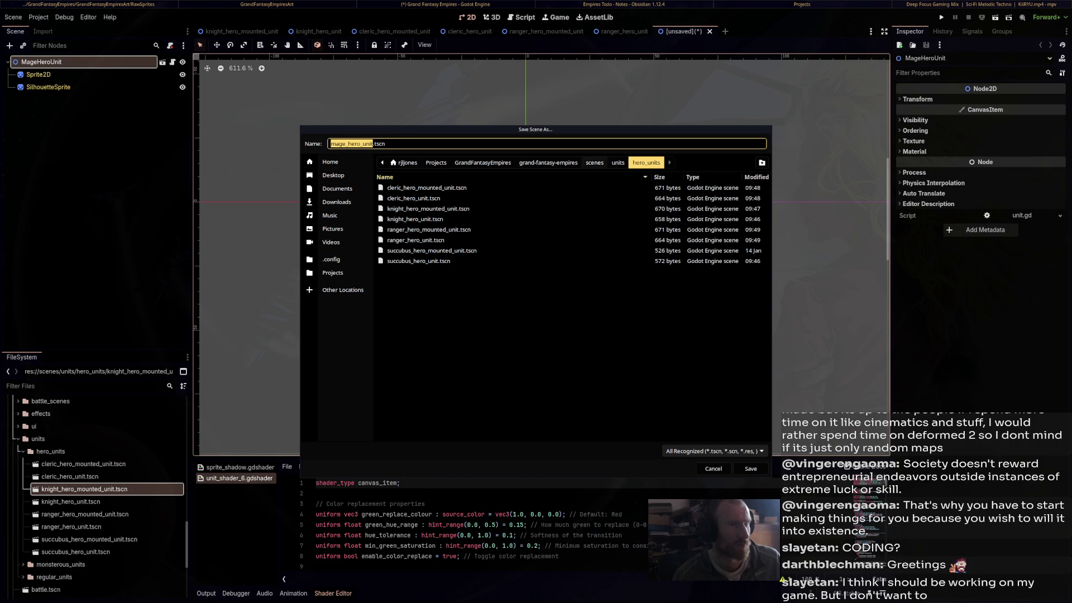
pyautogui.press('Return')
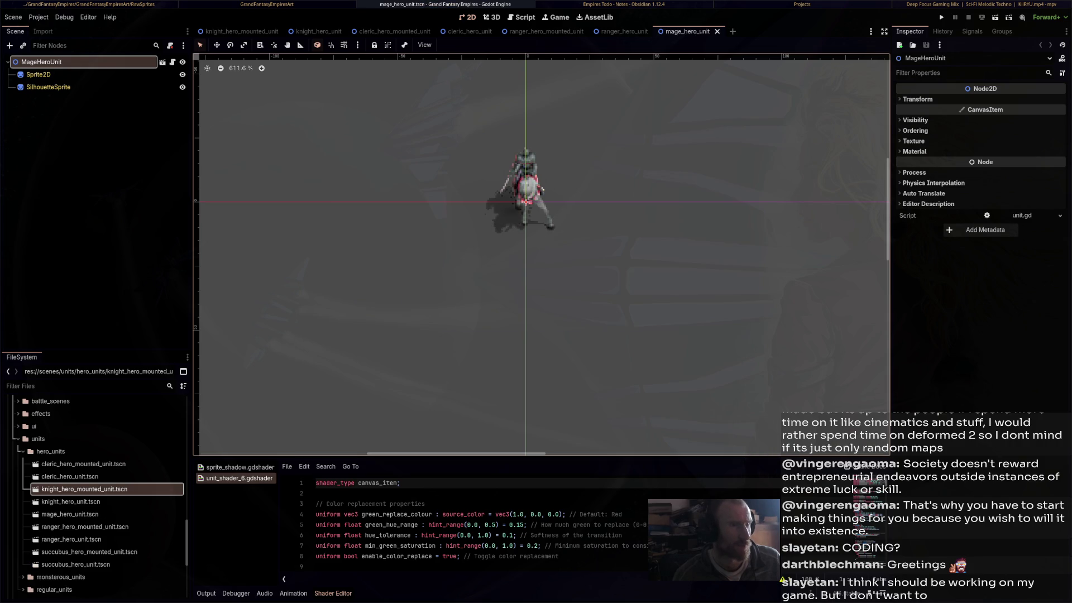
pyautogui.hotkey('ctrl', 'n')
pyautogui.moveTo(85, 489); pyautogui.dragTo(95, 111)
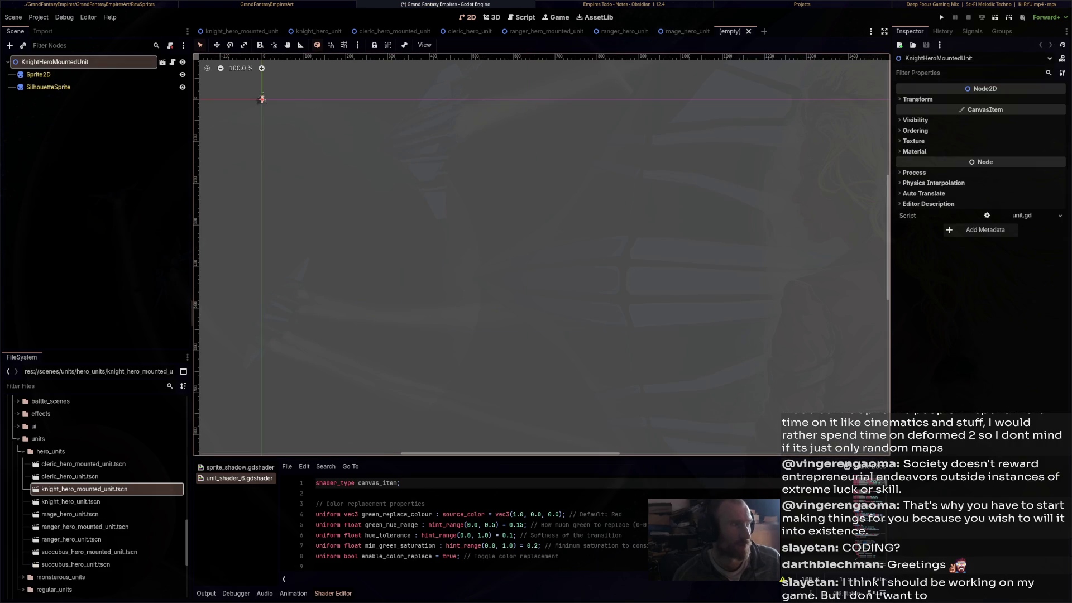
# Rename the pasted root node to MageHeroMountedUnit
pyautogui.press('Down')
pyautogui.press('F2')
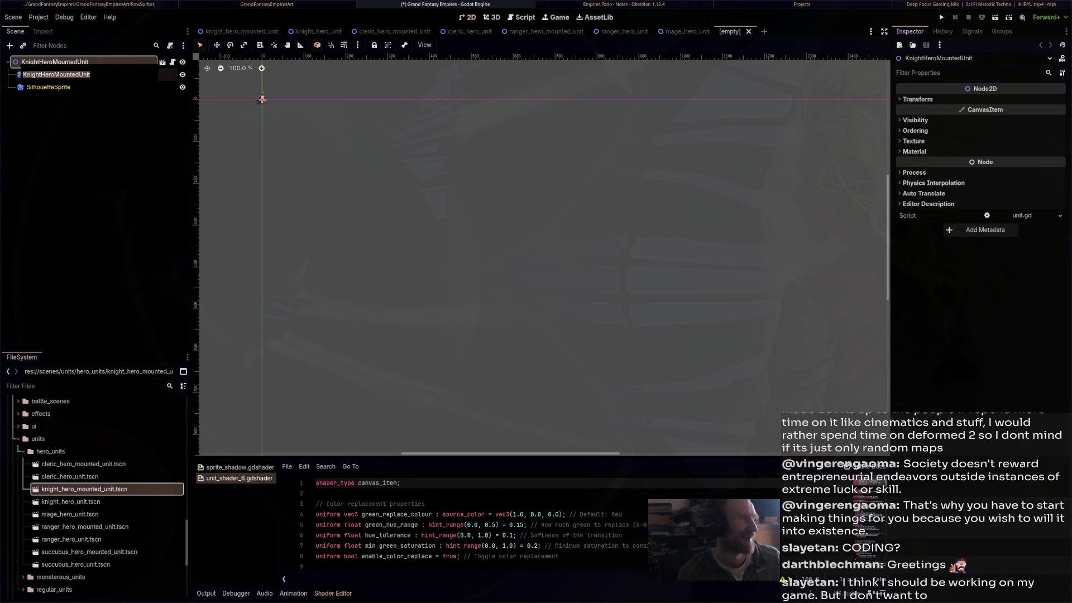
pyautogui.write('Mager')
pyautogui.press('BackSpace')
pyautogui.write('Hero')
pyautogui.press('Return')
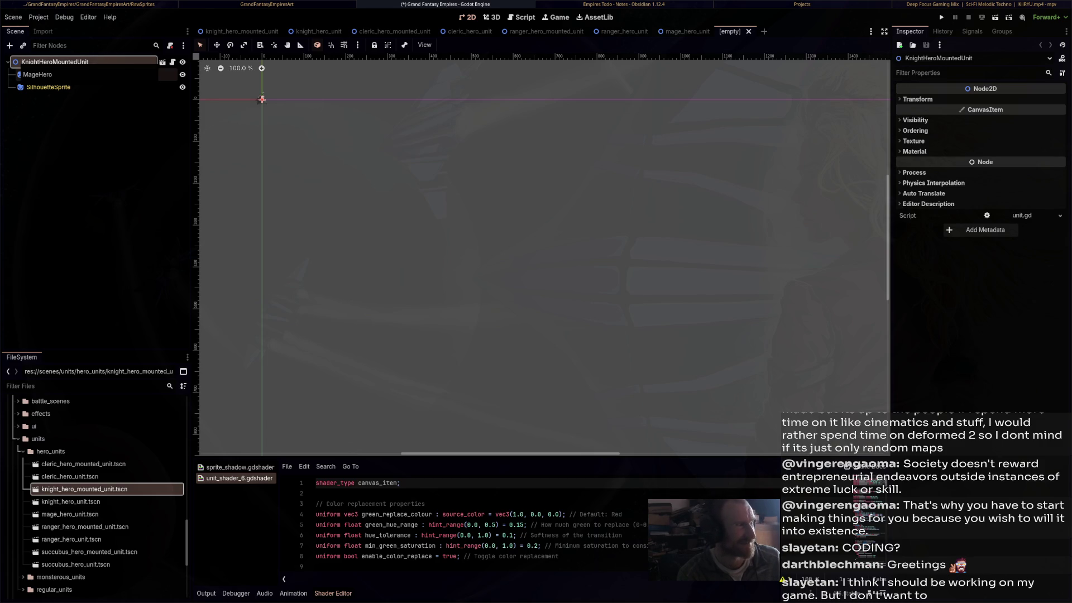
pyautogui.write('ed_uni')
pyautogui.write('tedUni')
pyautogui.press('Return')
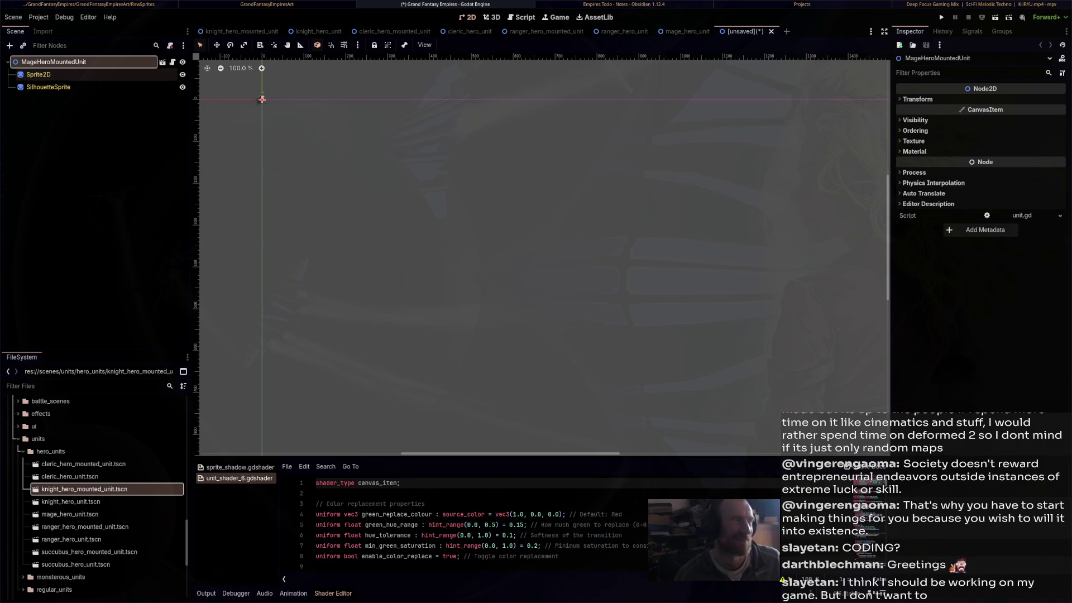
# Save the scene as mage_hero_mounted_unit.tscn and open a fresh empty scene
pyautogui.hotkey('ctrl', 'shift', 's')
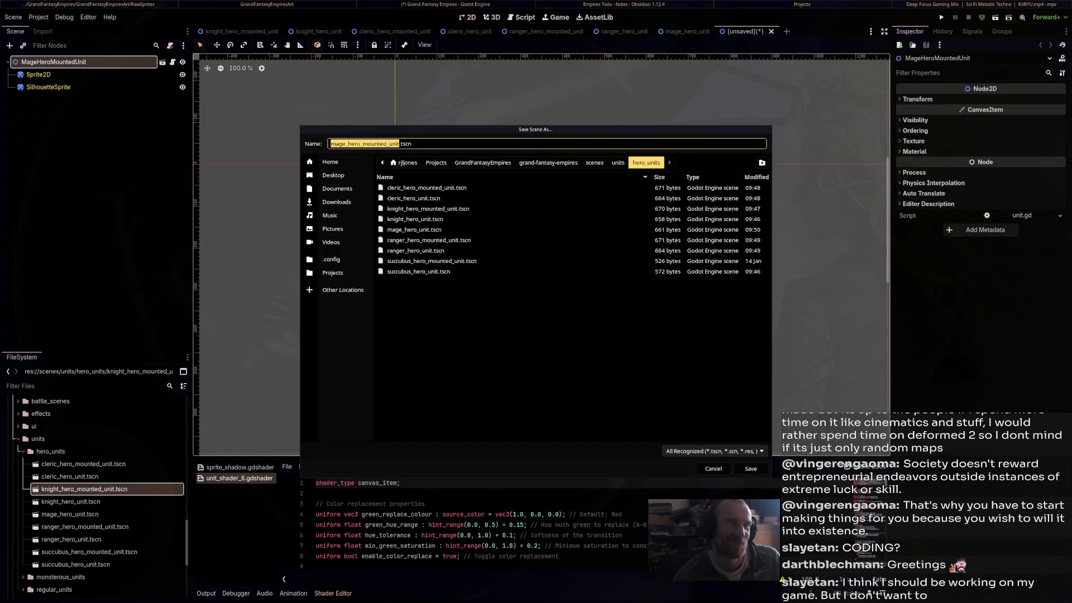
pyautogui.click(751, 469)
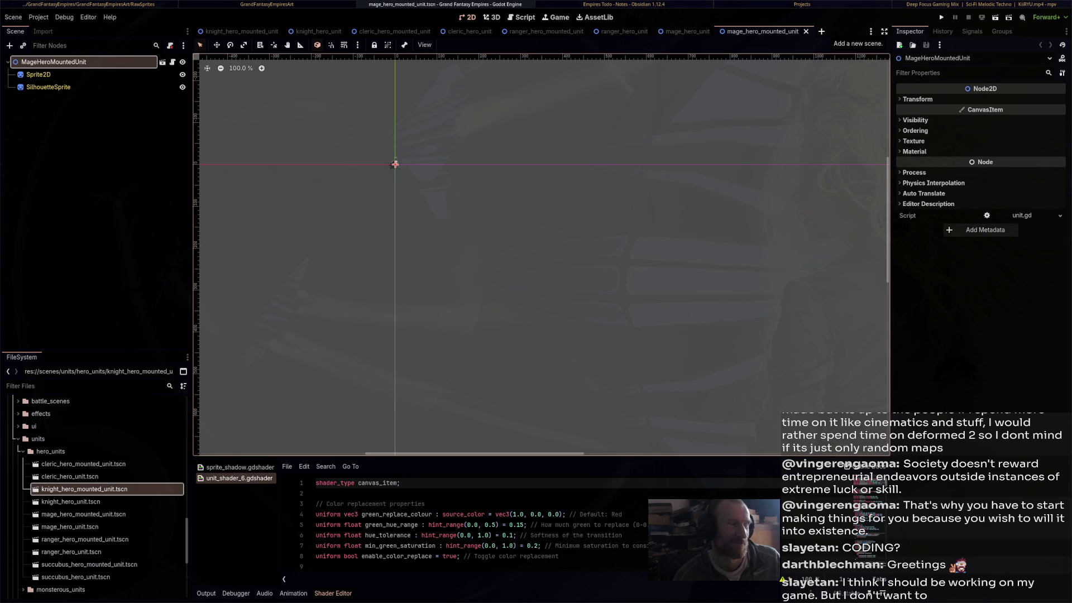
pyautogui.click(821, 31)
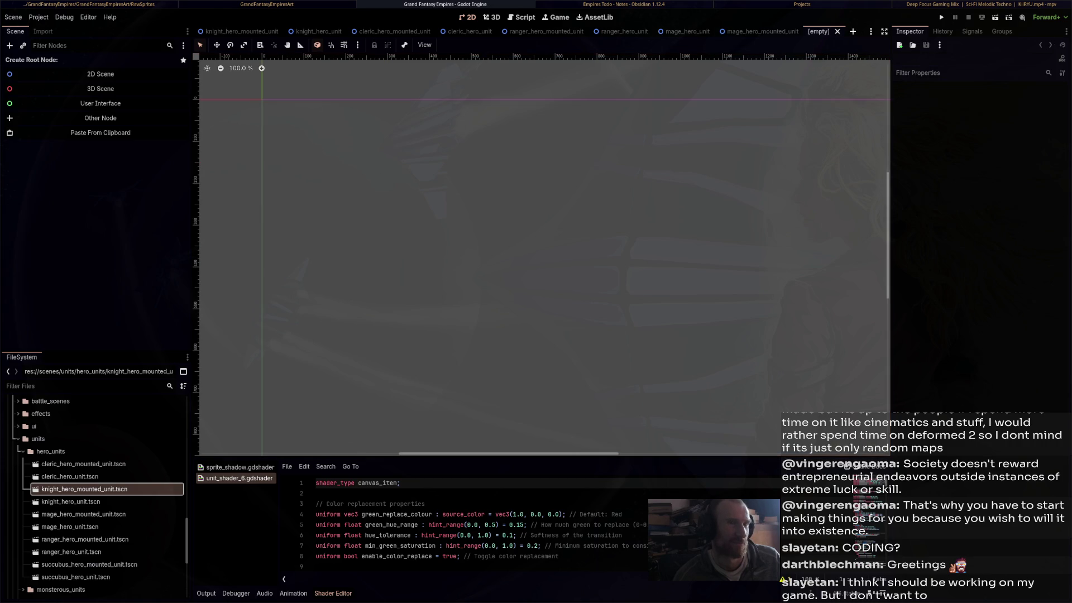
# Paste the knight unit as root, rename it WitchHeroUnit, and save as witch_hero_unit.tscn
pyautogui.click(95, 133)
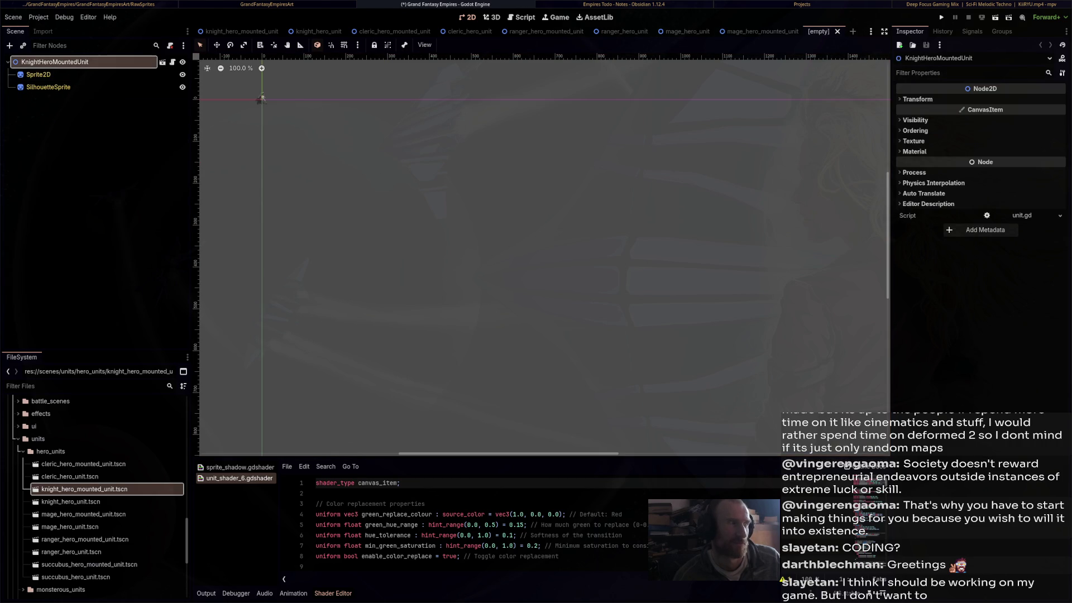
pyautogui.hotkey('ctrl', 'v')
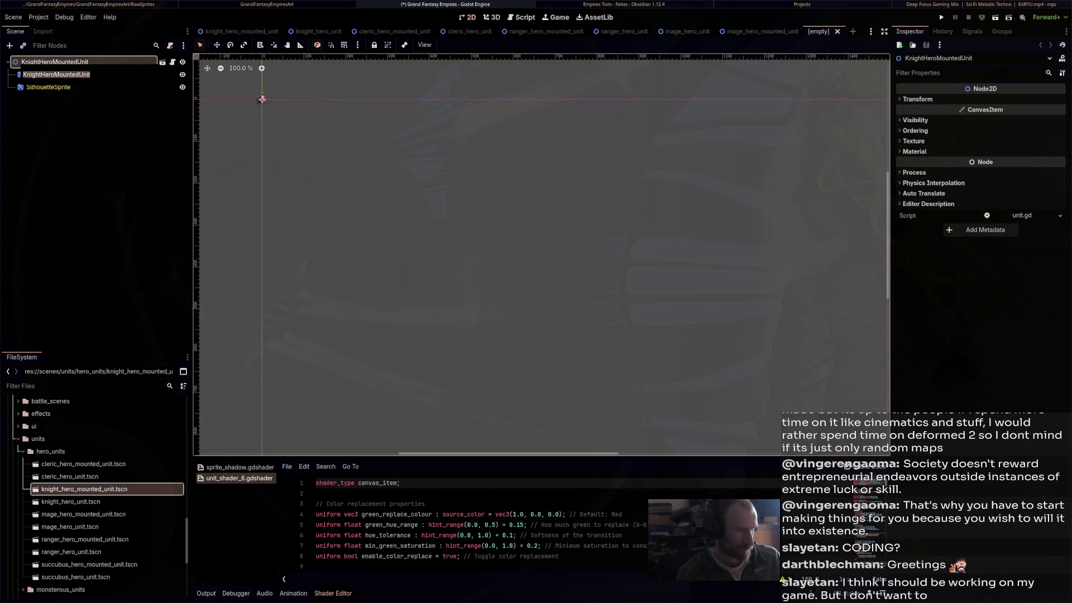
pyautogui.write('WitchHero')
pyautogui.press('Return')
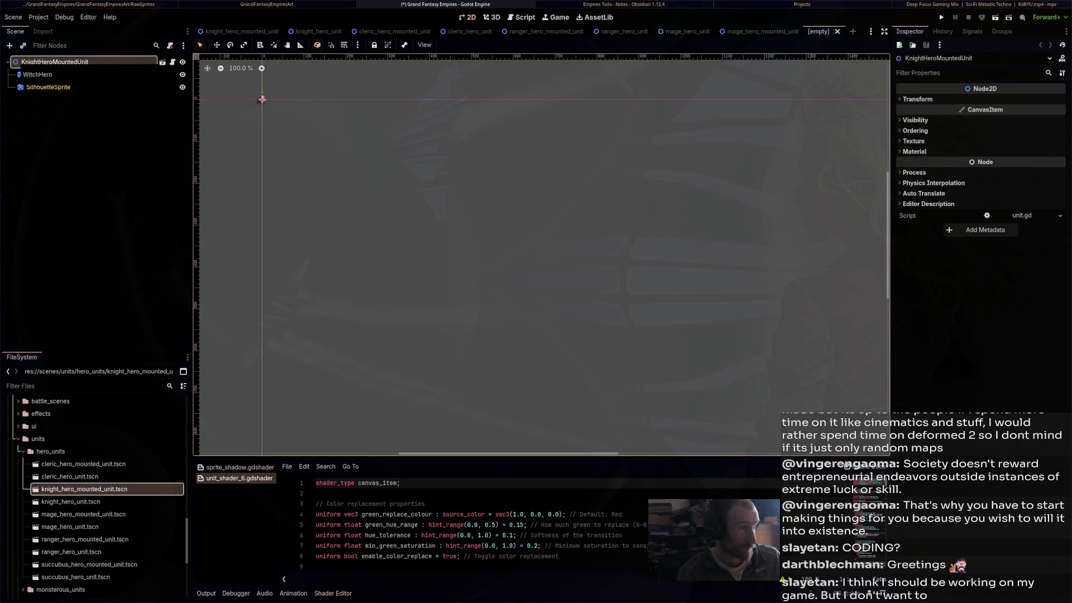
pyautogui.hotkey('ctrl', 'z')
pyautogui.hotkey('ctrl', 's')
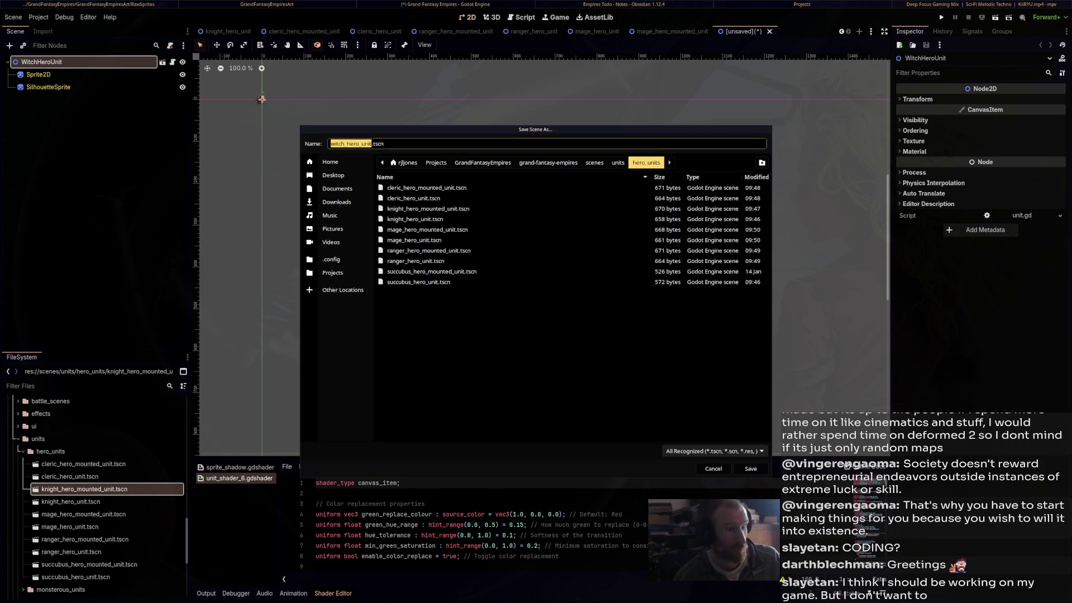
pyautogui.press('Escape')
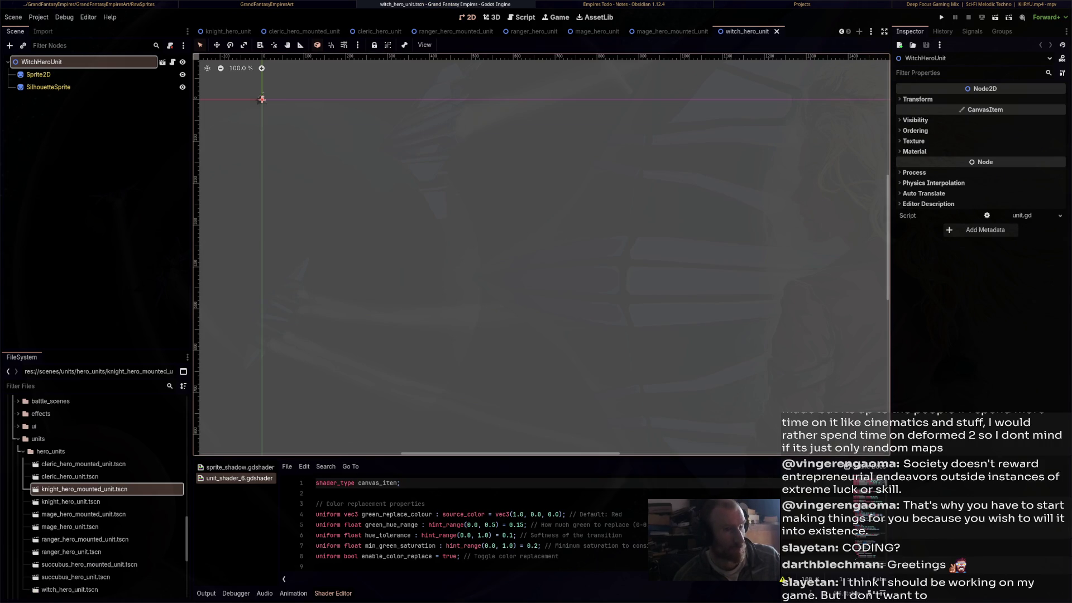
# Create another scene with root WitchHeroMountedUnit, saved as witch_hero_mounted_unit.tscn
pyautogui.hotkey('ctrl', 'n')
pyautogui.click(95, 133)
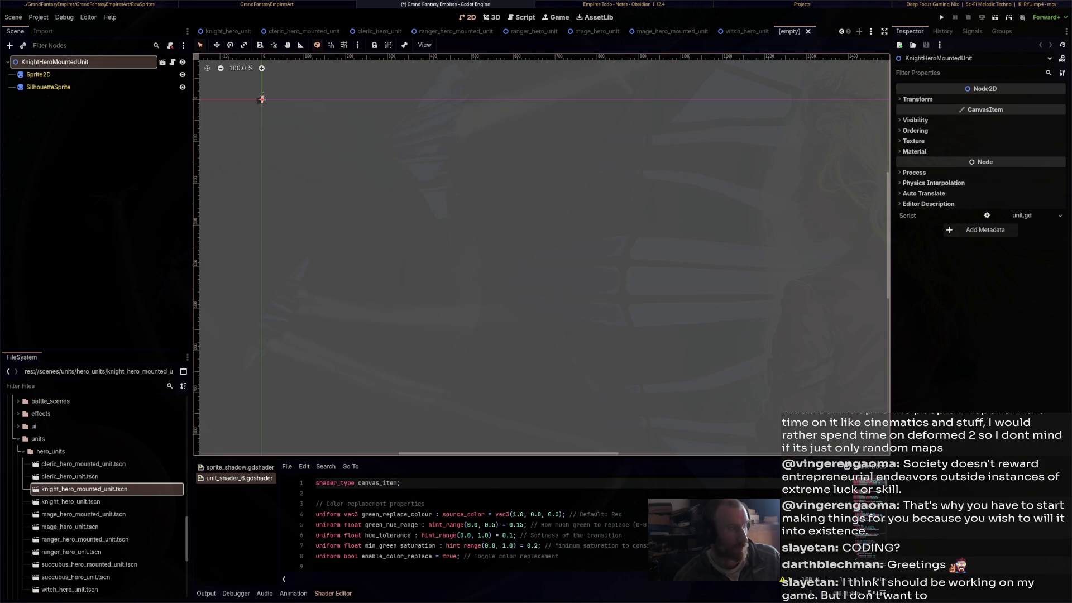
pyautogui.doubleClick(38, 75)
pyautogui.write('WitchHeroMount')
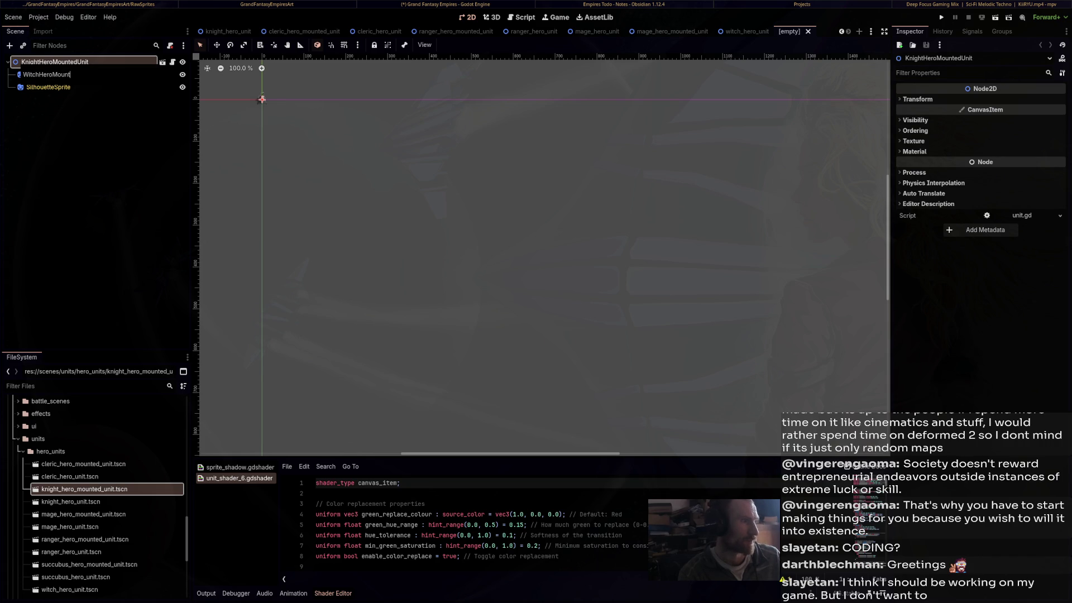
pyautogui.write('edUnit')
pyautogui.press('Return')
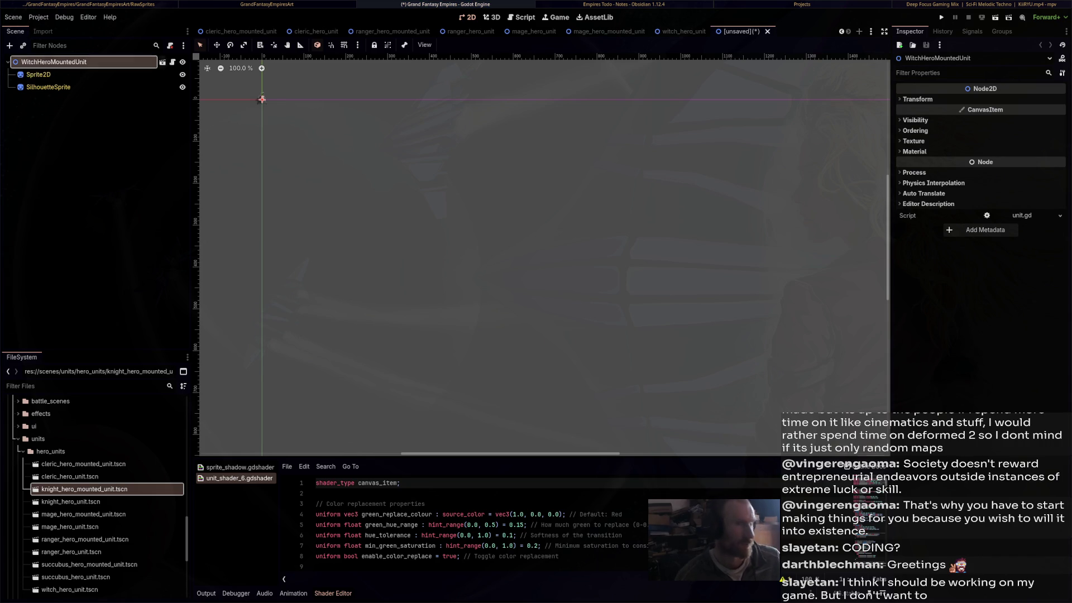
pyautogui.hotkey('ctrl', 's')
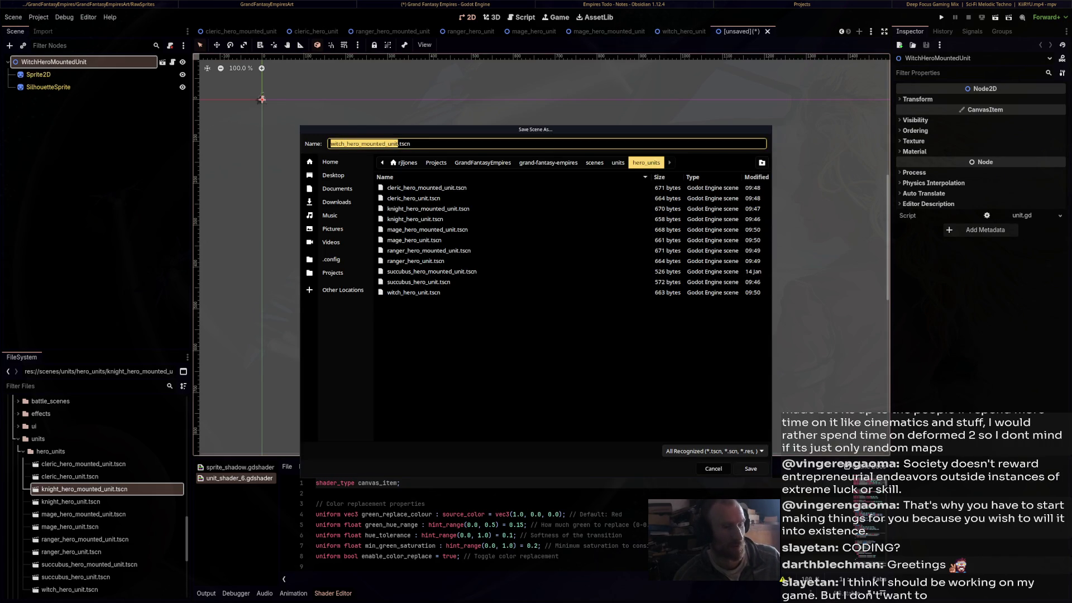
pyautogui.click(751, 469)
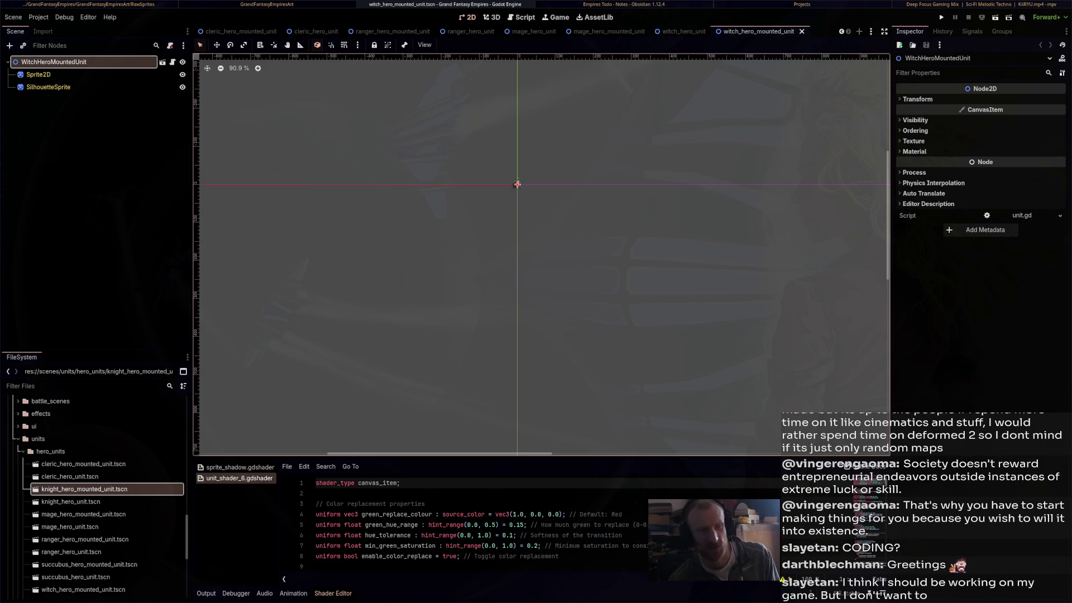
pyautogui.scroll(10, 485, 196)
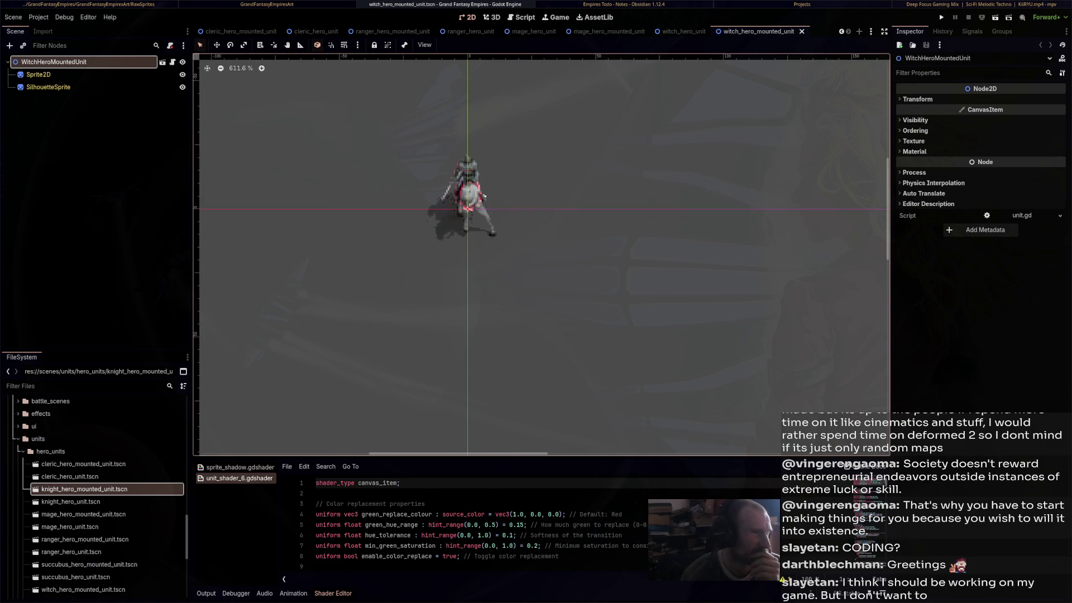
pyautogui.scroll(3, 435, 222)
pyautogui.scroll(-5, 523, 177)
pyautogui.scroll(3, 493, 209)
pyautogui.scroll(-3, 506, 196)
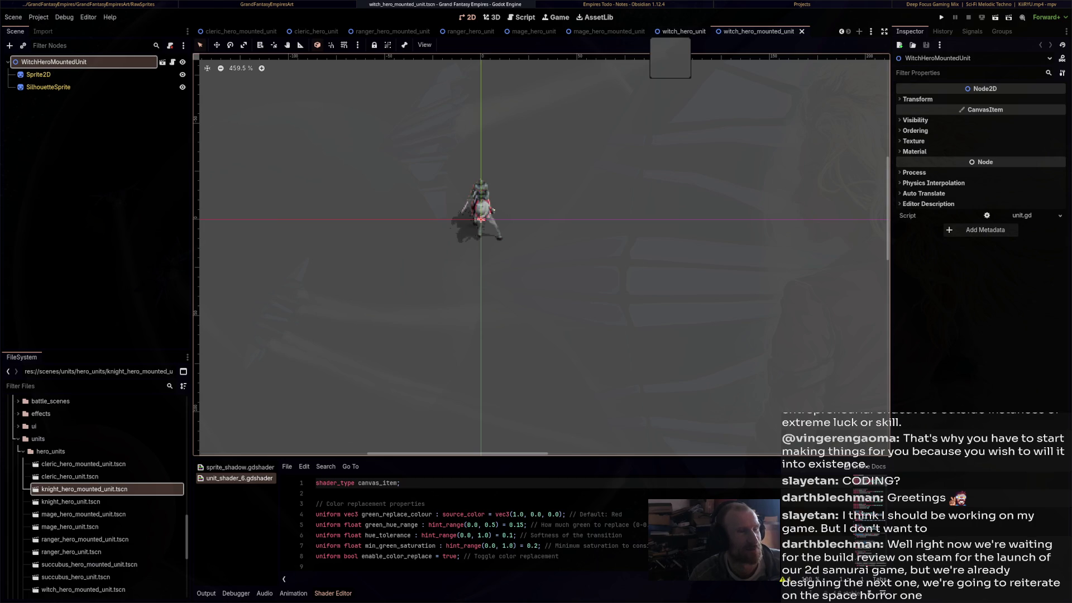
pyautogui.click(682, 31)
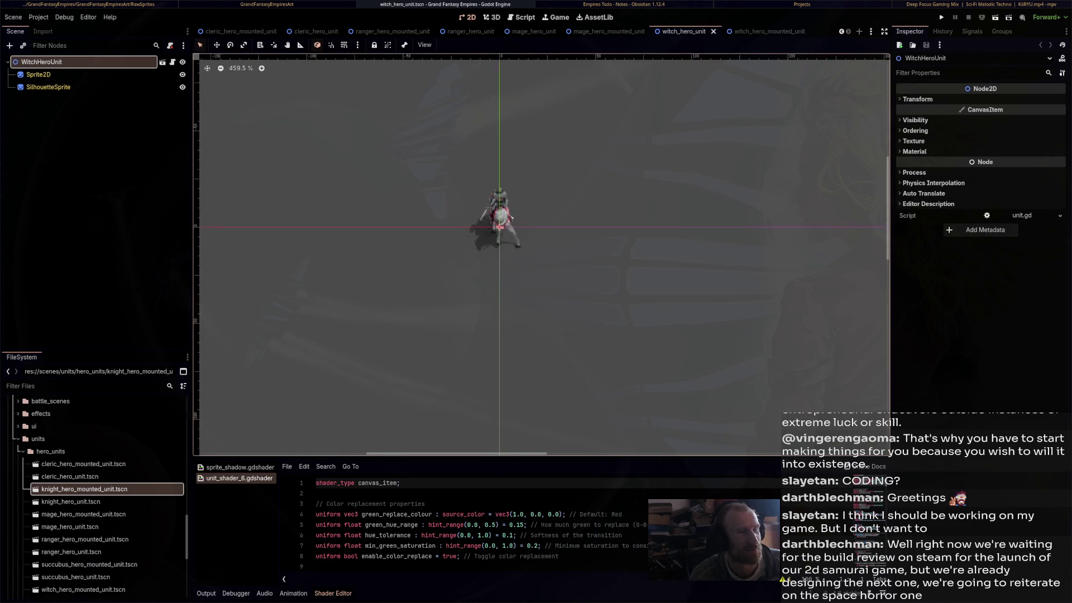
pyautogui.click(755, 31)
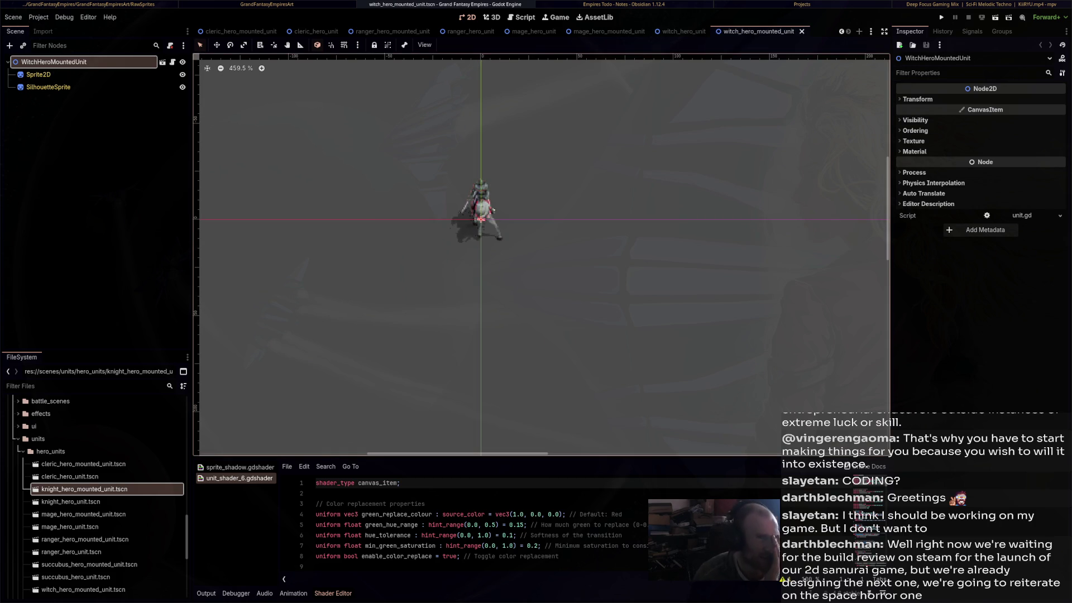
pyautogui.hotkey('alt', 'Tab')
pyautogui.hotkey('alt', 'Tab')
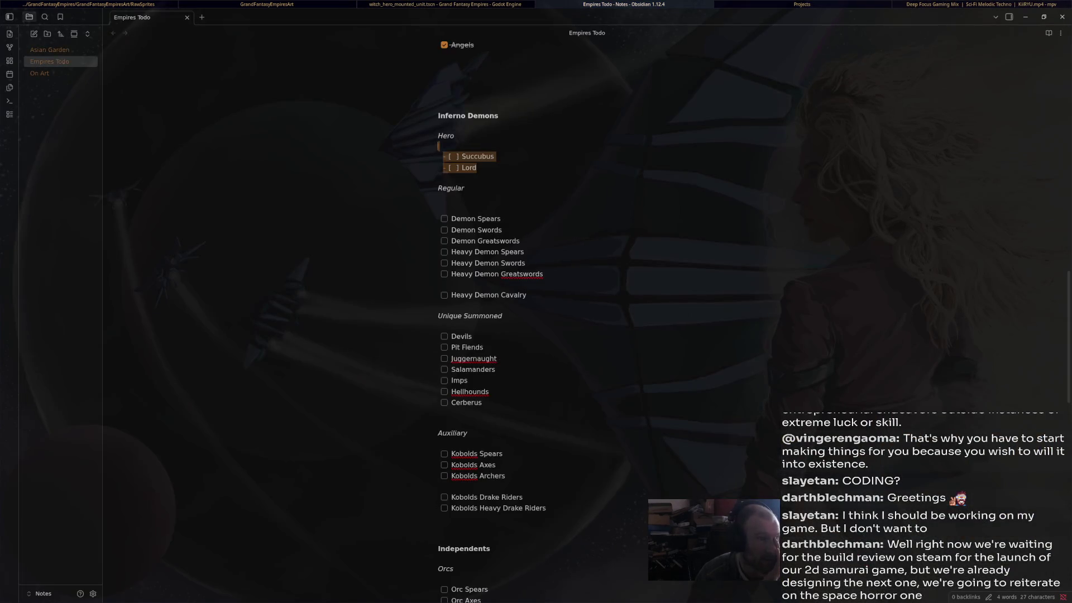
pyautogui.scroll(-8, 536, 302)
pyautogui.scroll(-4, 583, 312)
pyautogui.scroll(15, 584, 313)
pyautogui.scroll(6, 583, 313)
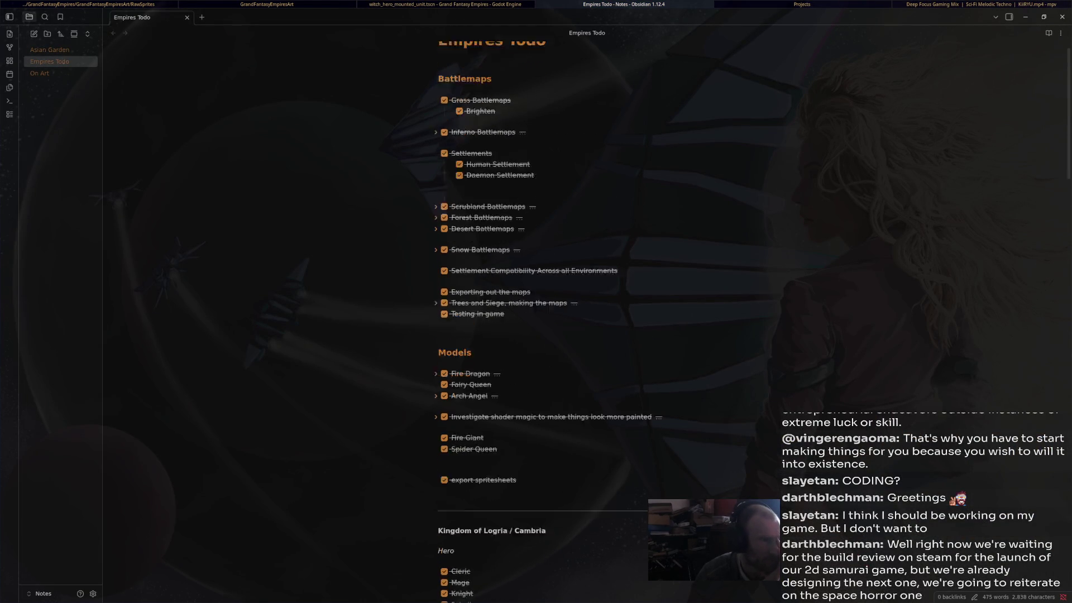
pyautogui.scroll(-7, 584, 312)
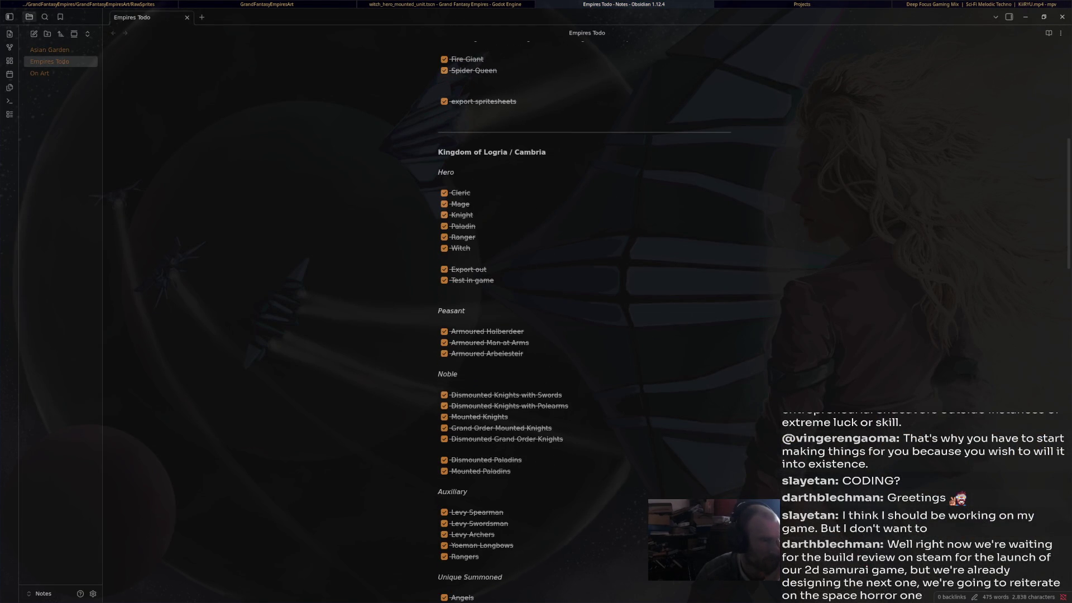
pyautogui.hotkey('alt', 'Tab')
pyautogui.hotkey('alt', 'Tab')
pyautogui.hotkey('alt', 'Tab')
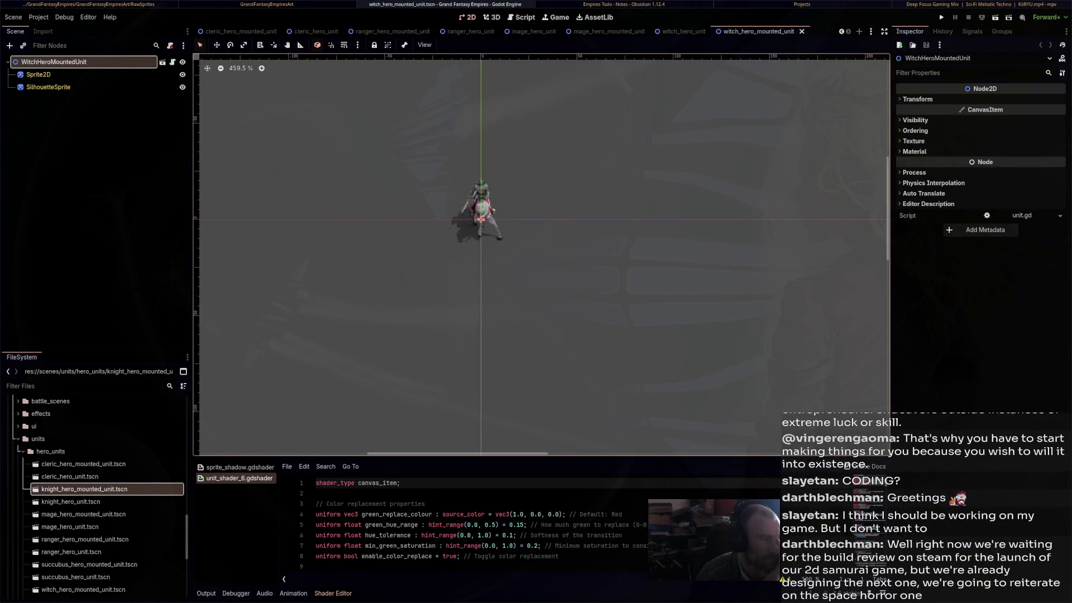
# Paste the knight unit into a new scene as PaladinHeroUnit and save as paladin_hero_unit.tscn
pyautogui.hotkey('ctrl', 'n')
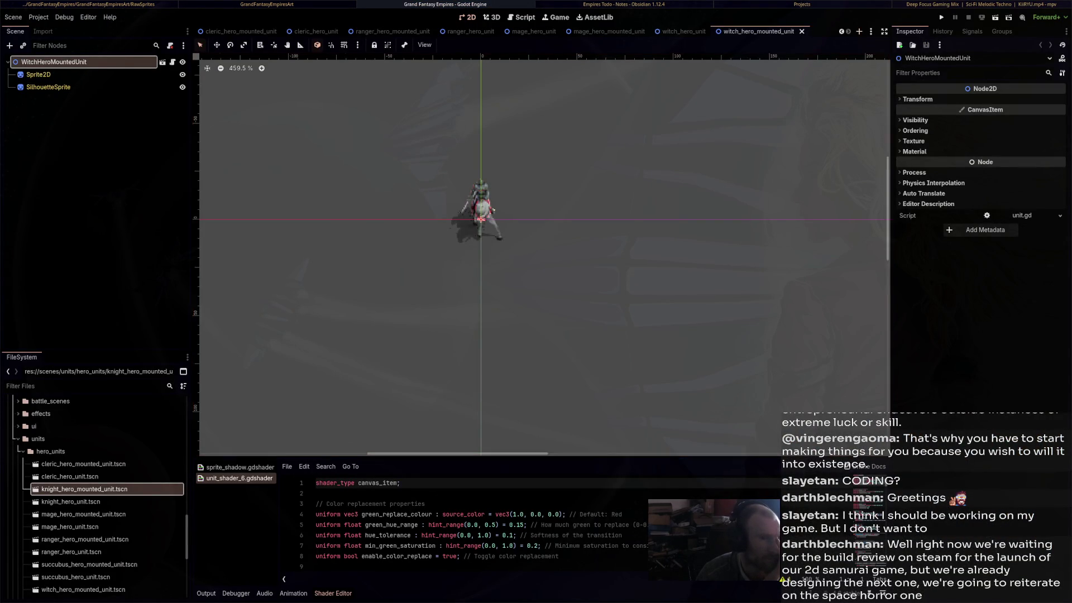
pyautogui.hotkey('ctrl', 'v')
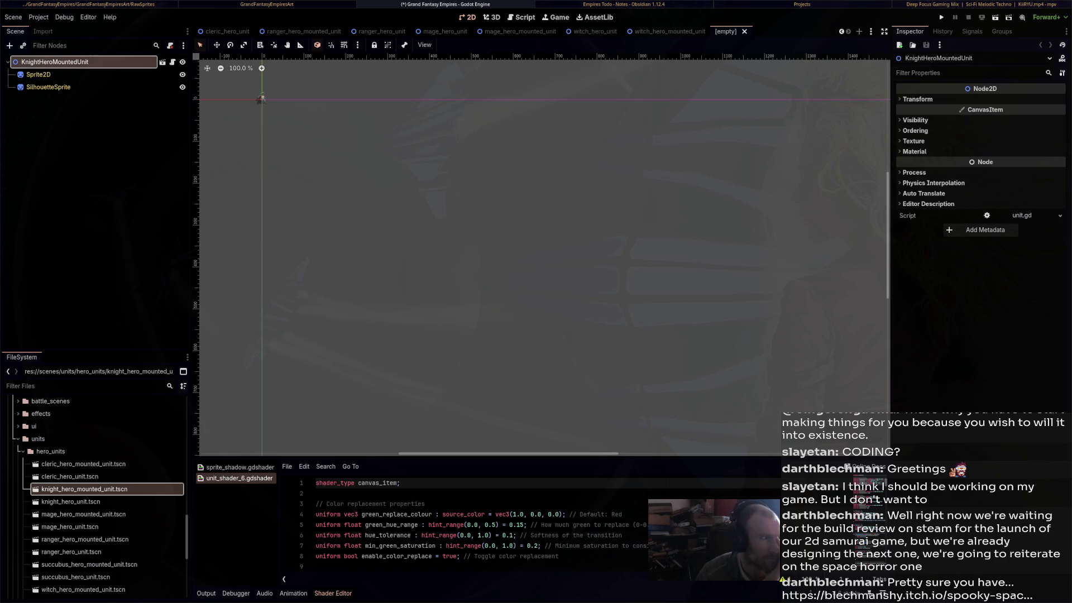
pyautogui.doubleClick(56, 74)
pyautogui.write('Pala')
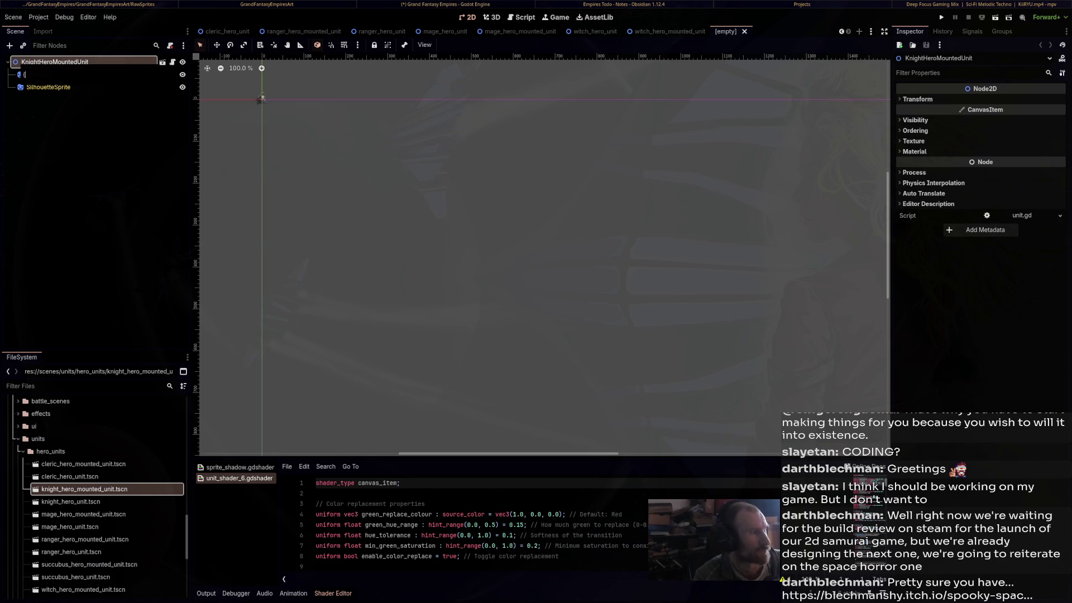
pyautogui.write('din')
pyautogui.press('Return')
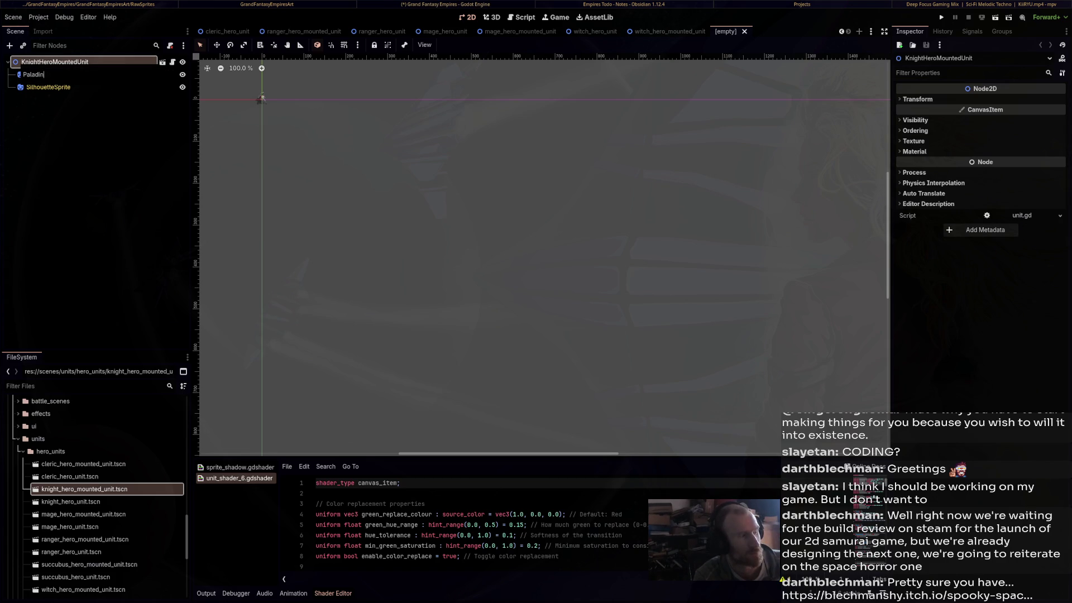
pyautogui.write('Hero')
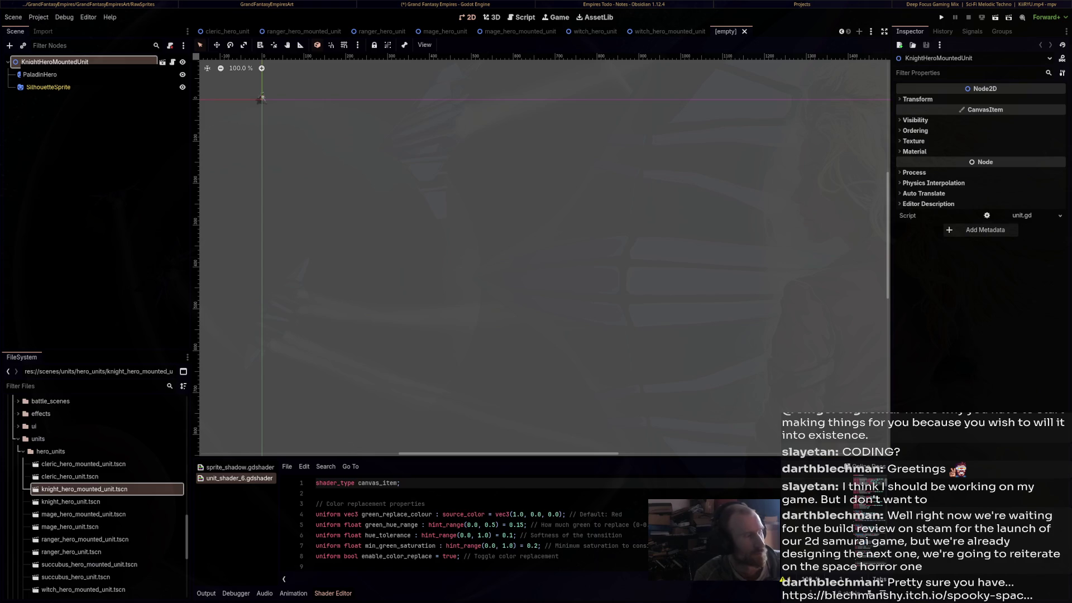
pyautogui.write('Unit')
pyautogui.press('Return')
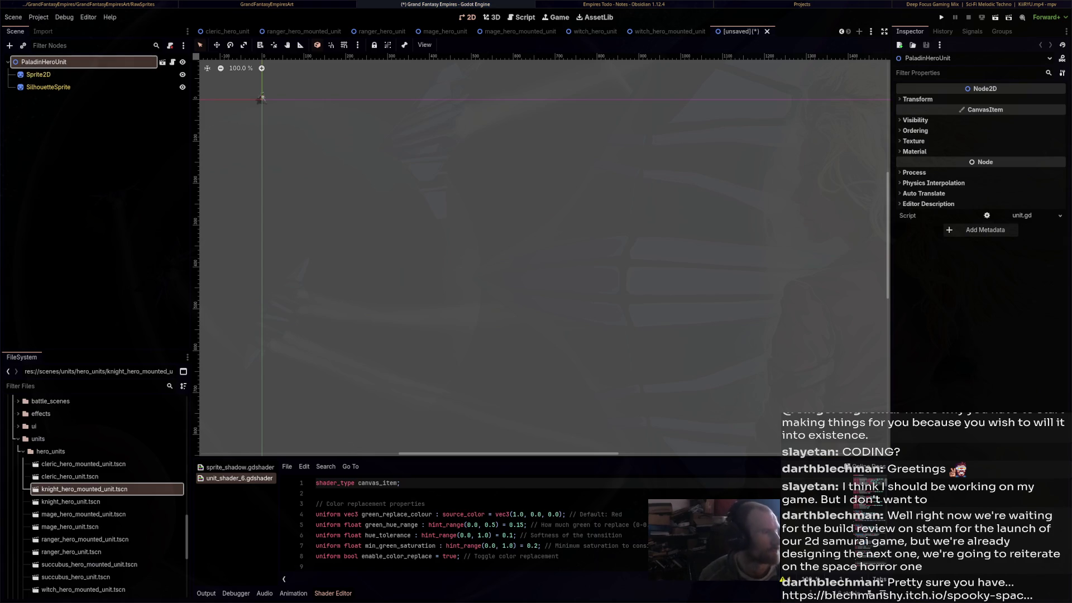
pyautogui.hotkey('ctrl', 's')
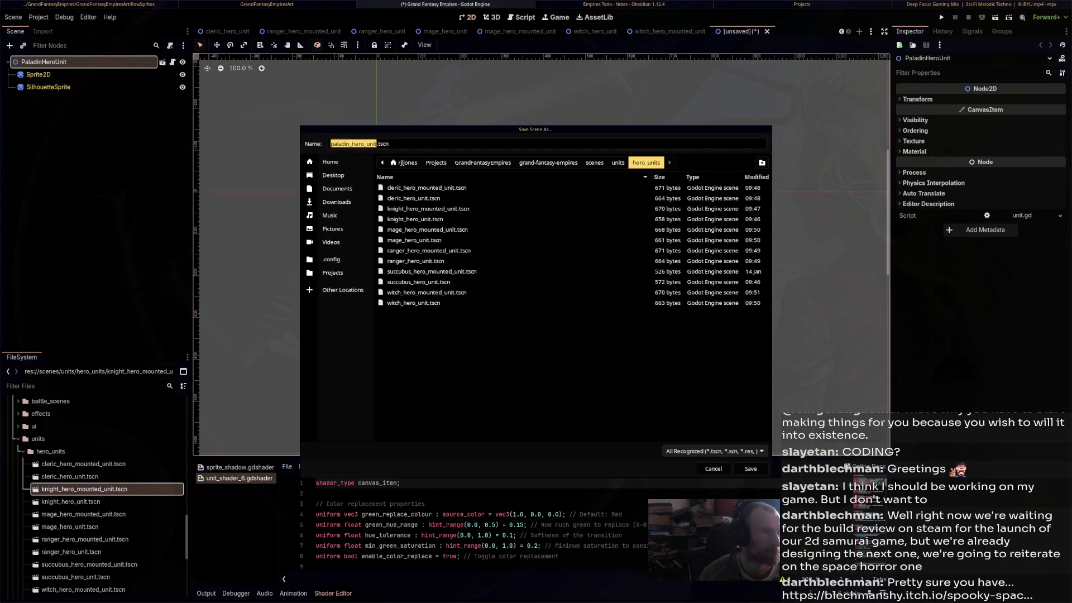
pyautogui.press('Return')
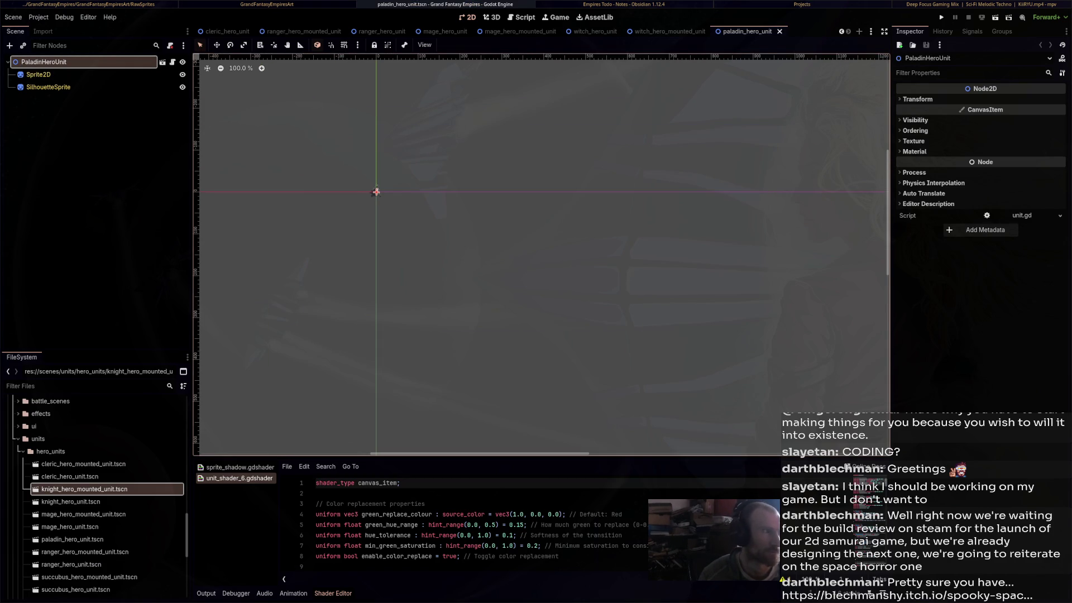
# Create a PaladinHeroMountedUnit scene from the template, saved as paladin_hero_mounted_unit.tscn
pyautogui.hotkey('ctrl', 'n')
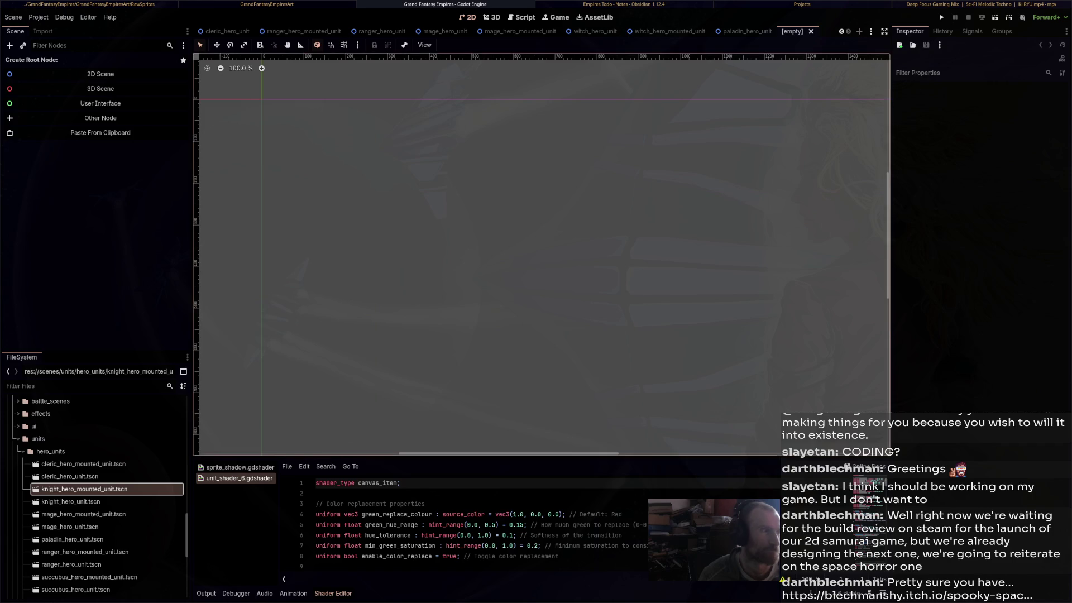
pyautogui.moveTo(84, 488); pyautogui.dragTo(84, 62)
pyautogui.doubleClick(38, 75)
pyautogui.write('PaladinHeroMou')
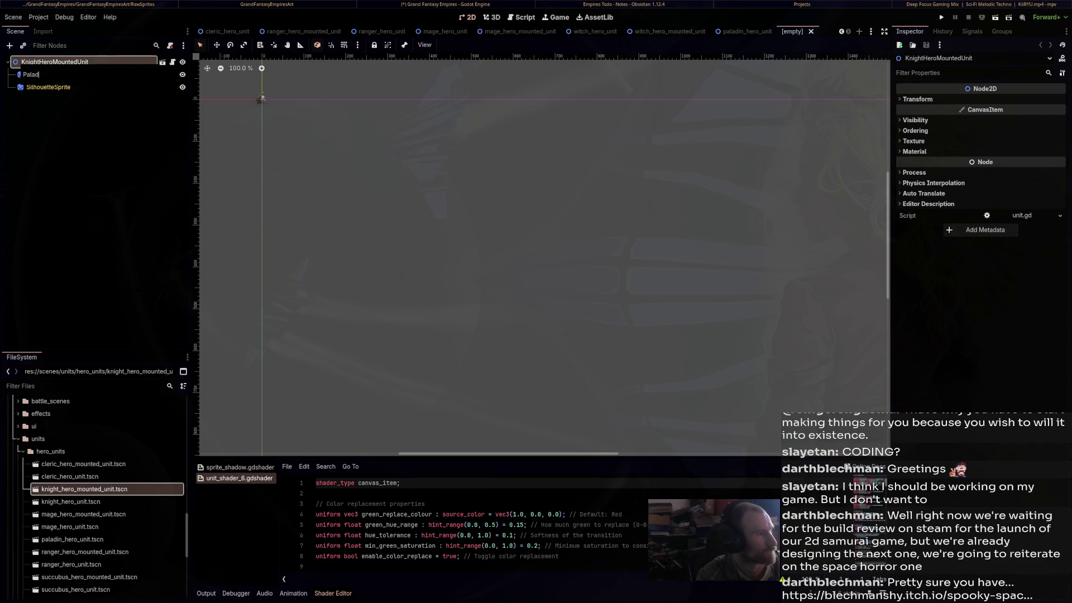
pyautogui.write('ntedUnit')
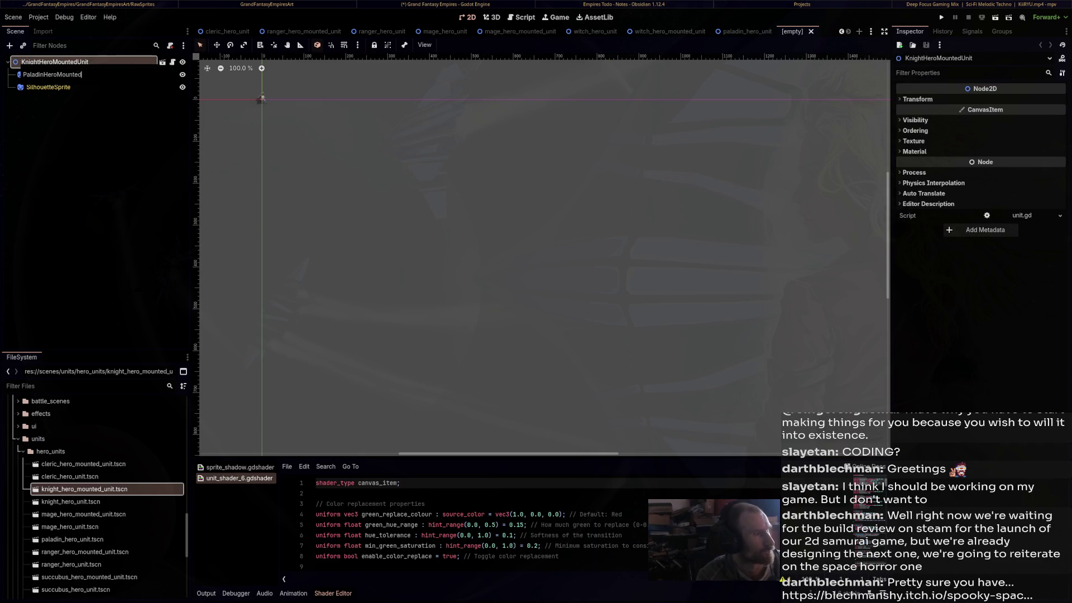
pyautogui.press('Return')
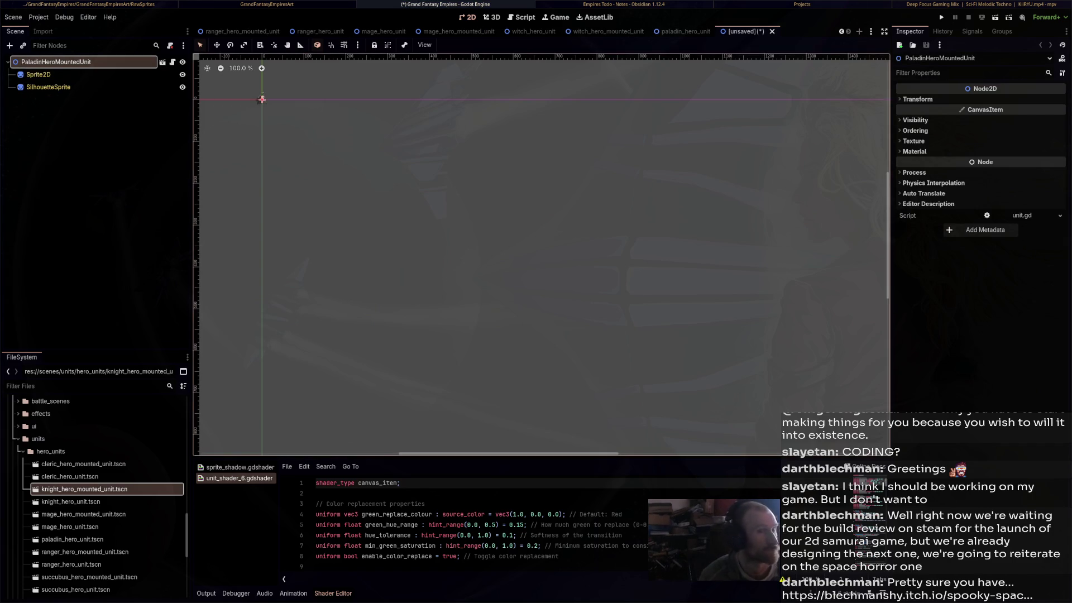
pyautogui.hotkey('ctrl', 's')
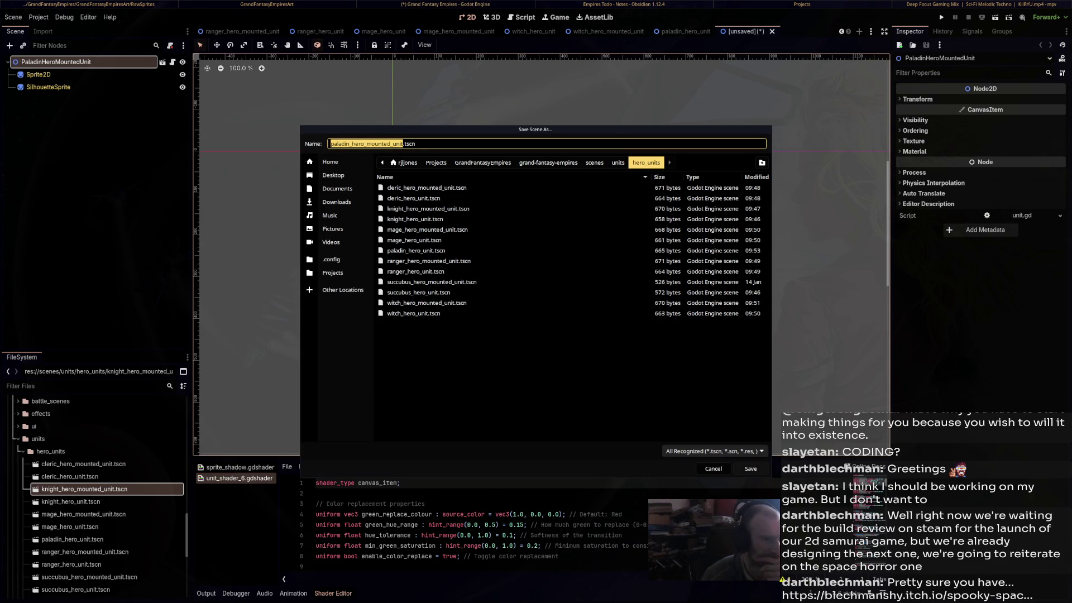
pyautogui.click(750, 469)
pyautogui.scroll(-1, 753, 278)
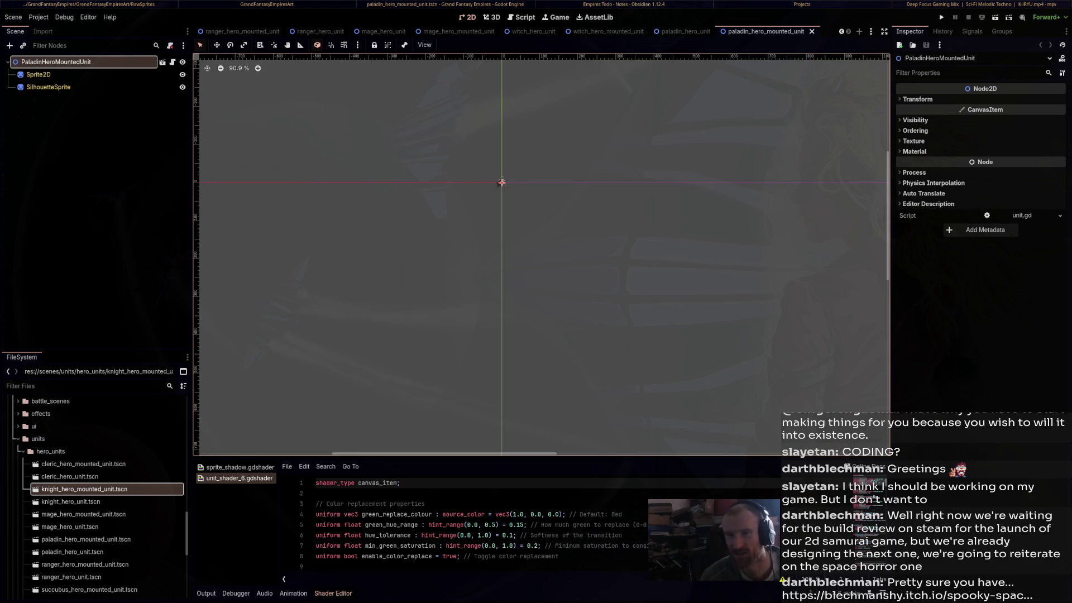
pyautogui.scroll(-5, 536, 329)
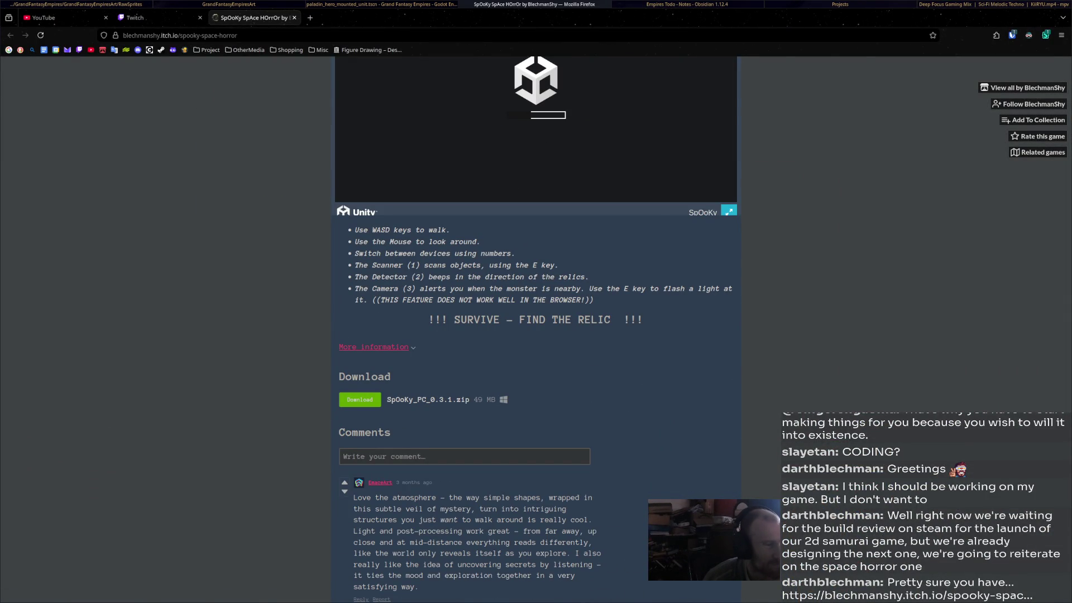
# Play the embedded game briefly, walking around and scanning the lander
pyautogui.scroll(4, 536, 329)
pyautogui.scroll(-2, 536, 330)
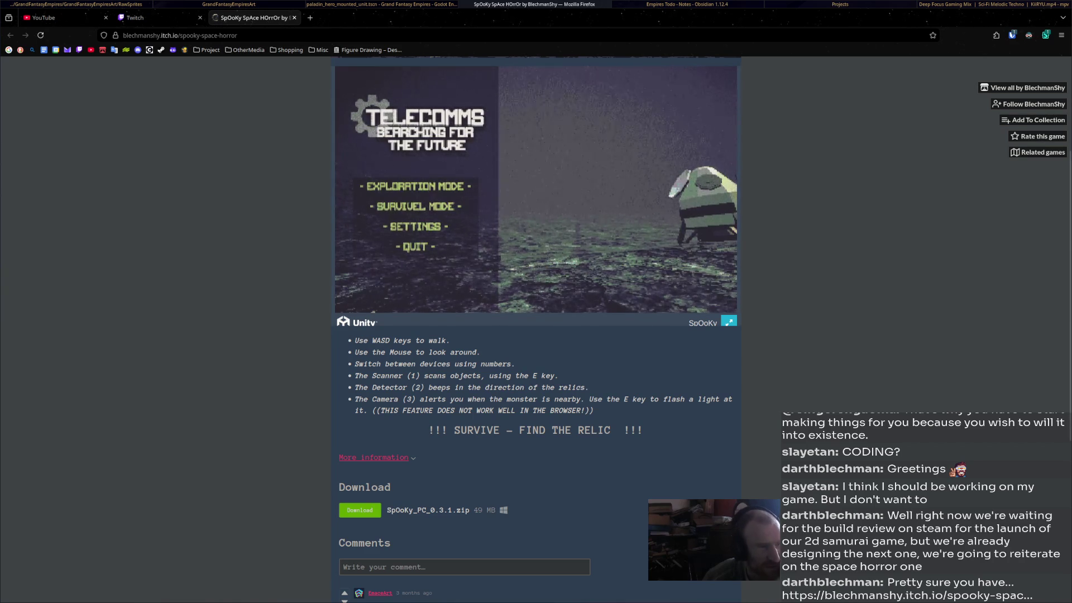
pyautogui.click(484, 207)
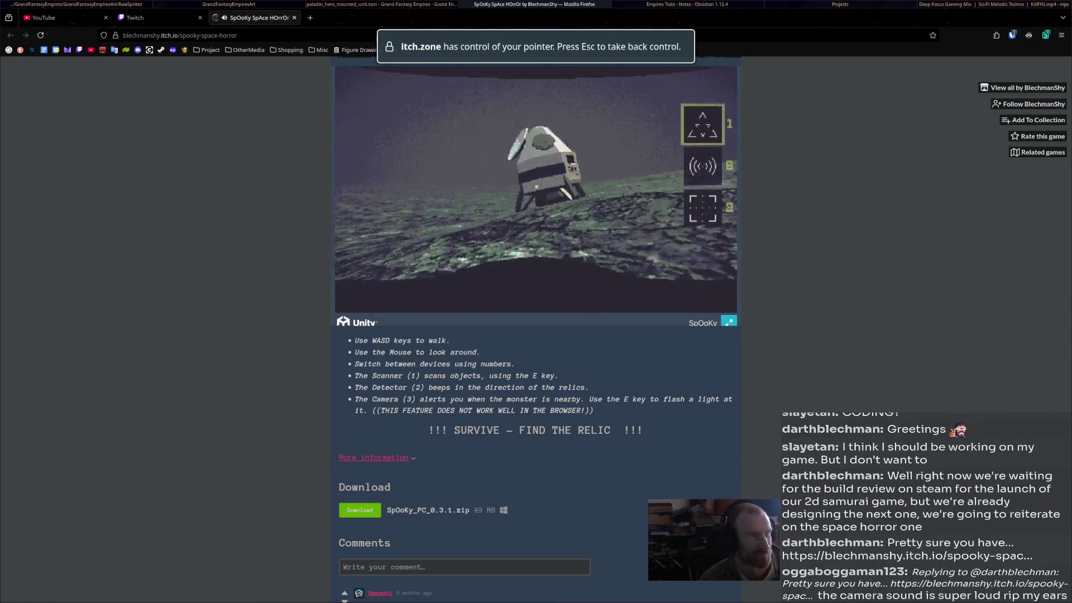
pyautogui.press('w')
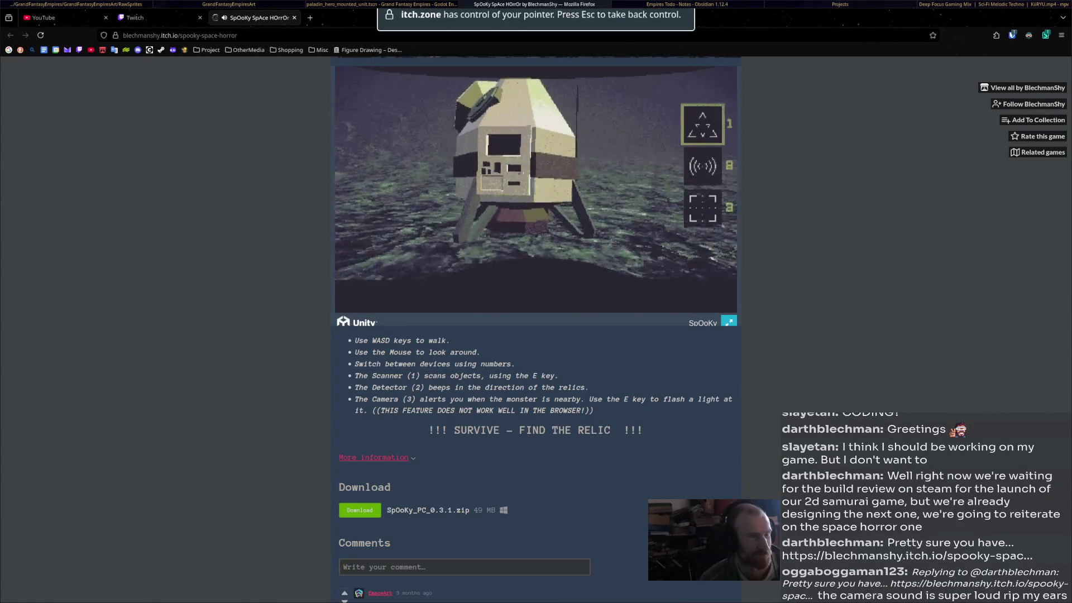
pyautogui.press('s')
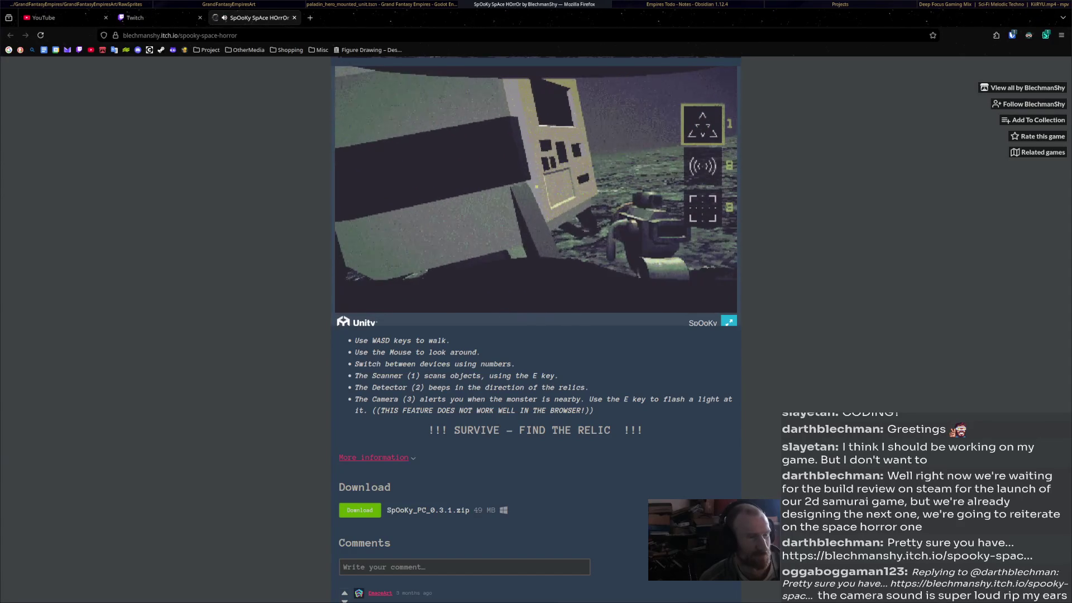
pyautogui.press('w')
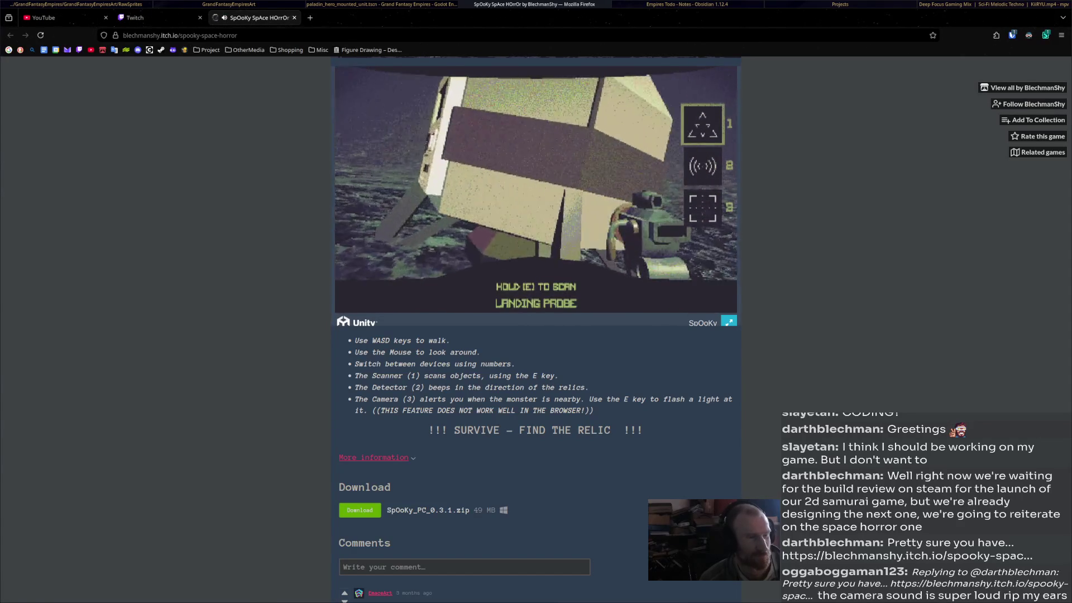
pyautogui.press('e')
pyautogui.press('s')
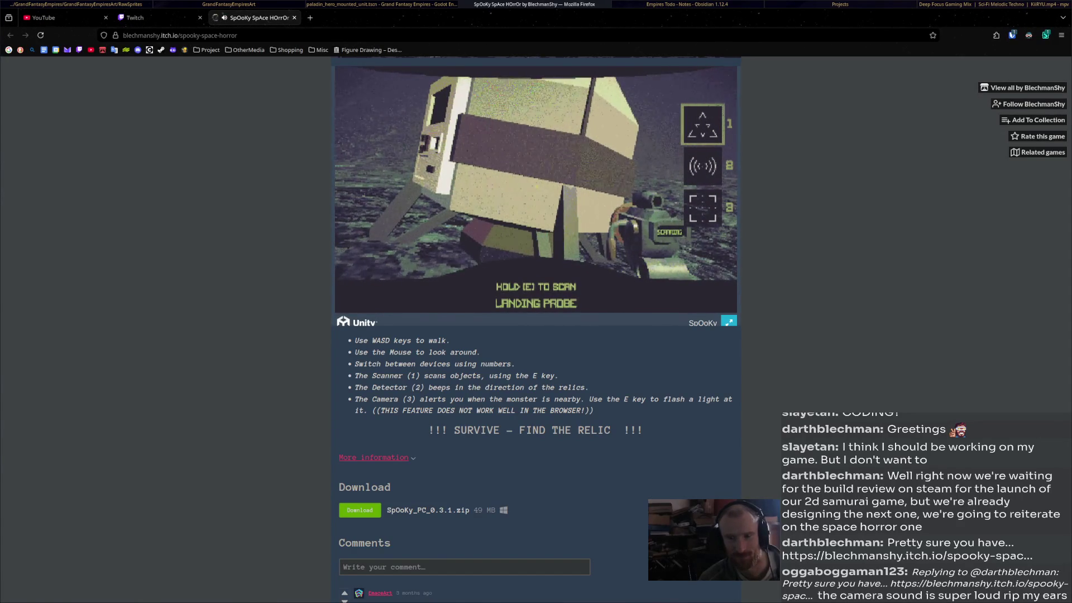
pyautogui.press('d')
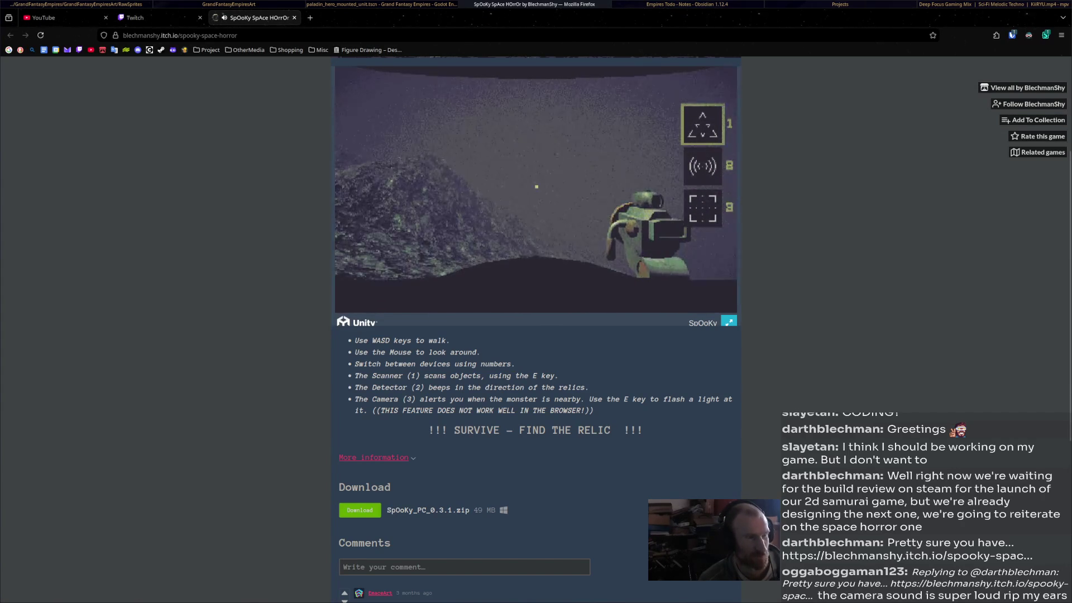
pyautogui.hotkey('alt', 'Tab')
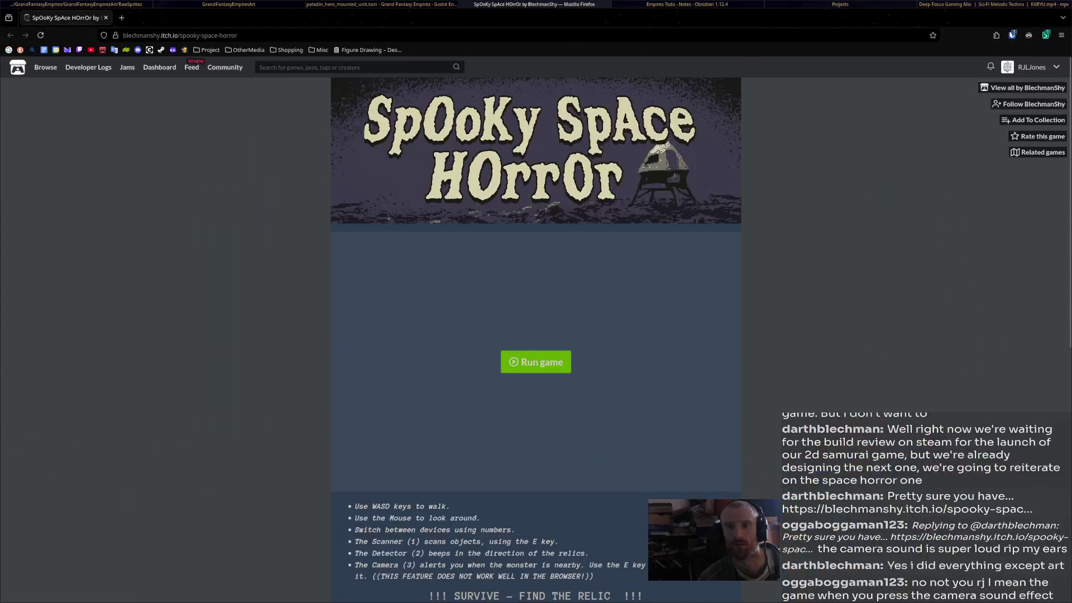
# Relaunch the game on the itch.io page and switch it to fullscreen
pyautogui.click(536, 361)
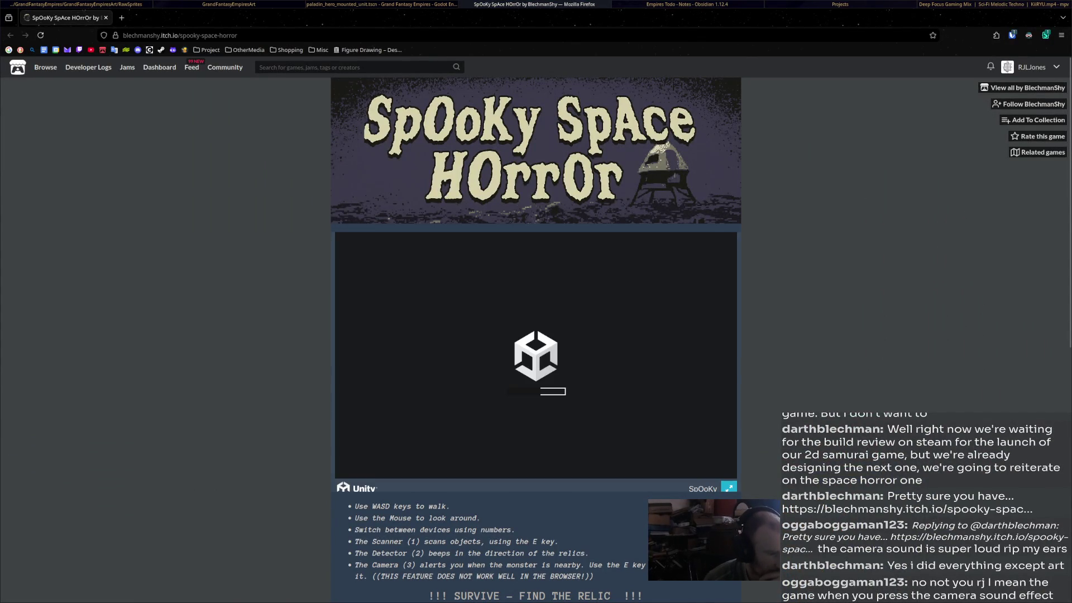
pyautogui.scroll(-2, 562, 281)
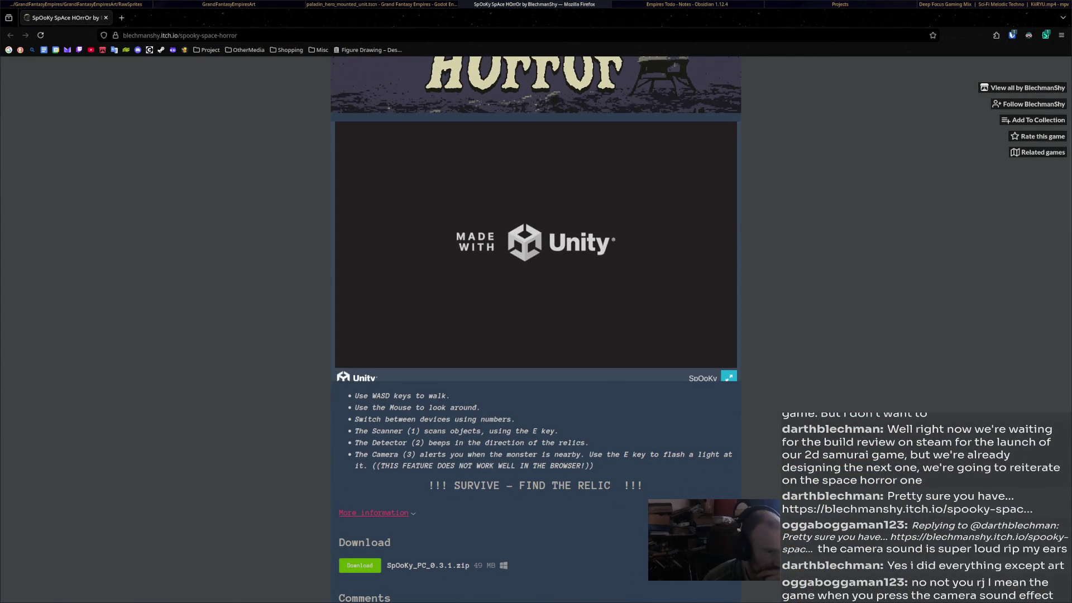
pyautogui.click(728, 377)
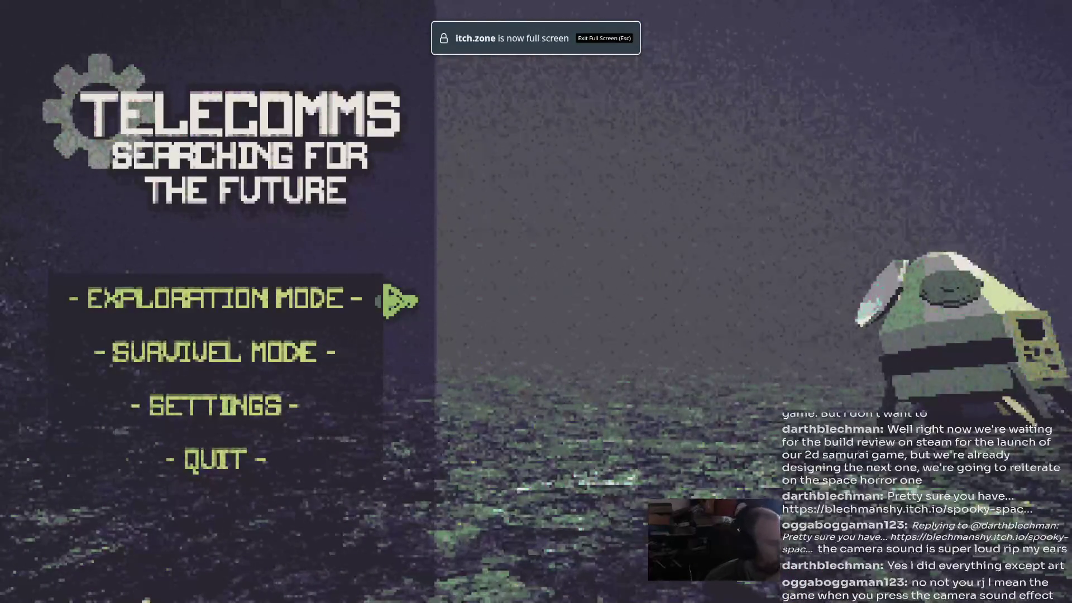
# Start a game, scan the landing probe, and walk out across the rocky terrain and plain
pyautogui.press('Return')
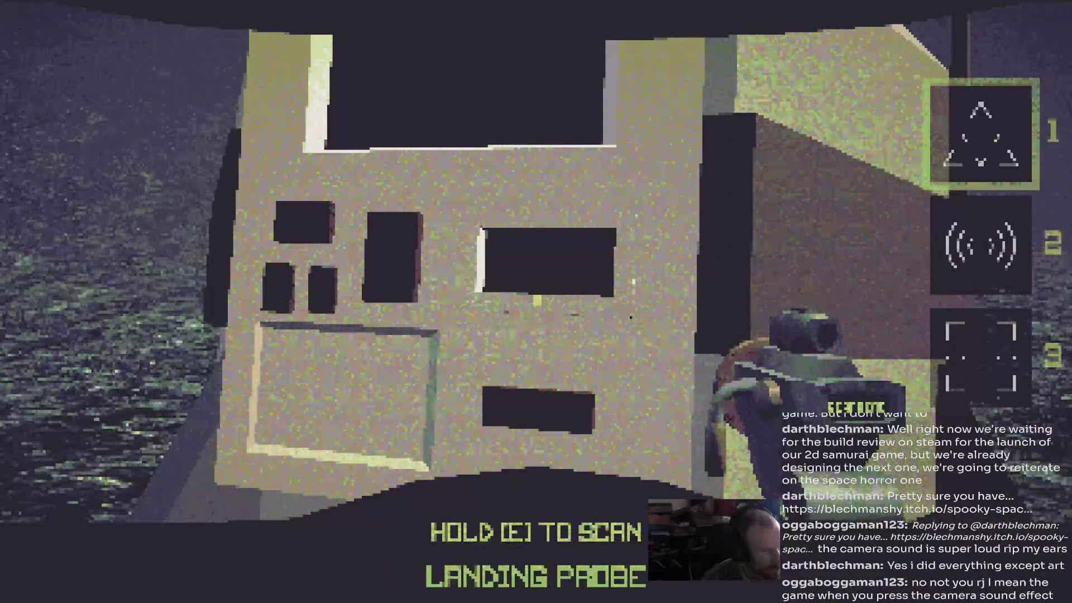
pyautogui.press('e')
pyautogui.press('e')
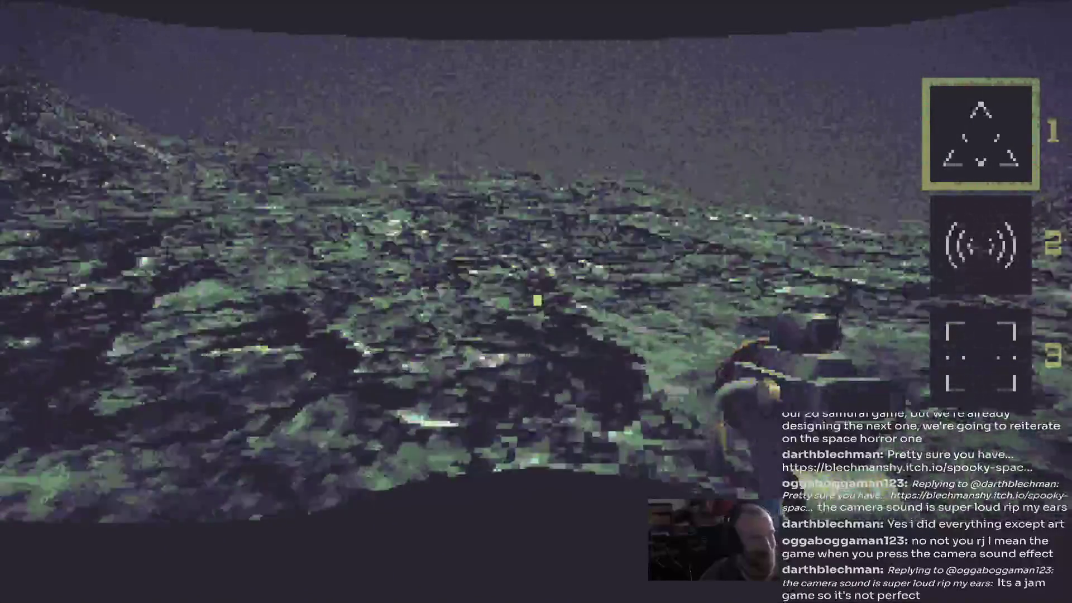
pyautogui.press('w')
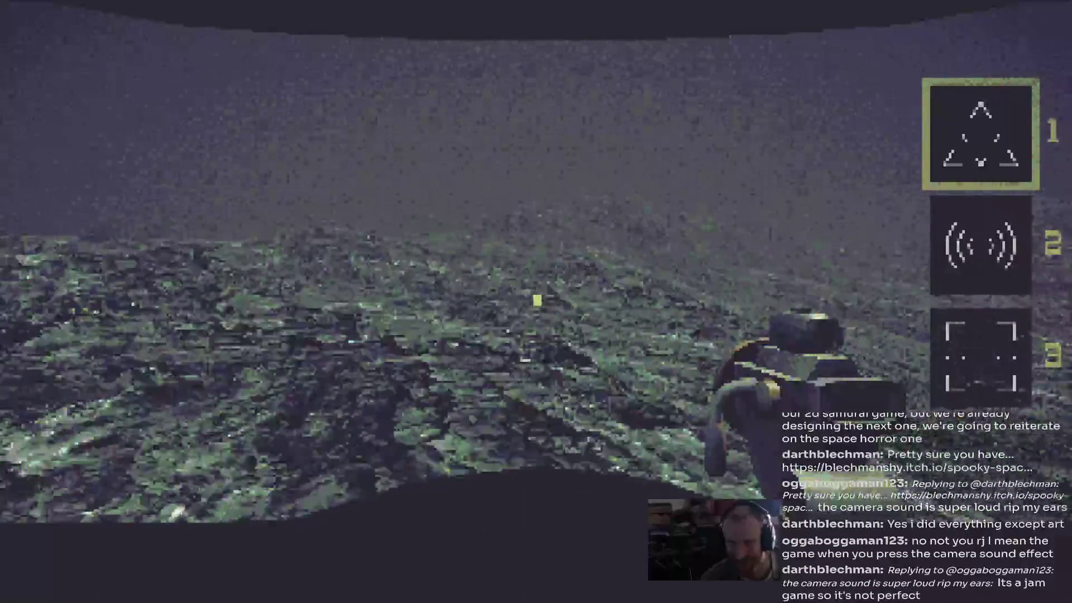
pyautogui.press('w')
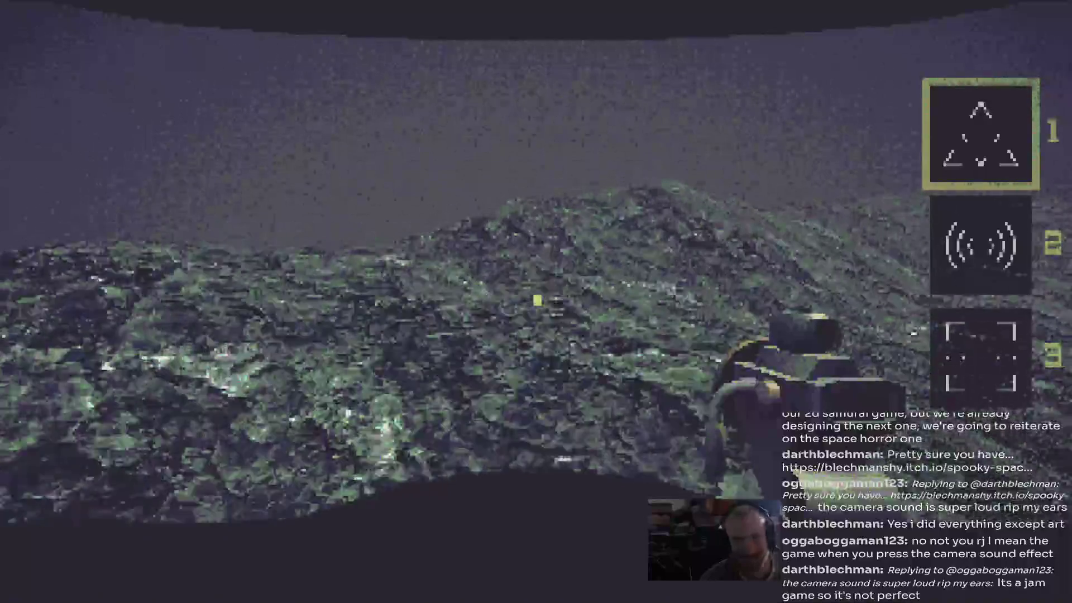
pyautogui.press('w')
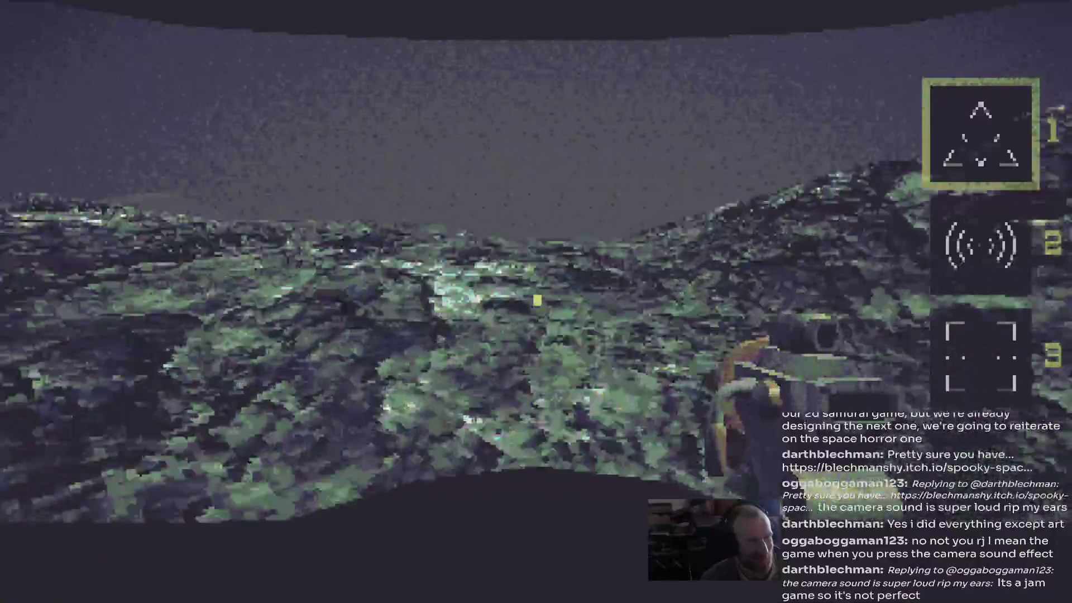
pyautogui.press('w')
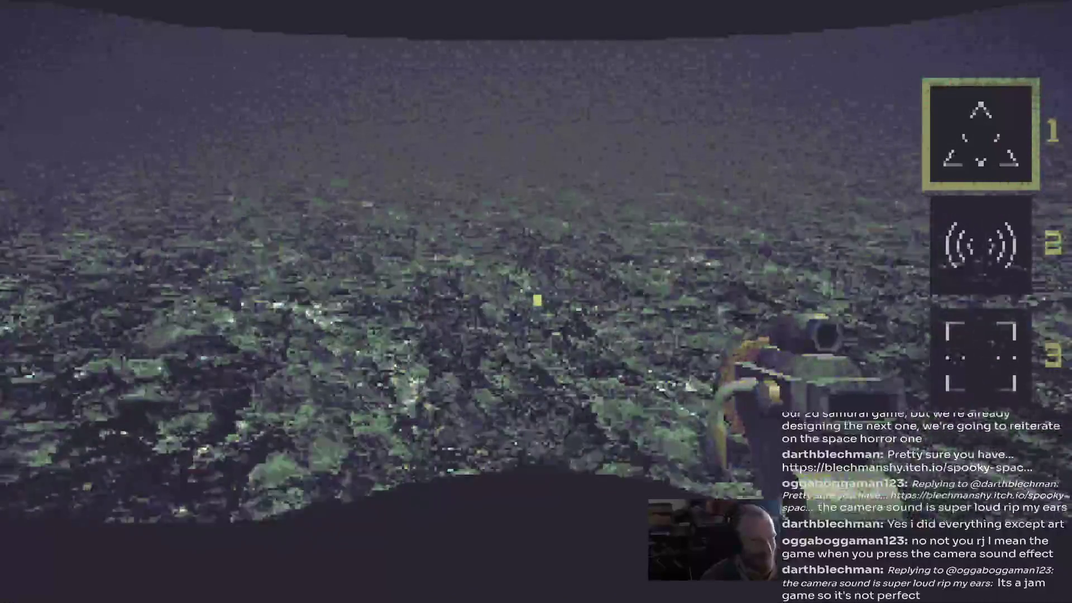
pyautogui.press('w')
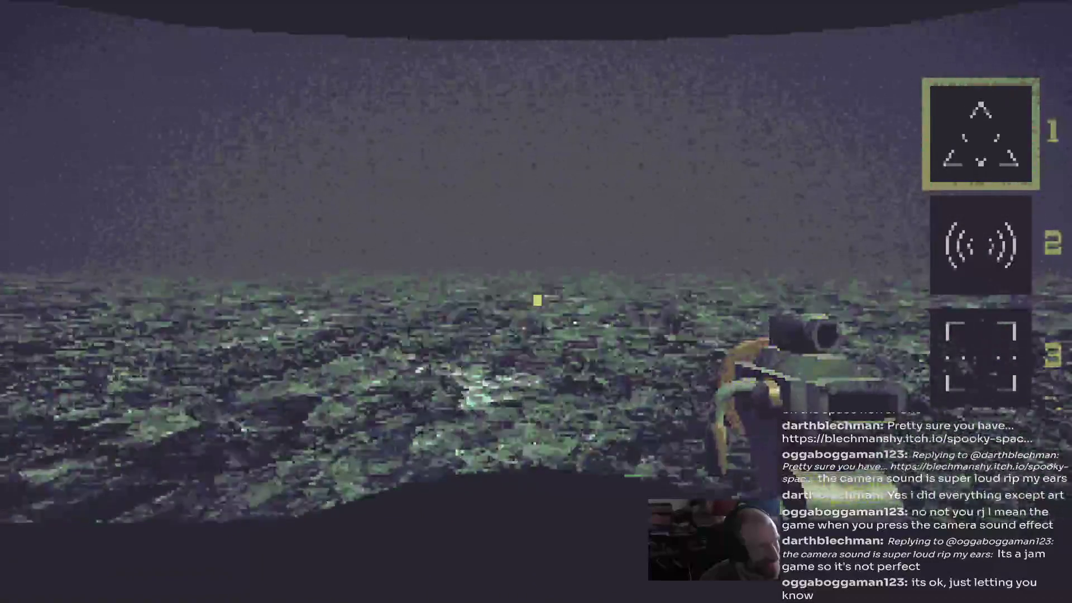
pyautogui.press('w')
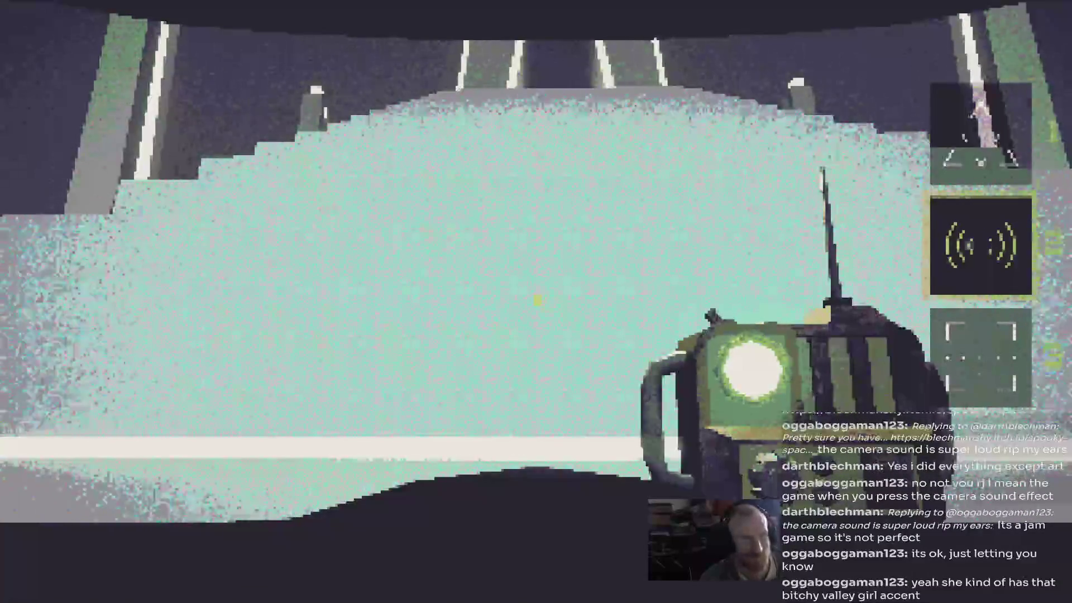
# Equip the scanner, walk toward the bridge structure, and leave fullscreen
pyautogui.press('1')
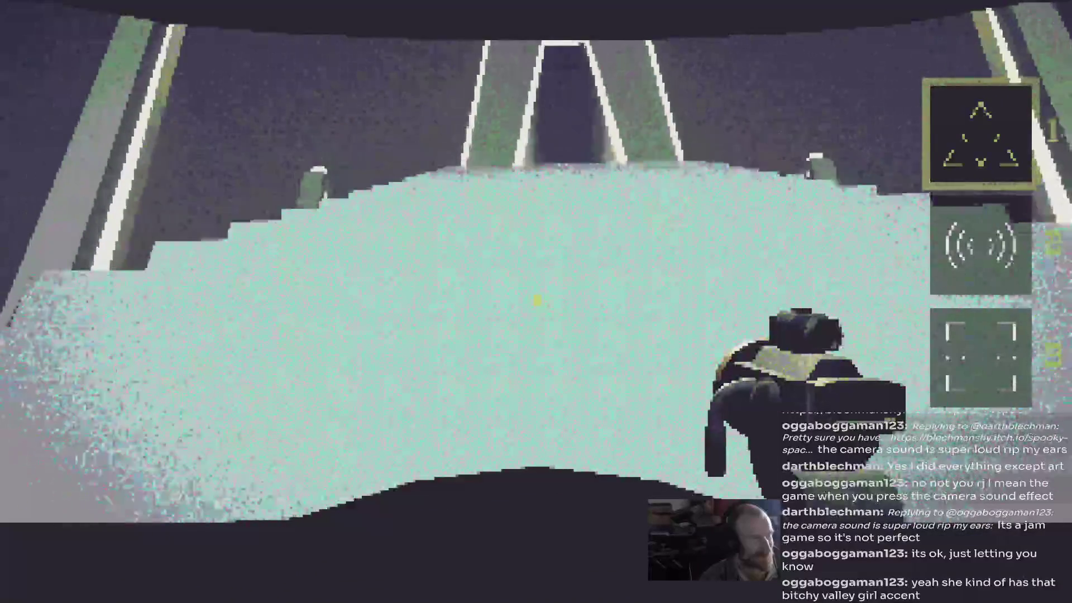
pyautogui.press('w')
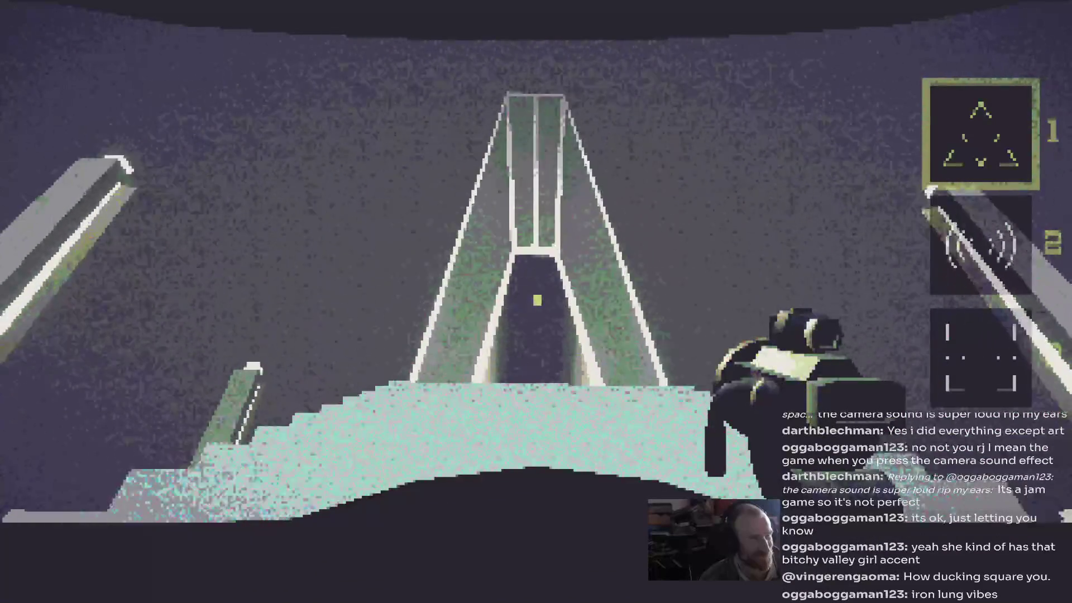
pyautogui.press('w')
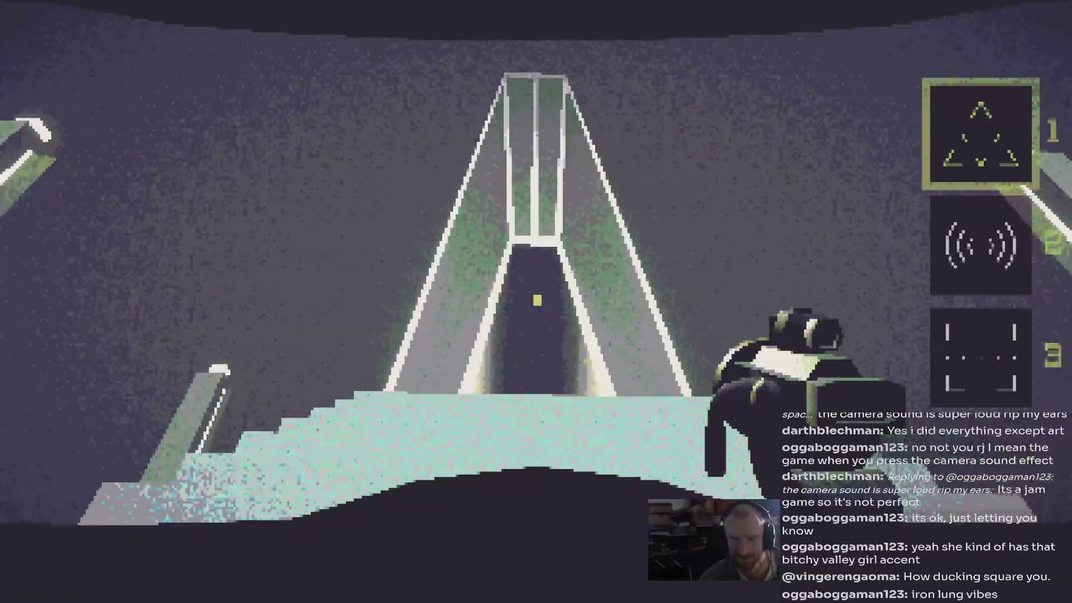
pyautogui.press('w')
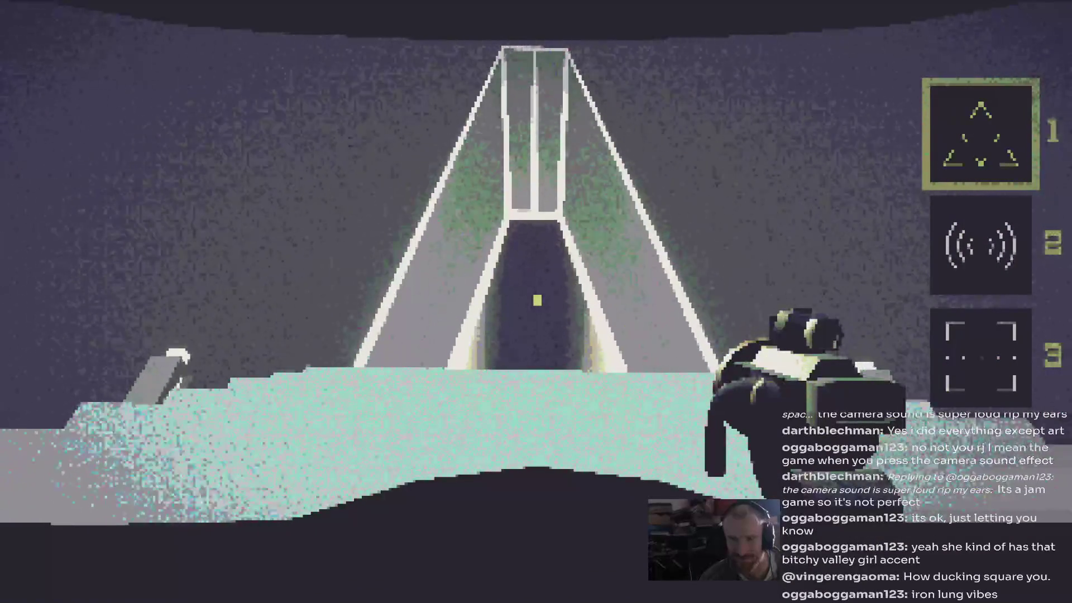
pyautogui.press('Escape')
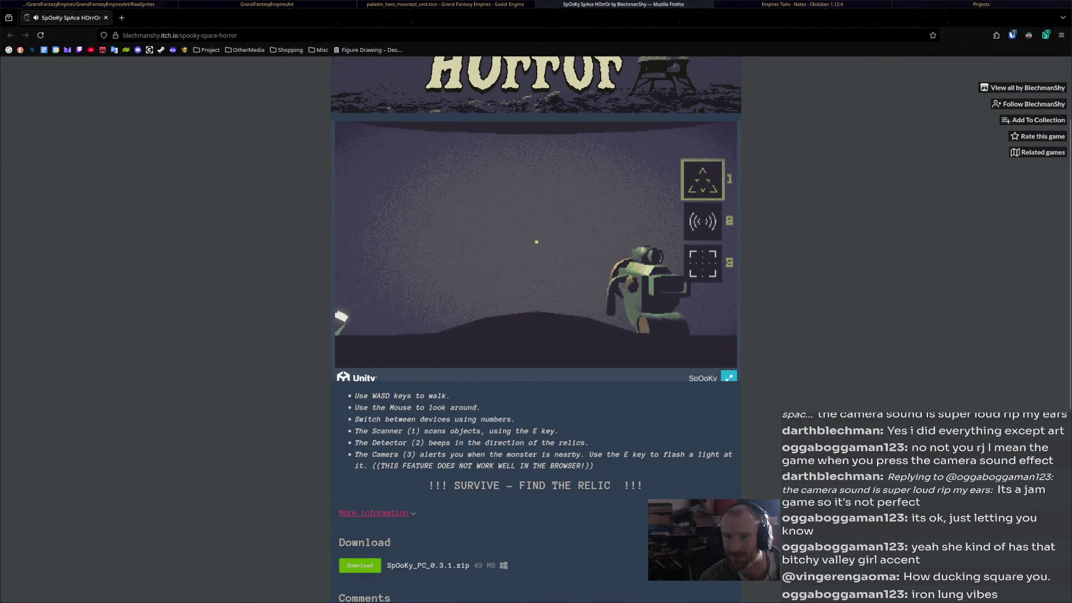
# Fire the scanner, look toward the lit floor, and put the game back into fullscreen
pyautogui.press('e')
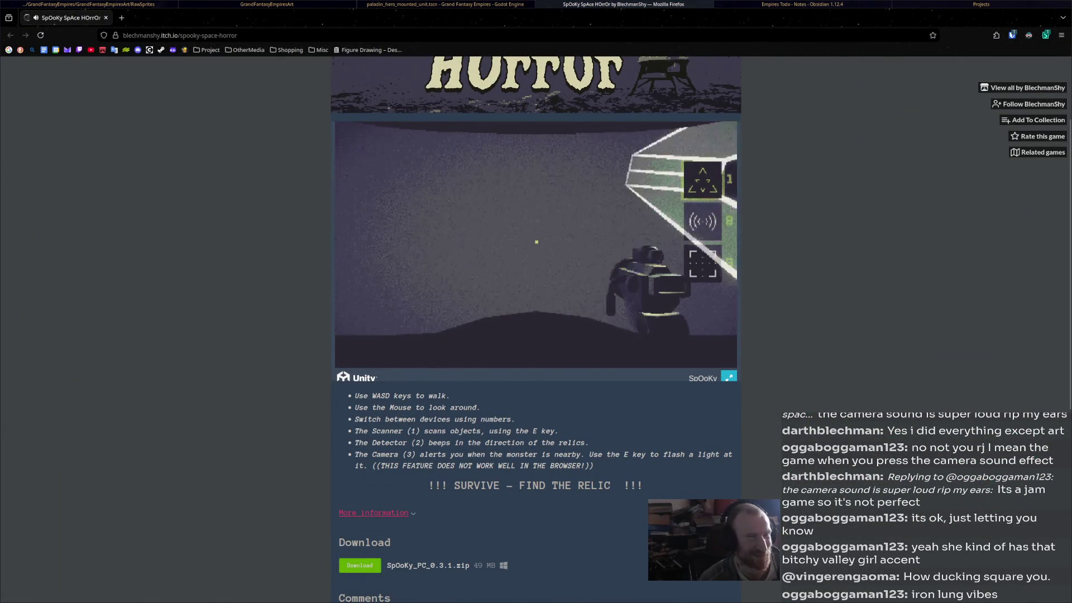
pyautogui.click(536, 242)
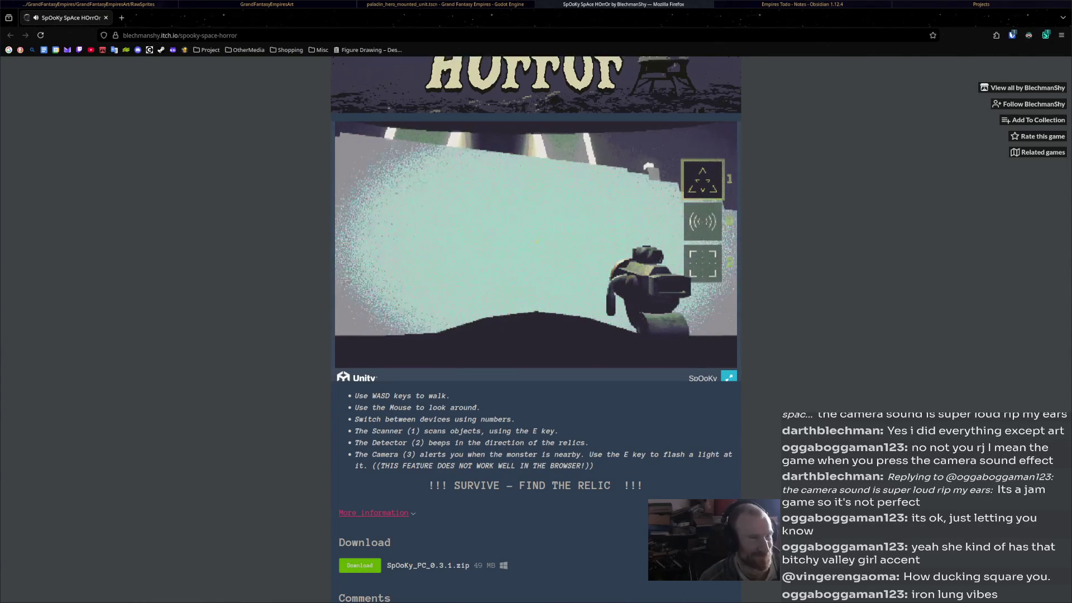
pyautogui.click(537, 242)
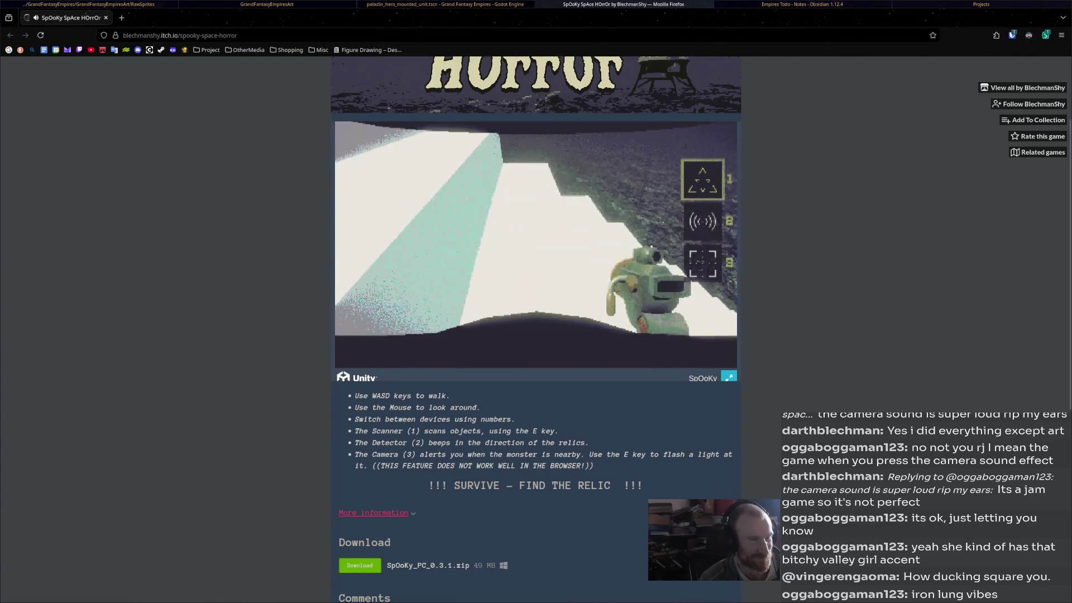
pyautogui.press('f')
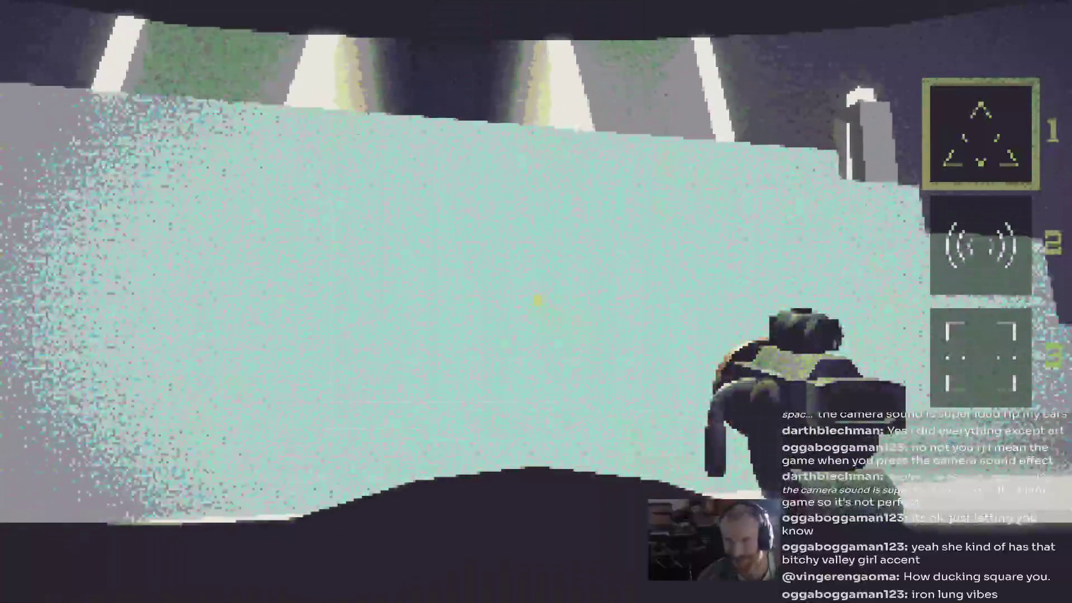
# Scan the relics, including the one inside the archway, reach YOU WIN, and exit fullscreen
pyautogui.press('w')
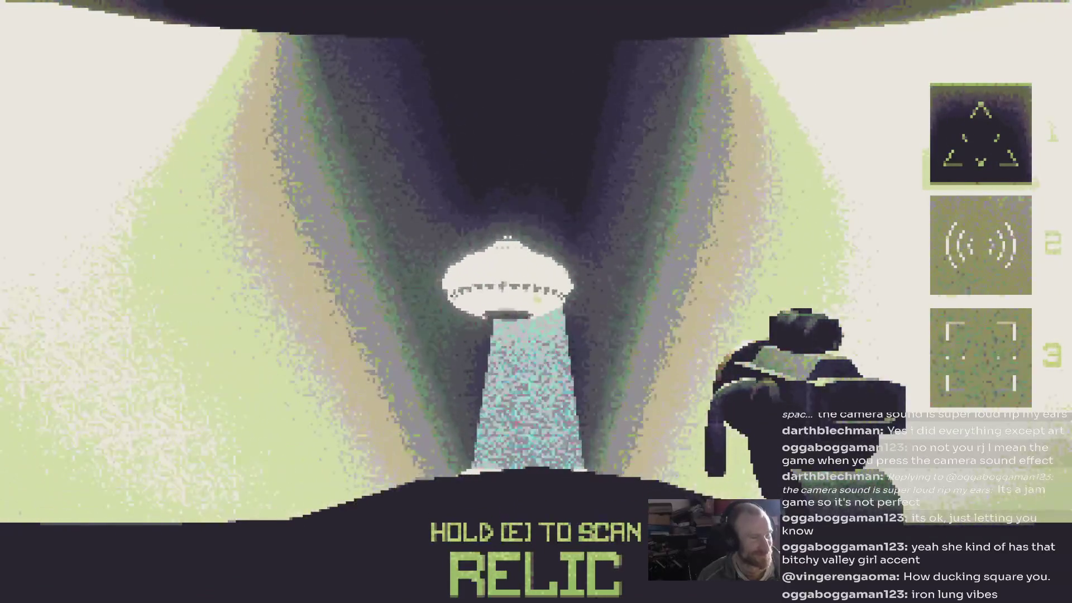
pyautogui.press('e')
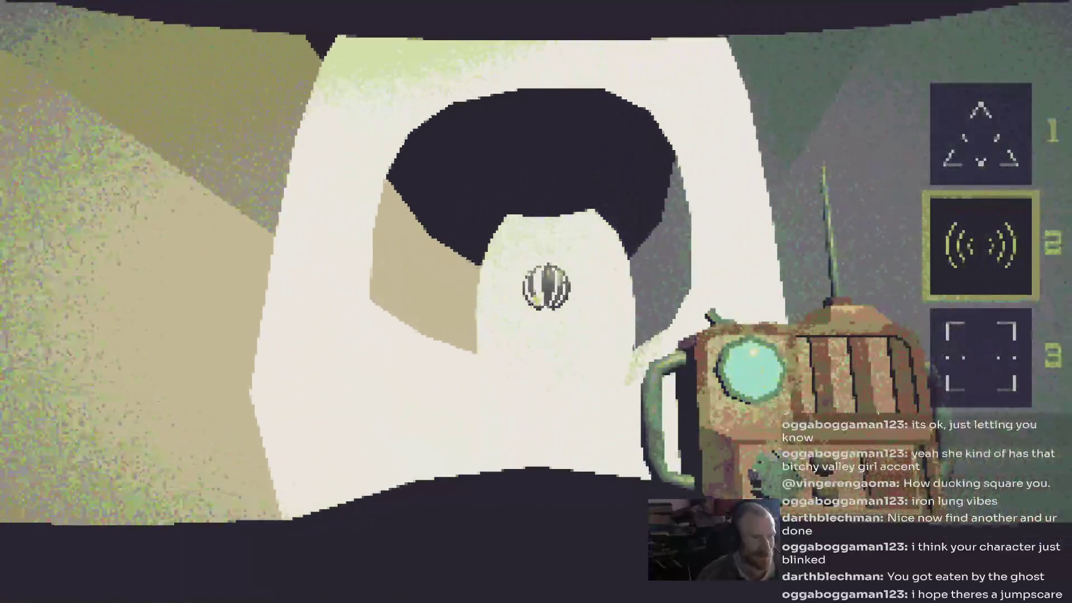
pyautogui.press('w')
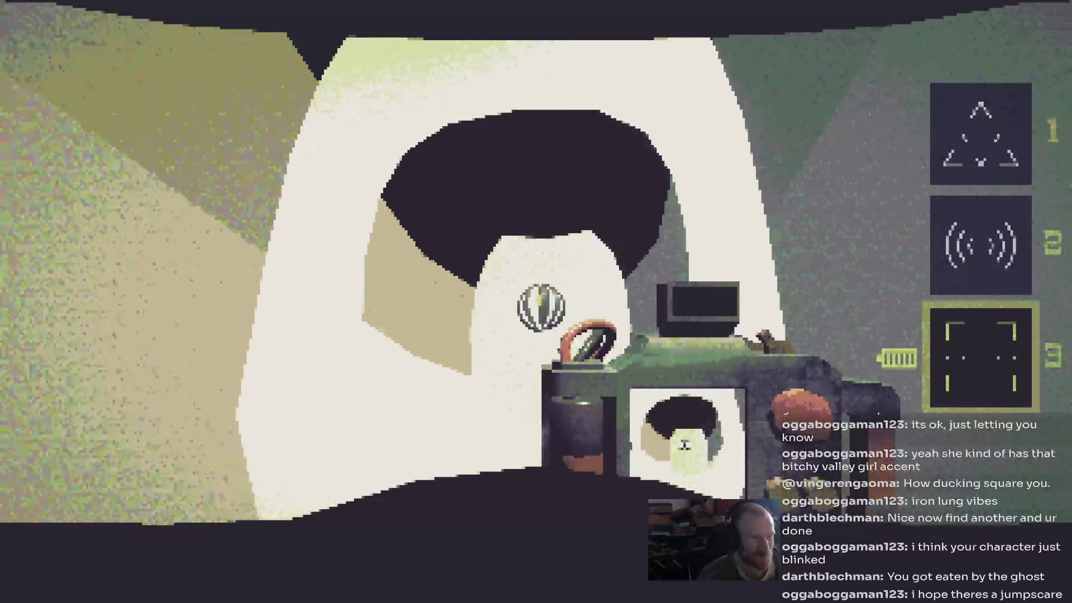
pyautogui.press('w')
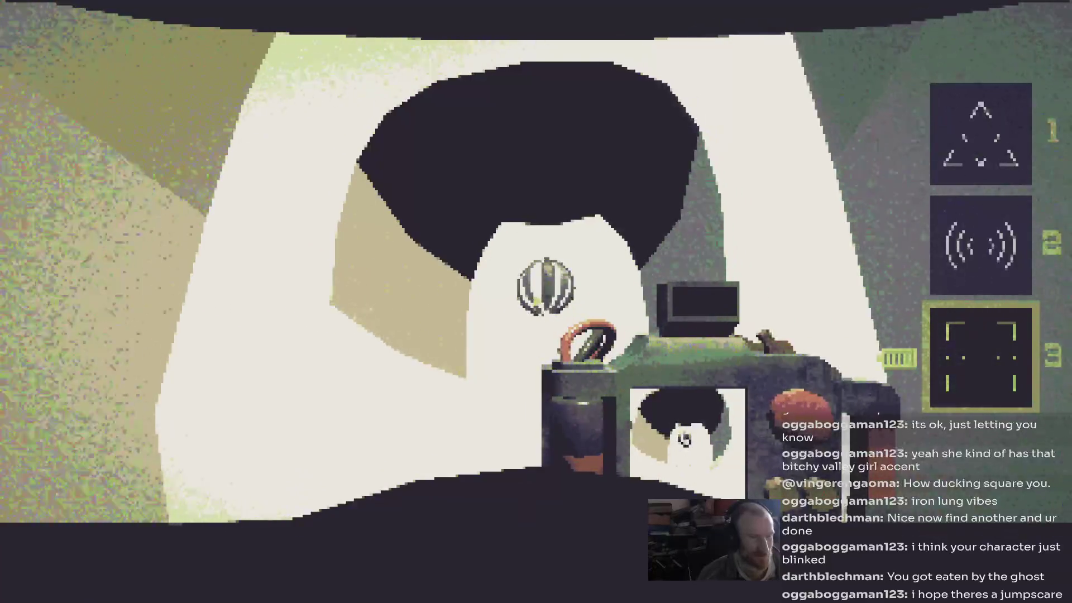
pyautogui.press('2')
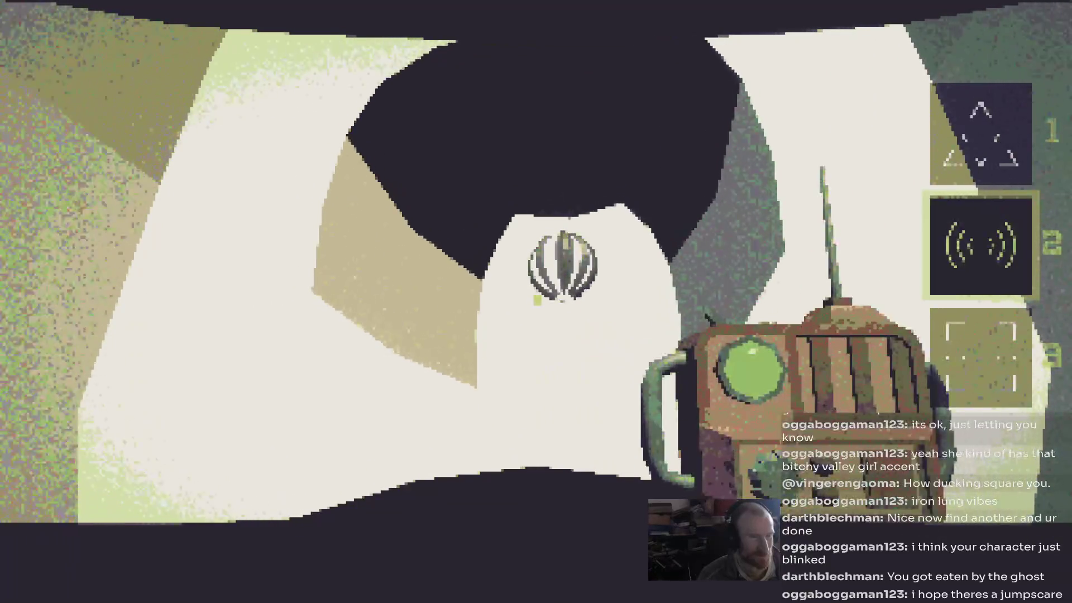
pyautogui.press('1')
pyautogui.press('e')
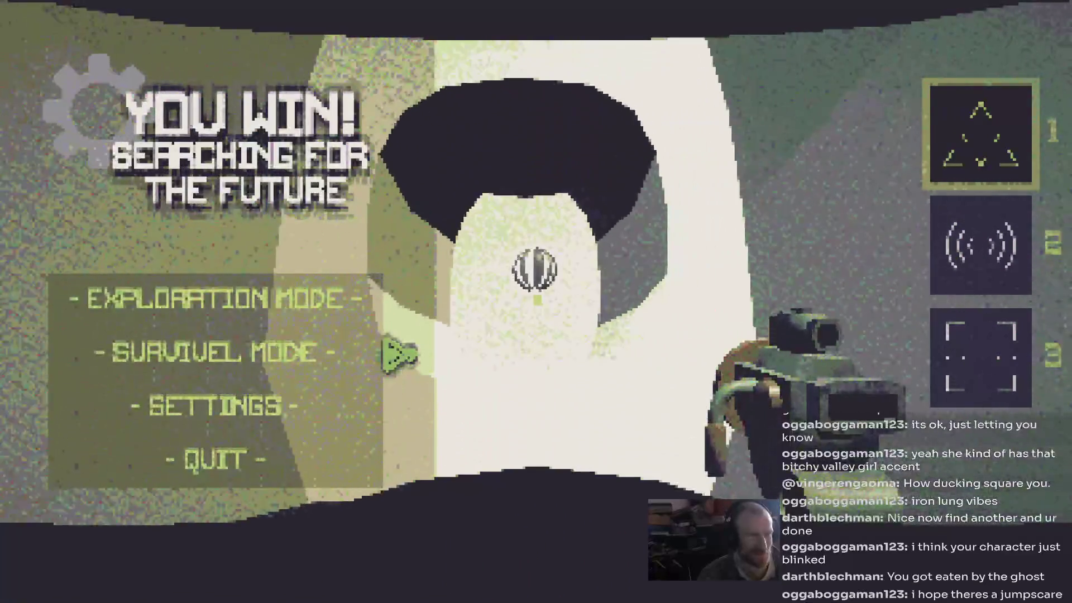
pyautogui.press('Escape')
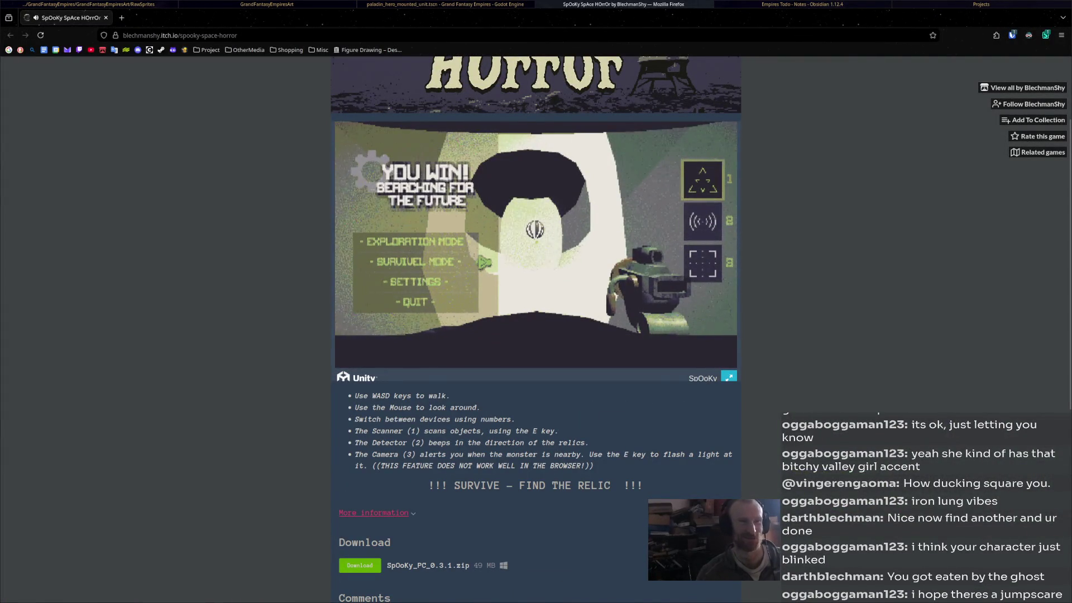
# Switch back to the Godot editor showing the paladin_hero_mounted_unit scene
pyautogui.hotkey('alt', 'Tab')
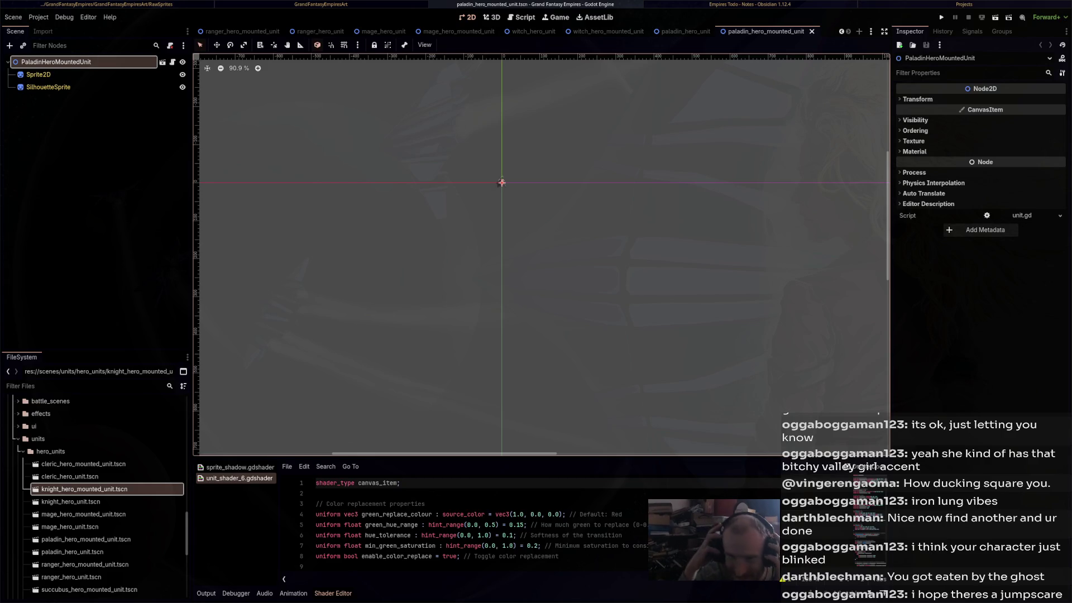
# Zoom the Godot canvas in, then bring the Nemo Projects folder window to the front
pyautogui.scroll(3, 535, 140)
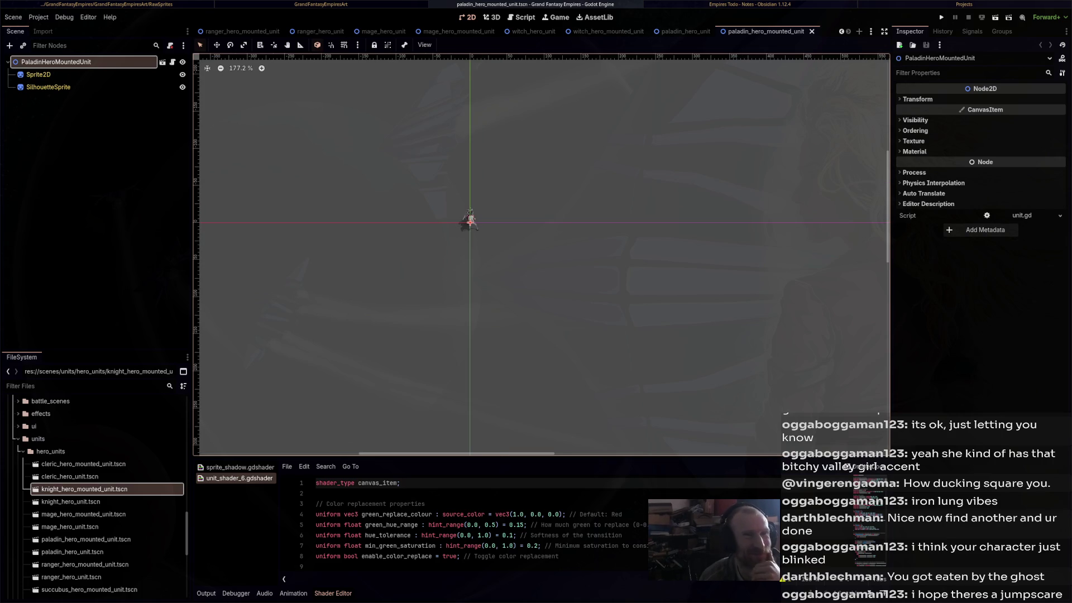
pyautogui.moveTo(686, 32)
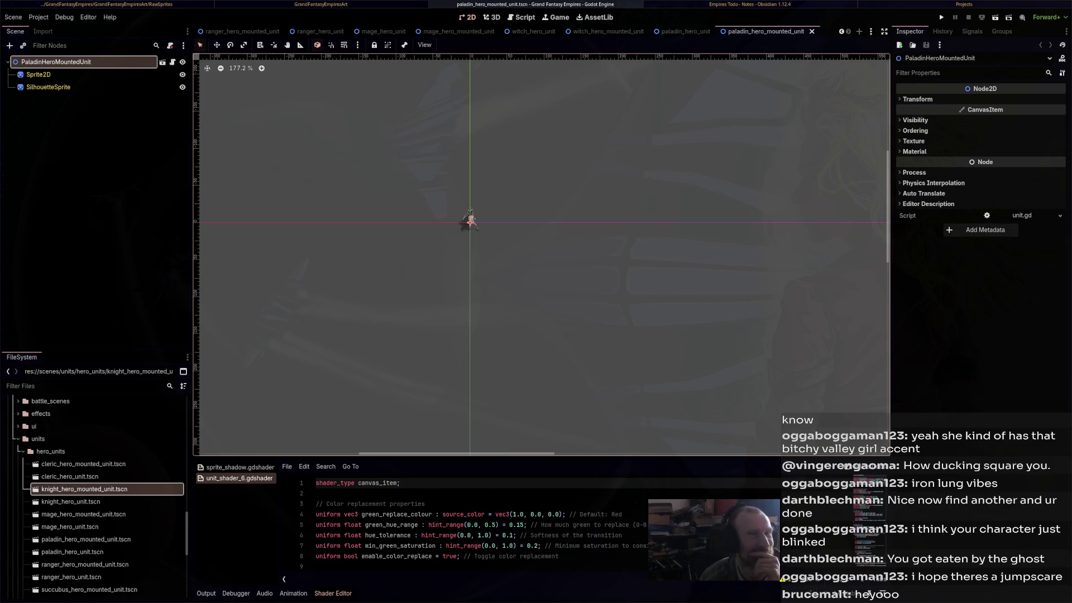
pyautogui.hotkey('alt', 'Tab')
pyautogui.hotkey('alt', 'Tab')
pyautogui.hotkey('alt', 'Tab')
pyautogui.hotkey('alt', 'Tab')
pyautogui.hotkey('alt', 'Tab')
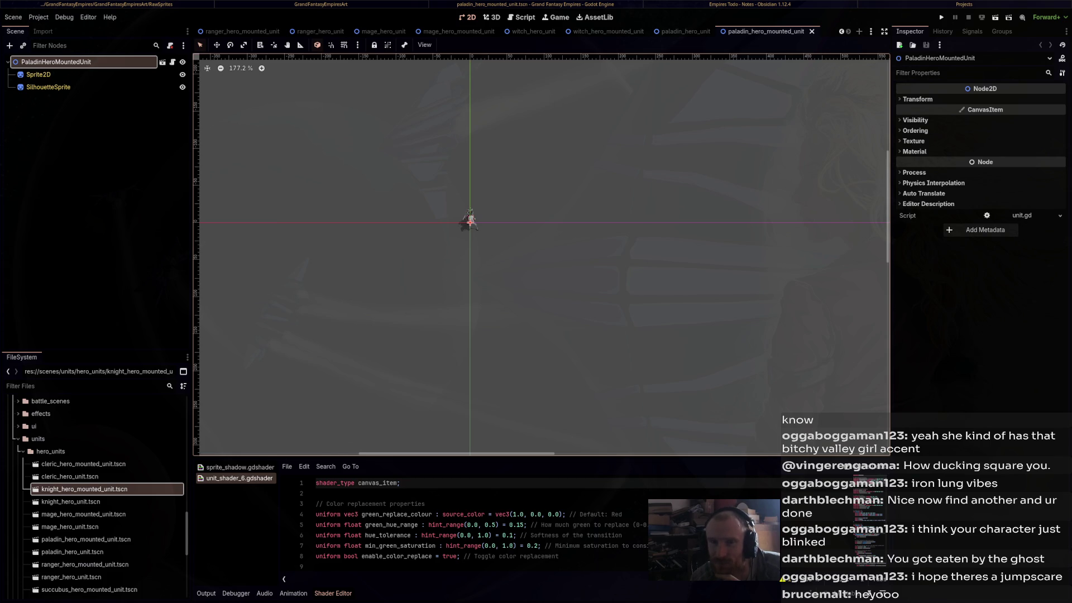
pyautogui.hotkey('alt', 'Tab')
pyautogui.hotkey('alt', 'Tab')
pyautogui.hotkey('alt', 'Tab')
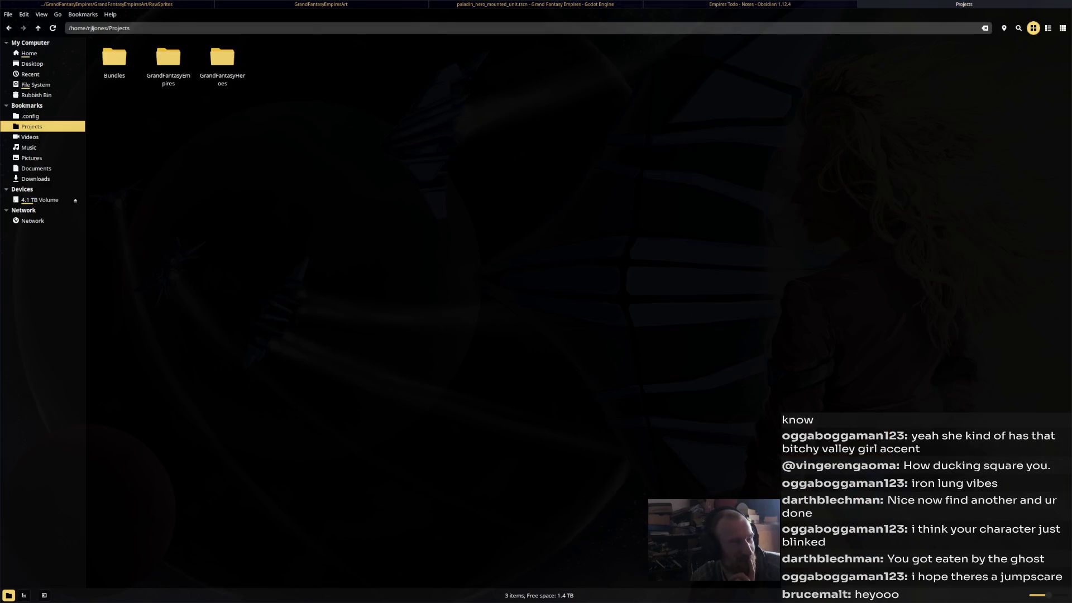
# Browse the 4.1 TB Volume drive to Backups > MusicBackups > Music
pyautogui.click(39, 199)
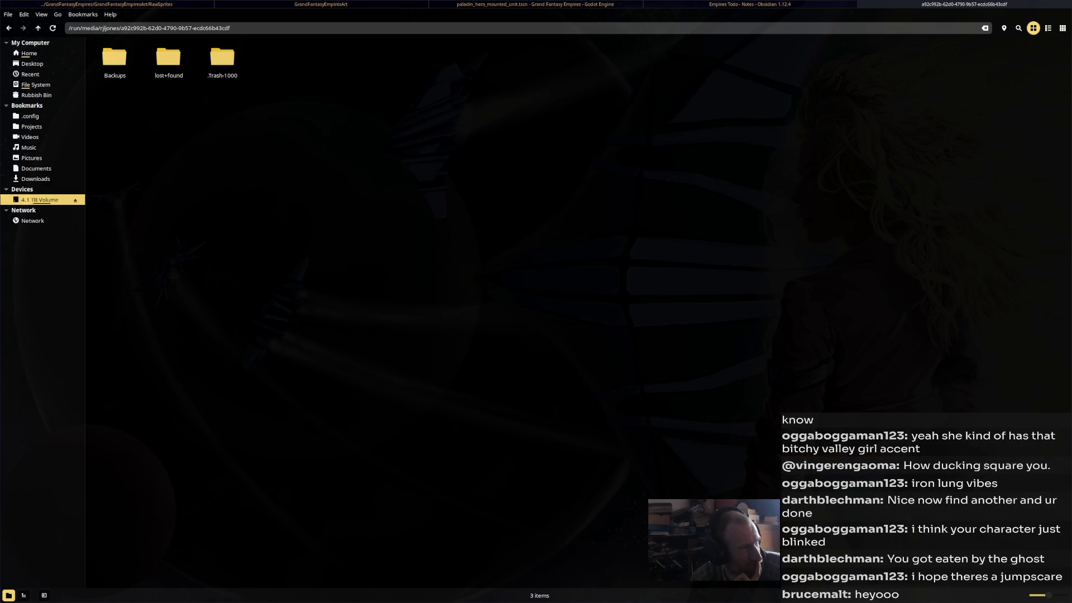
pyautogui.doubleClick(114, 57)
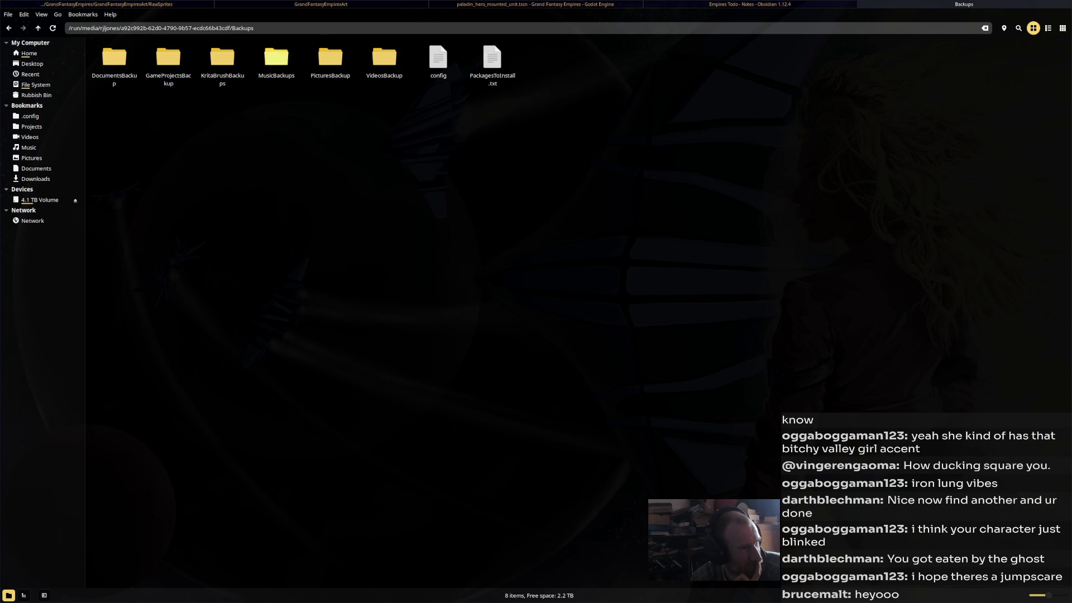
pyautogui.doubleClick(276, 57)
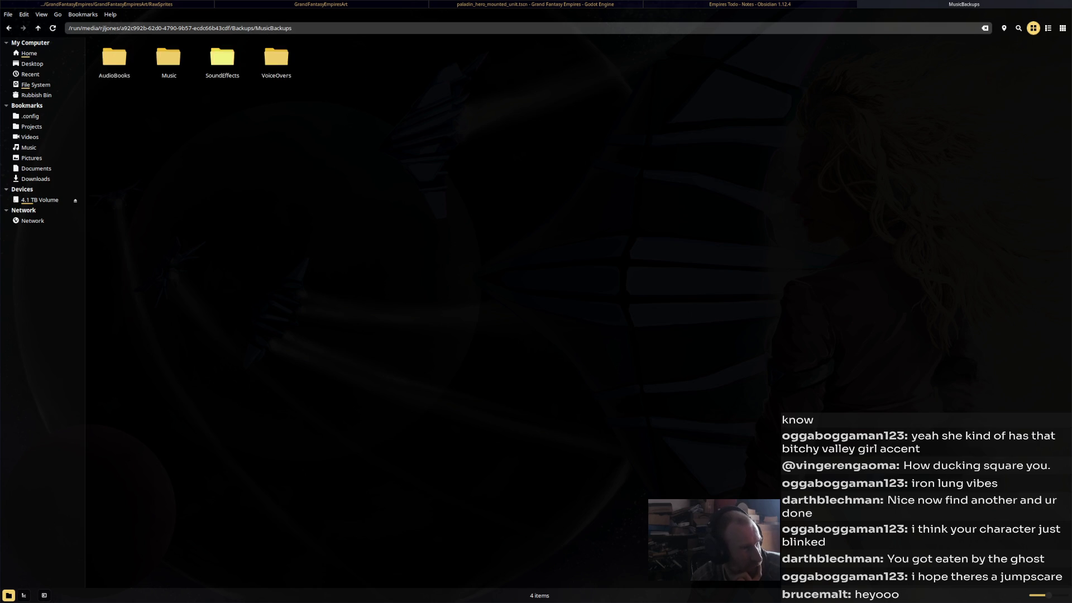
pyautogui.doubleClick(168, 57)
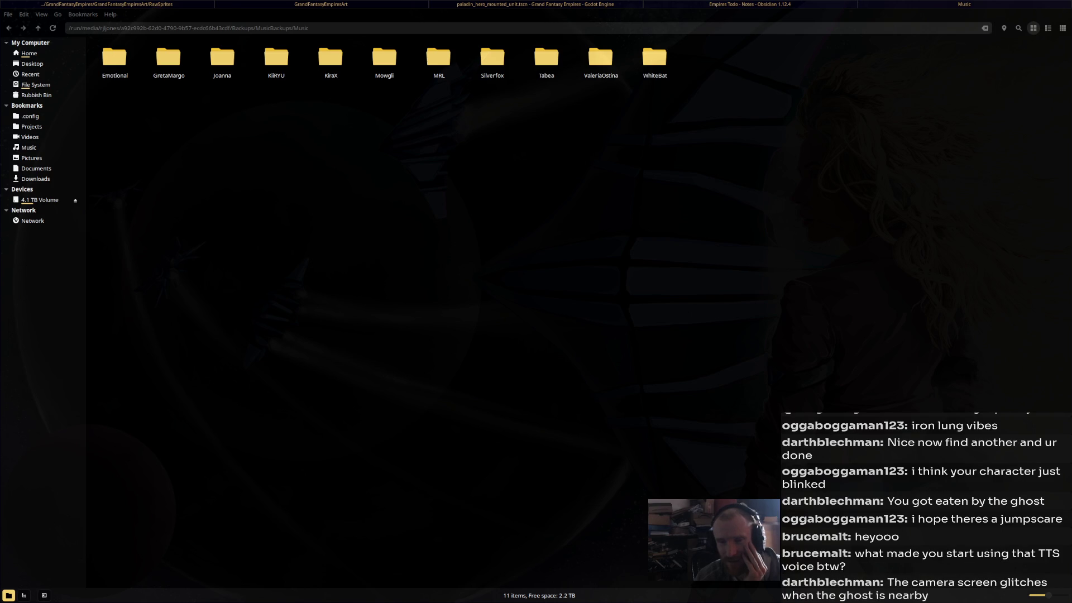
pyautogui.hotkey('alt', 'Tab')
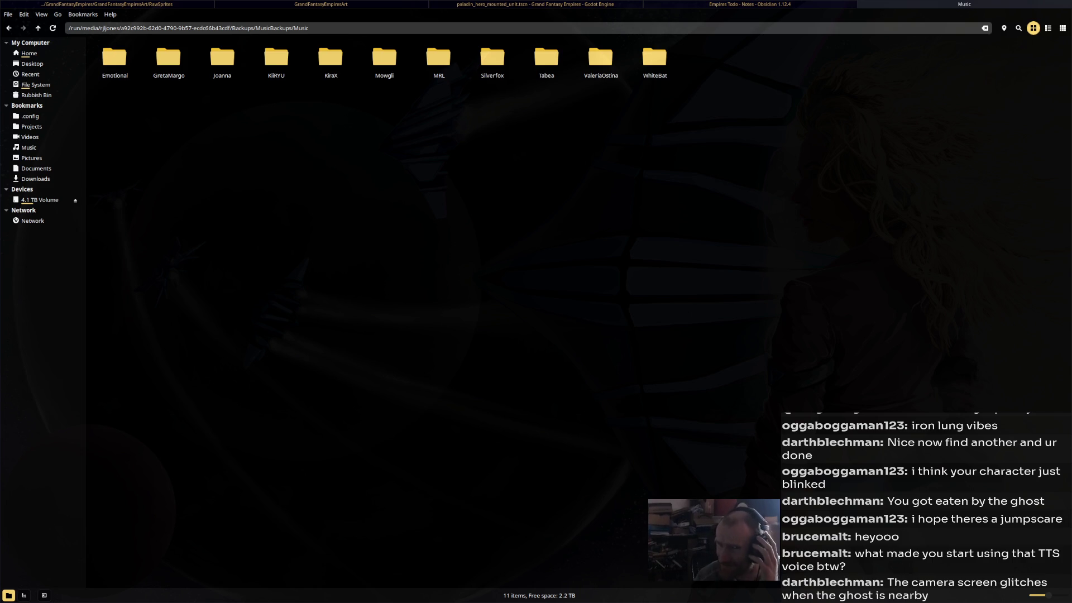
# Play the eleven top-row KiiRYU videos in mpv, then return to Godot
pyautogui.doubleClick(277, 59)
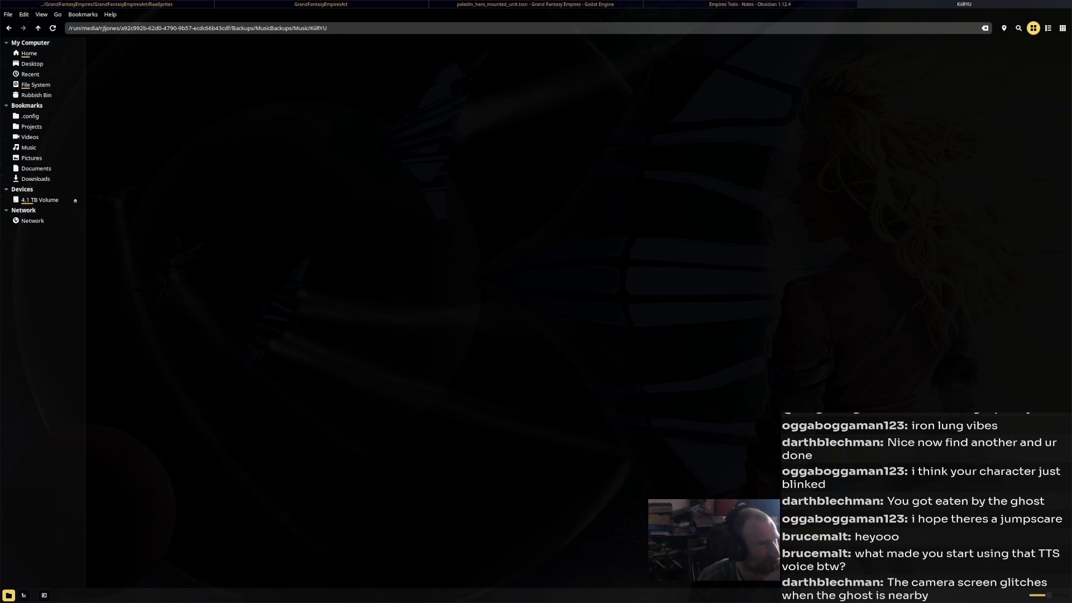
pyautogui.moveTo(345, 149)
pyautogui.mouseDown()
pyautogui.moveTo(739, 111)
pyautogui.moveTo(855, 90)
pyautogui.mouseUp()
pyautogui.rightClick(855, 89)
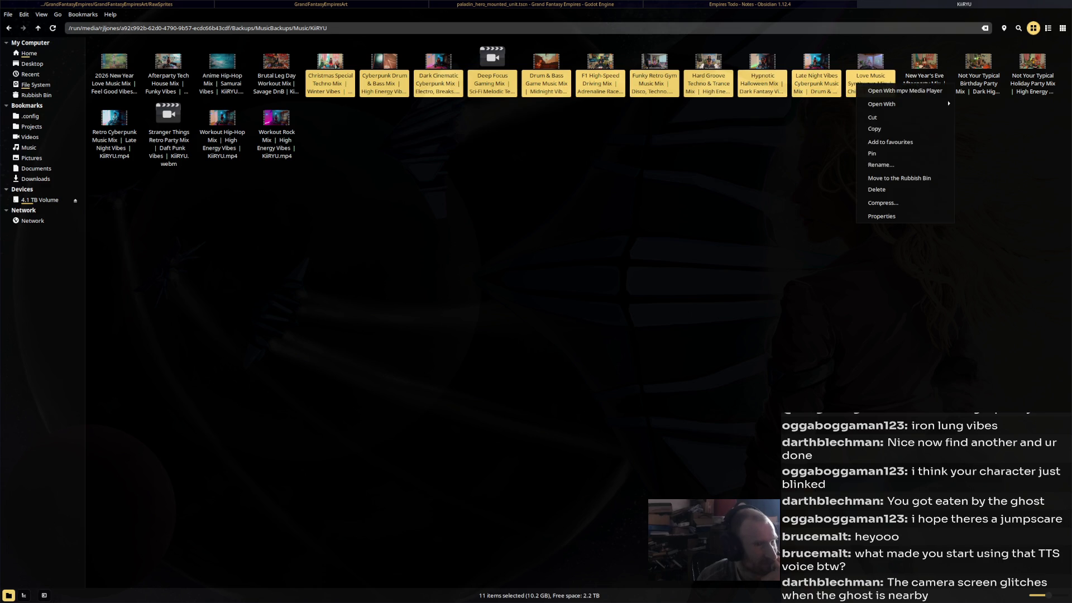
pyautogui.press('Escape')
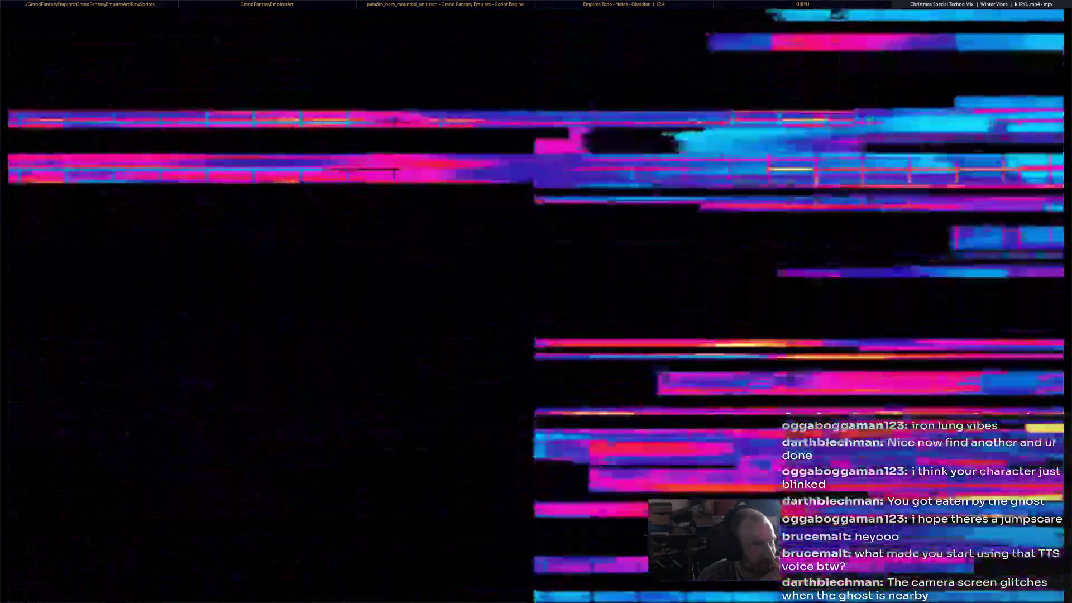
pyautogui.scroll(-10, 536, 301)
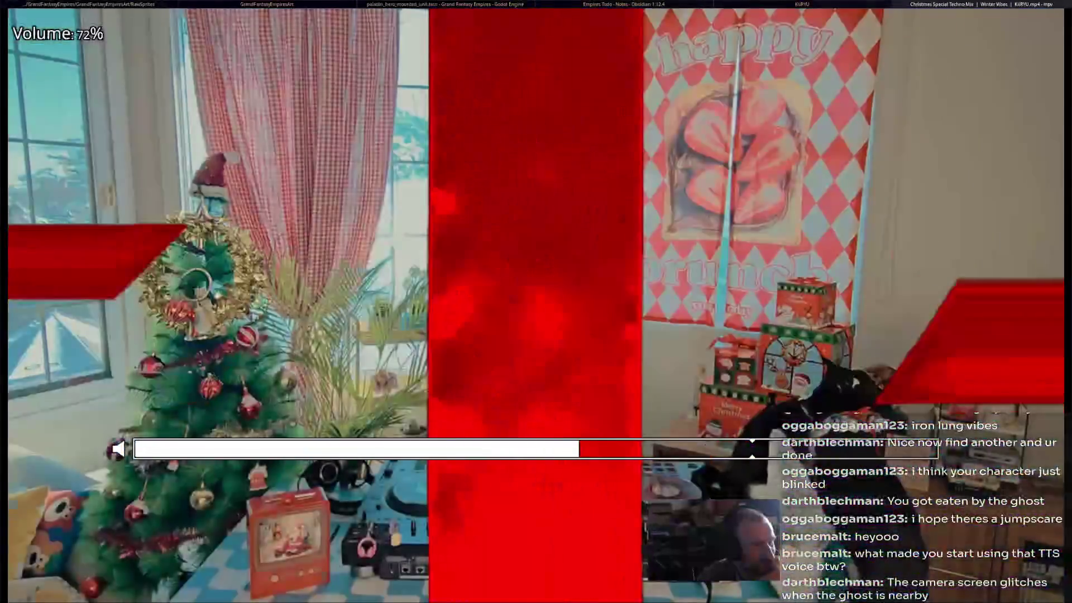
pyautogui.hotkey('alt', 'Tab')
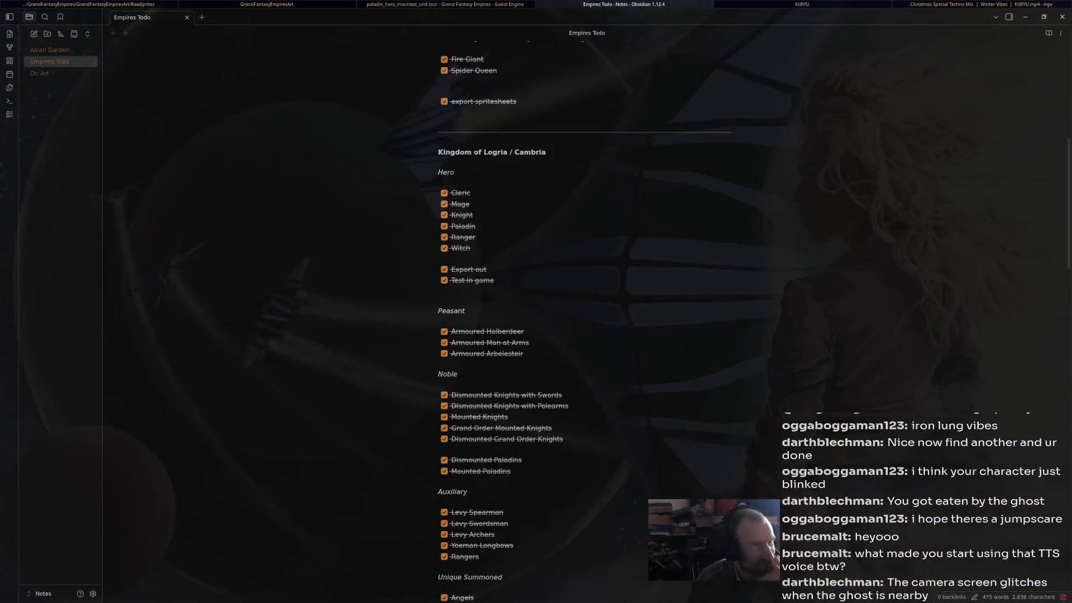
pyautogui.hotkey('alt', 'Tab')
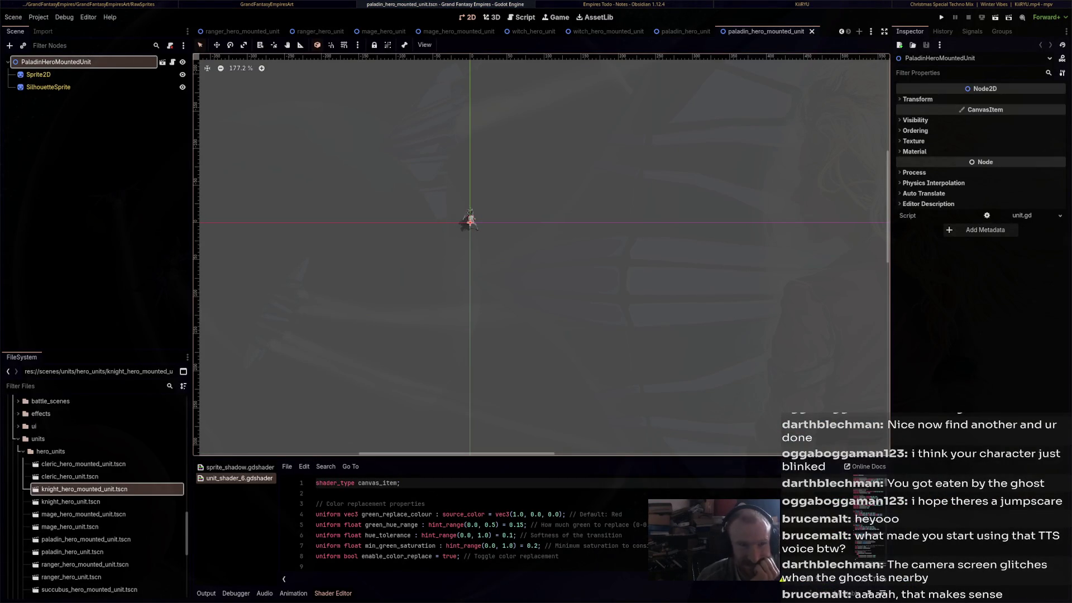
# Lower the mpv music video volume to 68%, then show the paladin_hero_mounted_unit scene in Godot
pyautogui.hotkey('alt', 'Tab')
pyautogui.scroll(-6, 536, 302)
pyautogui.hotkey('alt', 'Tab')
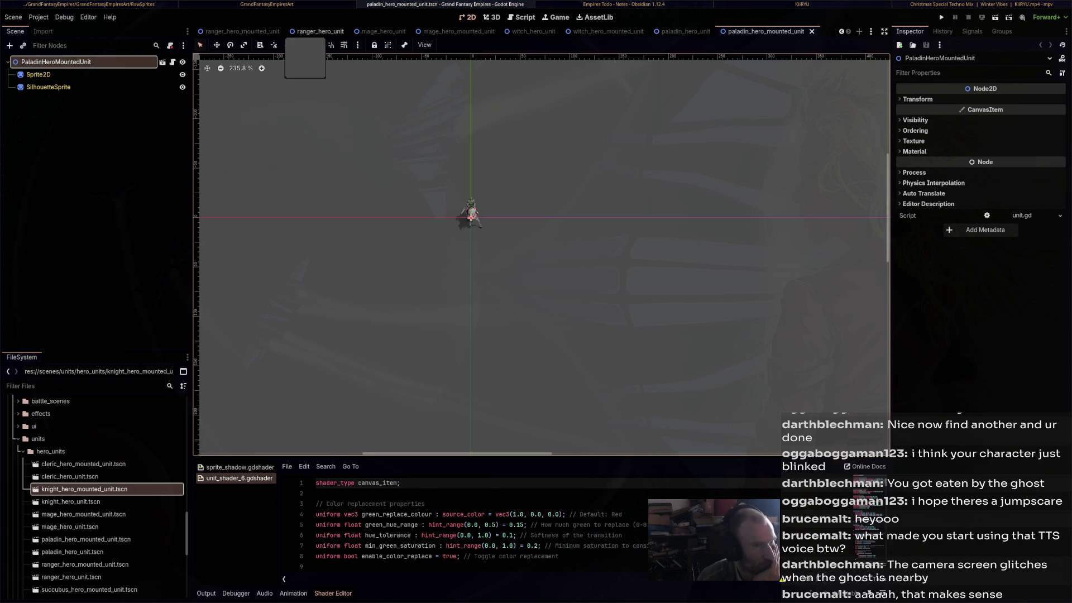
pyautogui.scroll(4, 503, 32)
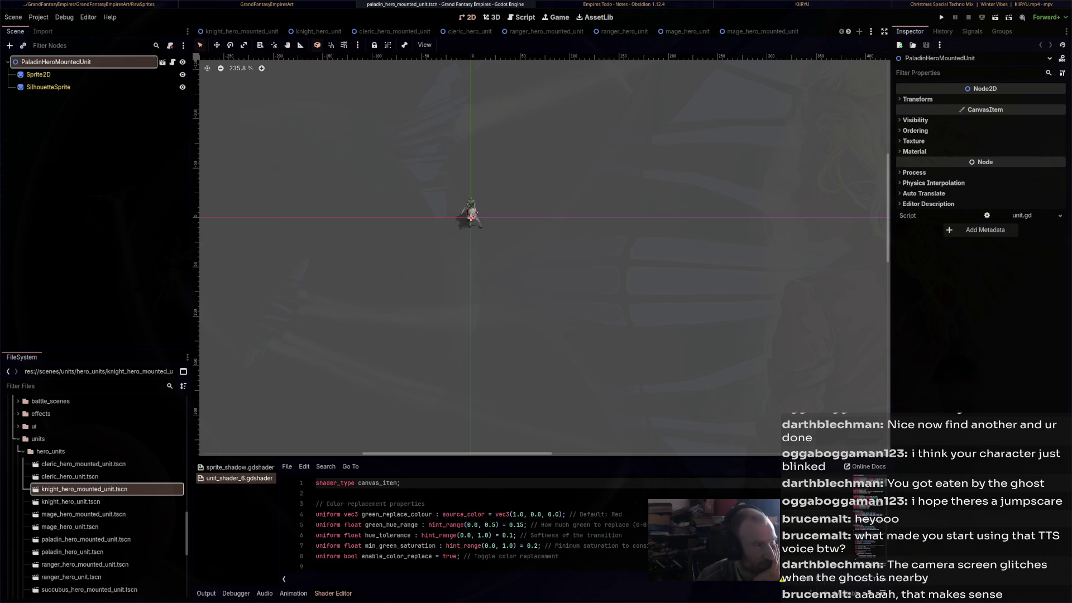
# In cleric_hero_mounted_unit, set the Sprite2D texture to ClericHorseHero_Atlas.png
pyautogui.click(241, 32)
pyautogui.click(318, 31)
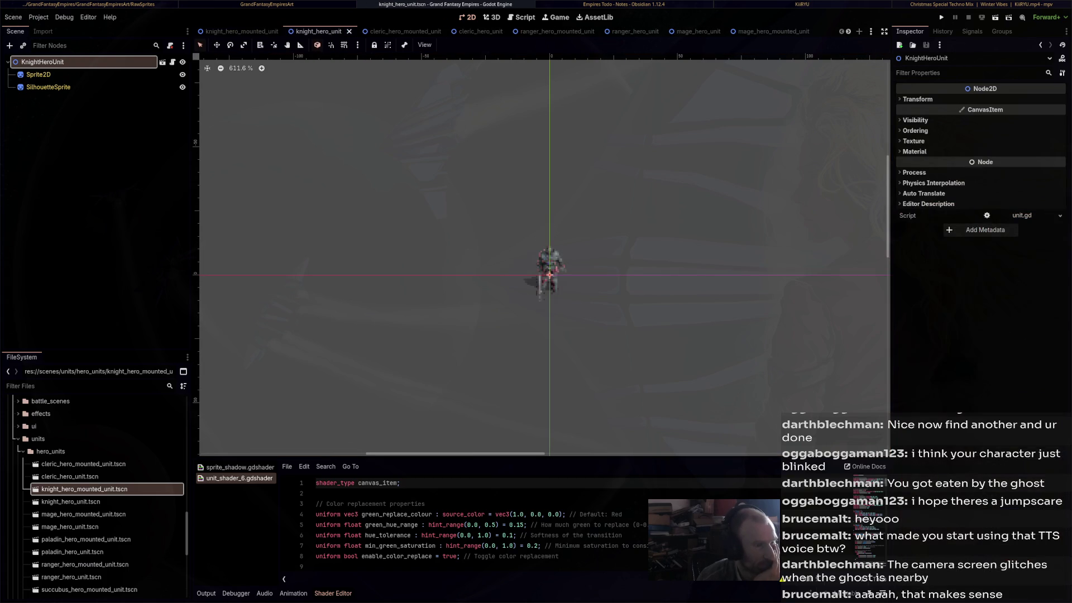
pyautogui.click(397, 31)
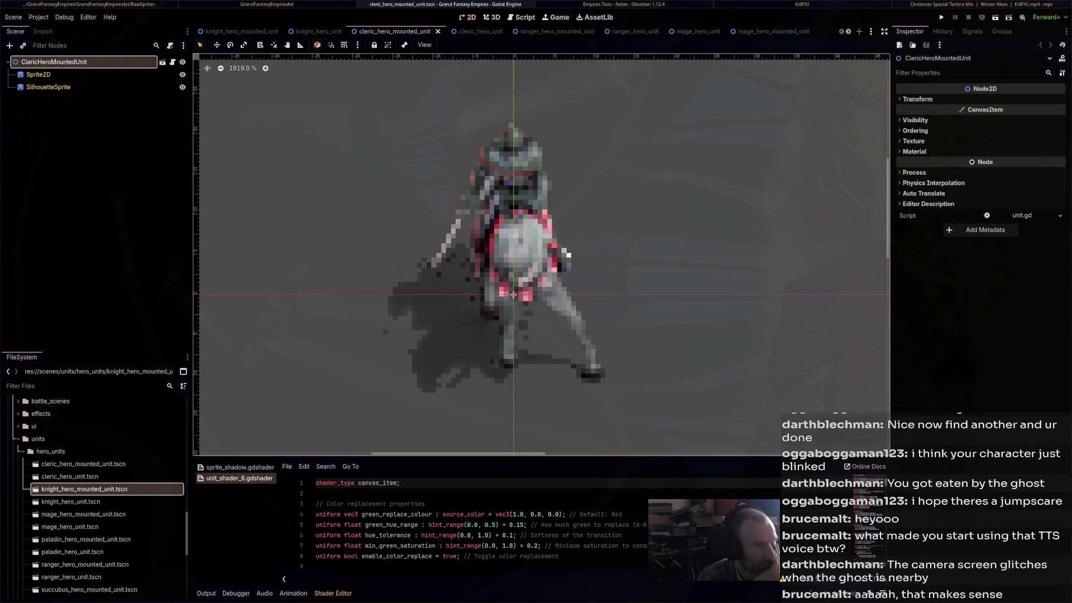
pyautogui.click(38, 74)
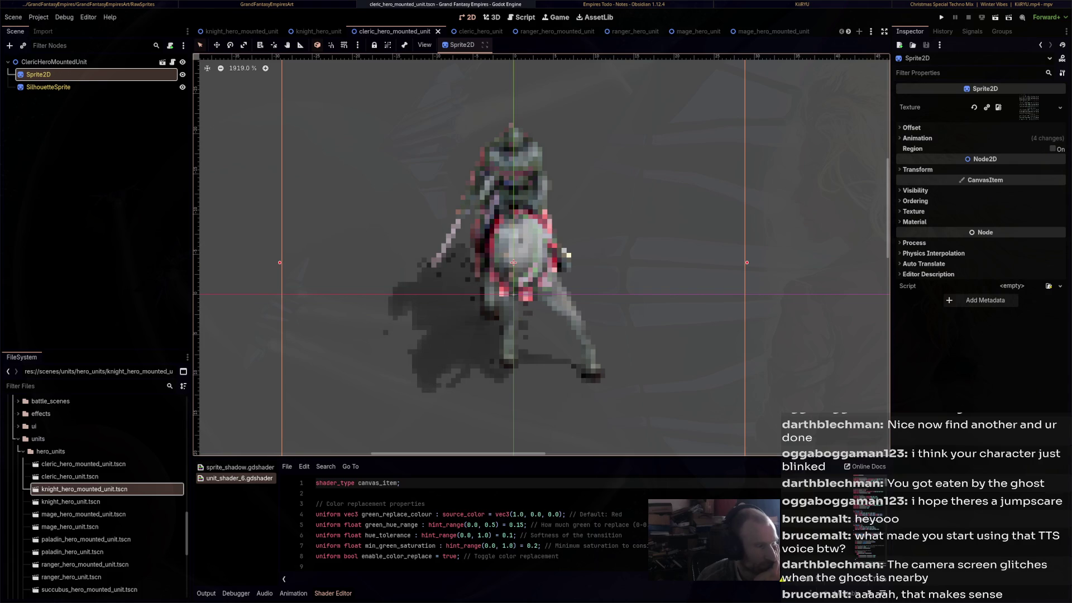
pyautogui.scroll(-10, 98, 497)
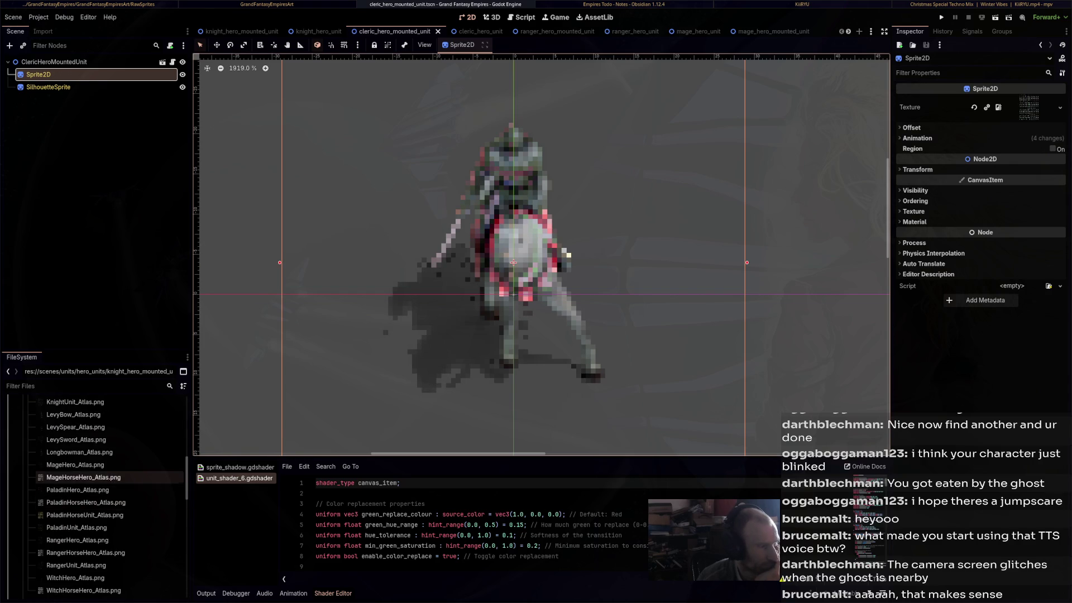
pyautogui.scroll(5, 83, 503)
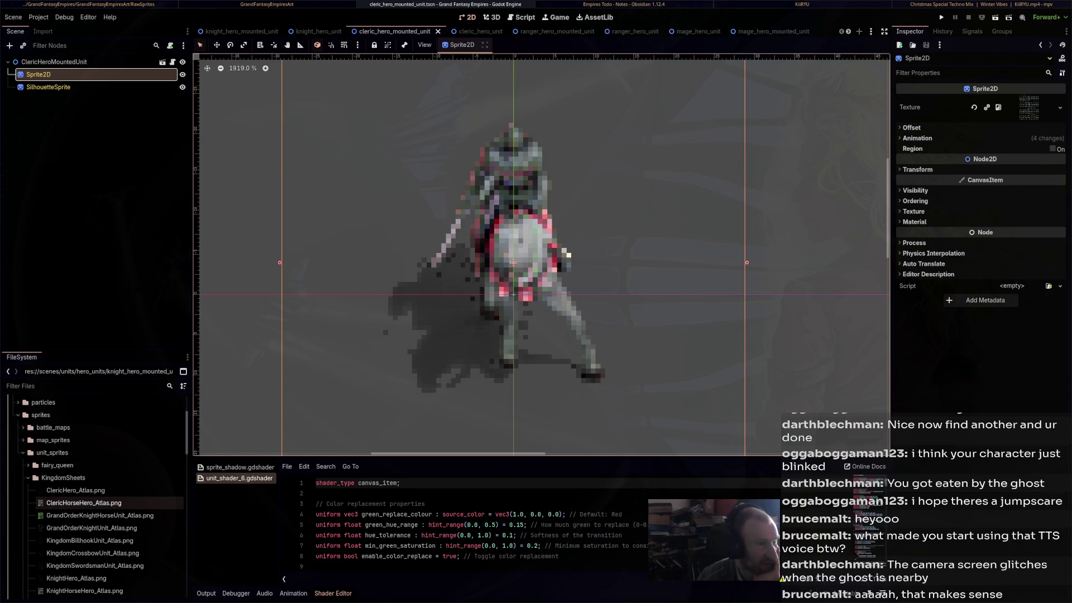
pyautogui.moveTo(84, 503)
pyautogui.mouseDown()
pyautogui.moveTo(542, 279)
pyautogui.moveTo(1027, 107)
pyautogui.mouseUp()
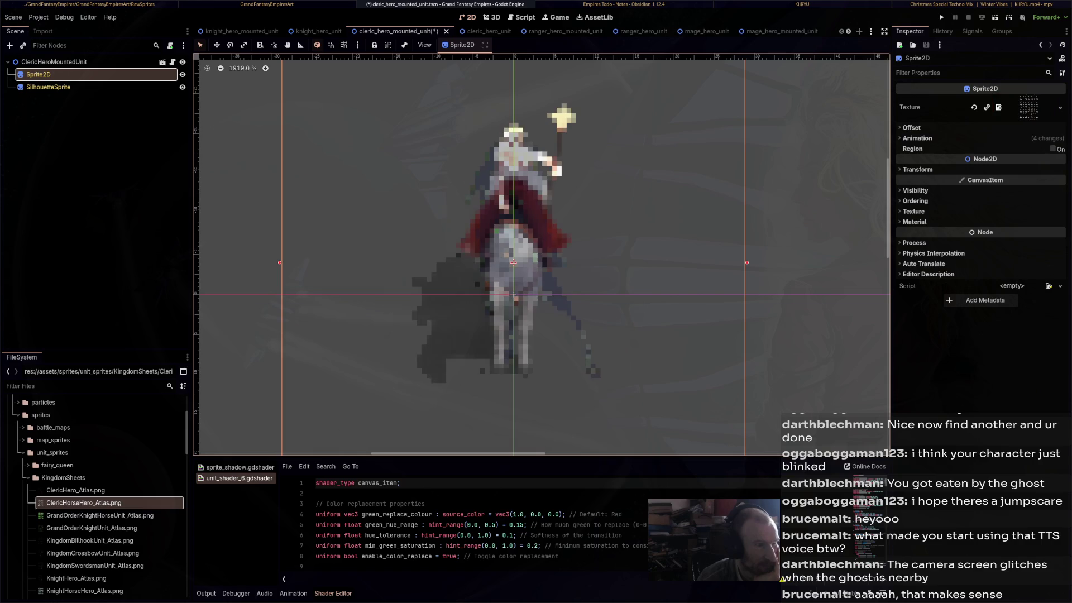
# Give SilhouetteSprite the same ClericHorseHero_Atlas.png texture and select the ClericHeroMountedUnit root
pyautogui.click(50, 87)
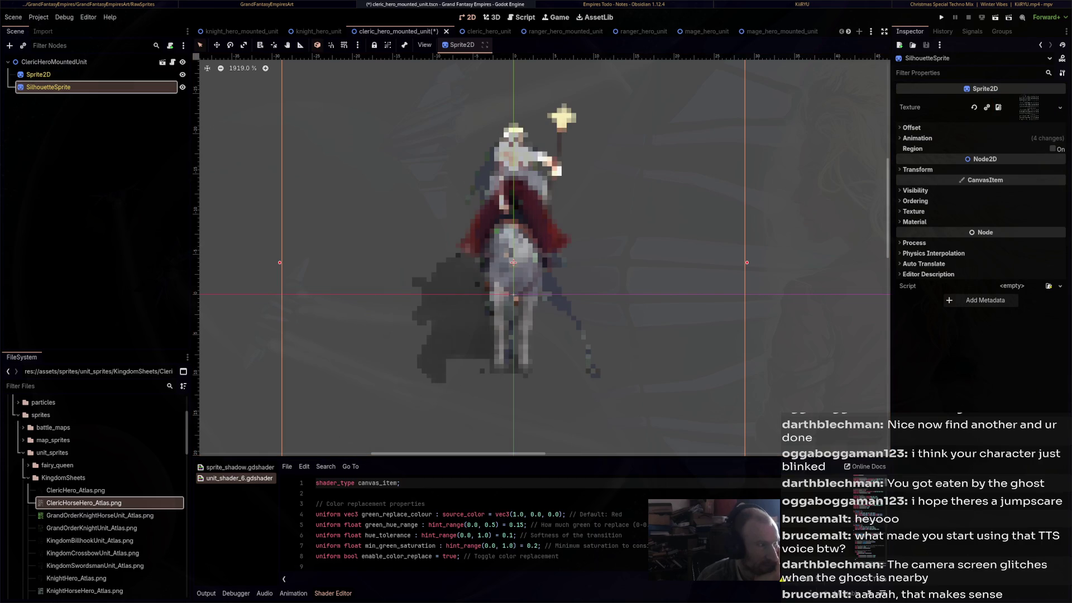
pyautogui.moveTo(76, 490)
pyautogui.mouseDown()
pyautogui.moveTo(706, 304)
pyautogui.moveTo(1027, 107)
pyautogui.mouseUp()
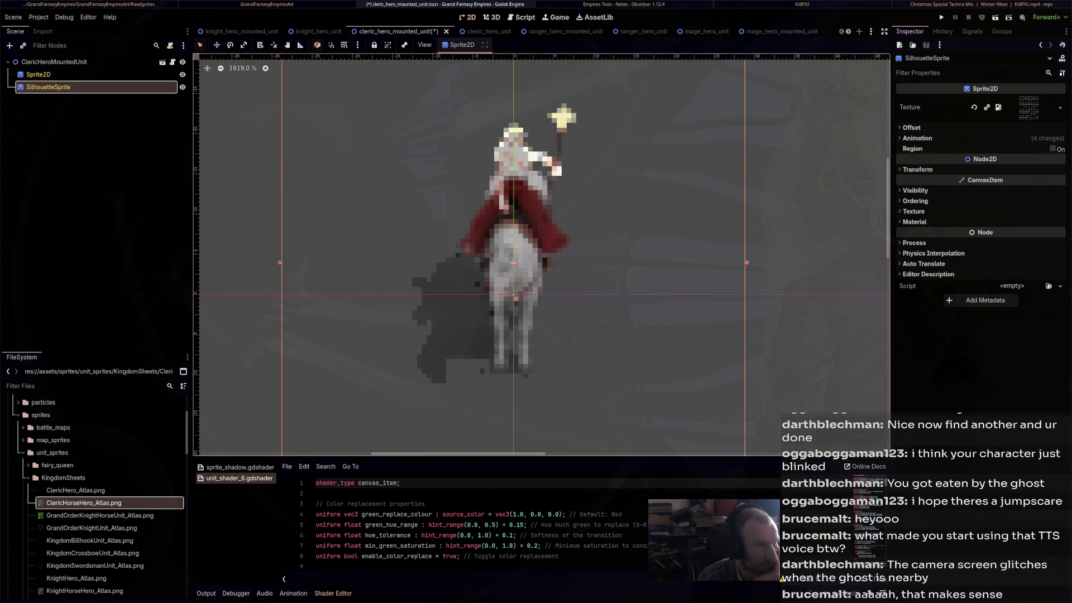
pyautogui.scroll(-2, 482, 198)
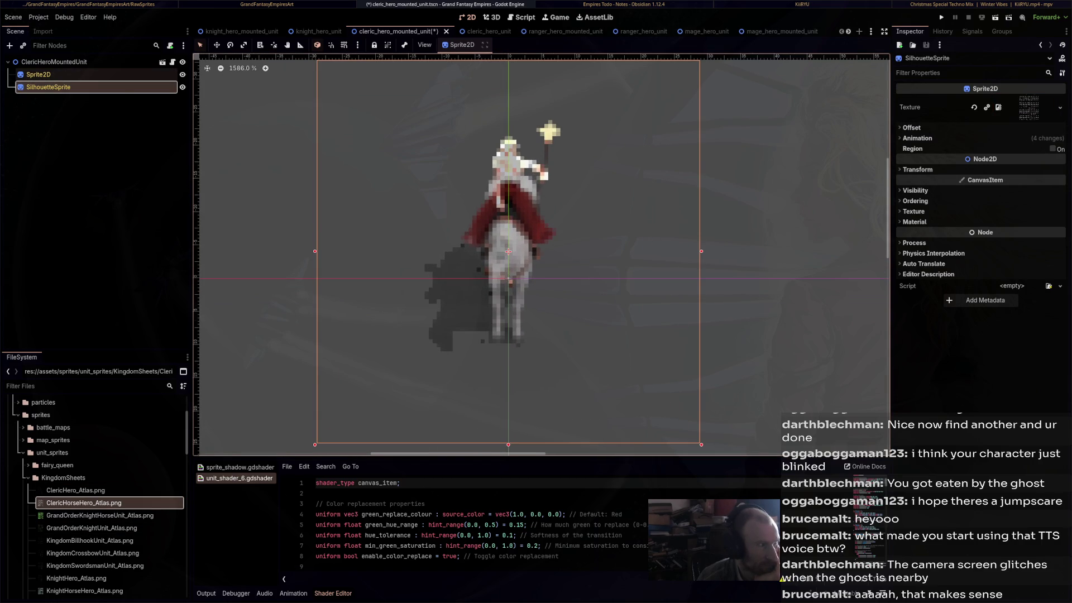
pyautogui.scroll(3, 538, 131)
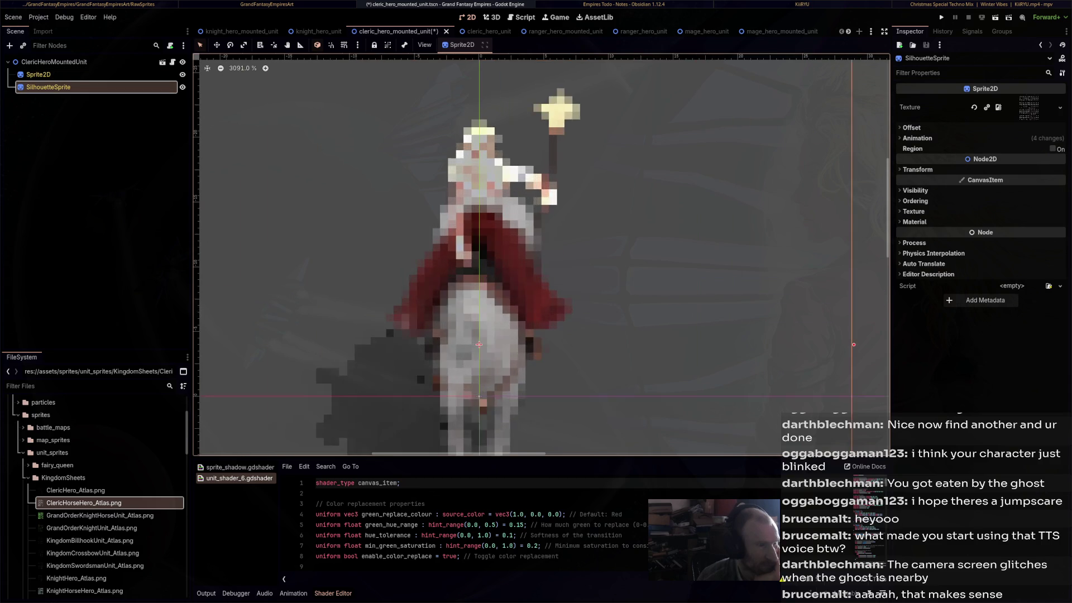
pyautogui.scroll(-3, 529, 250)
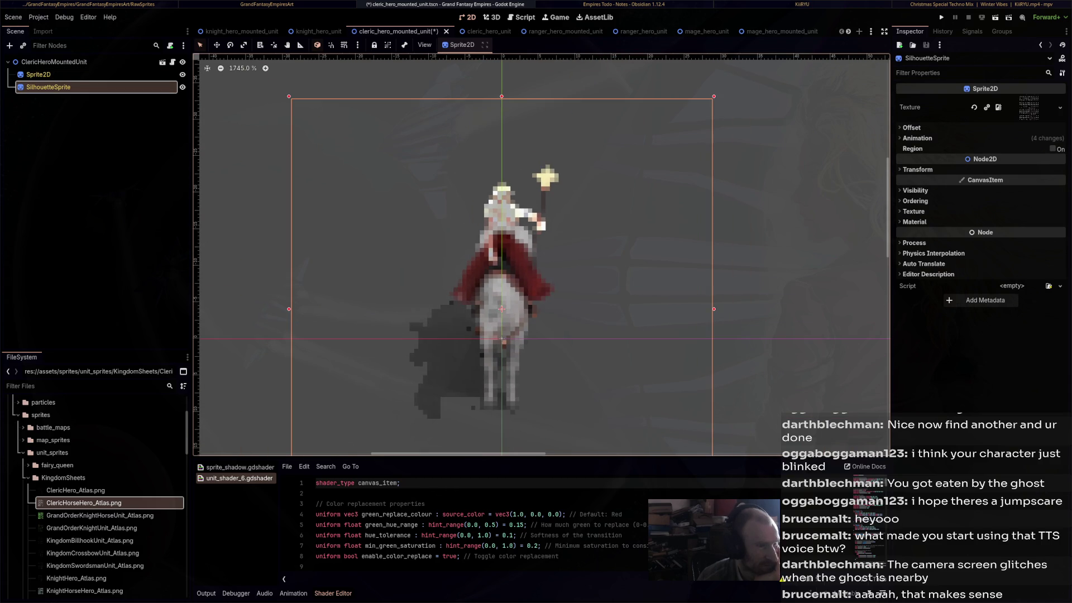
pyautogui.scroll(-9, 525, 299)
pyautogui.scroll(7, 520, 309)
pyautogui.click(38, 74)
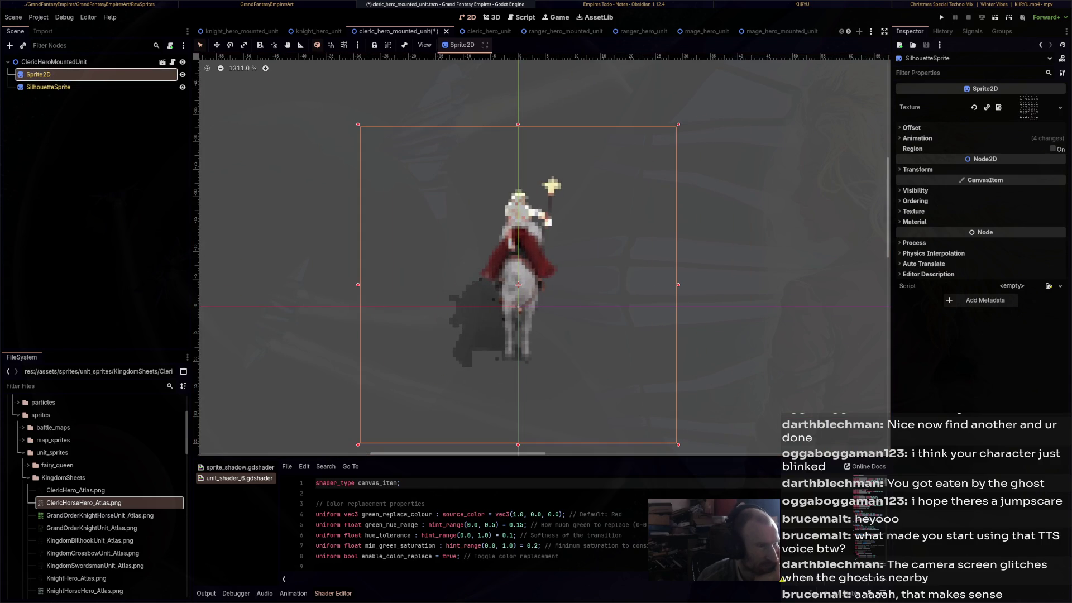
pyautogui.click(54, 61)
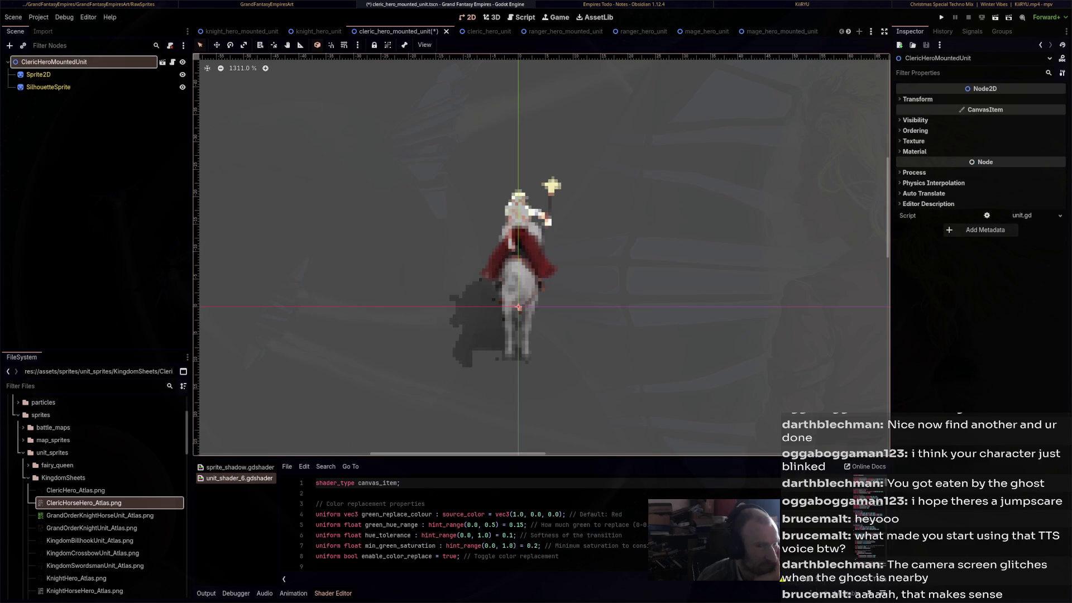
# Set the mounted cleric material's Green Hue Range shader parameter to 0.241
pyautogui.click(915, 152)
pyautogui.click(1021, 163)
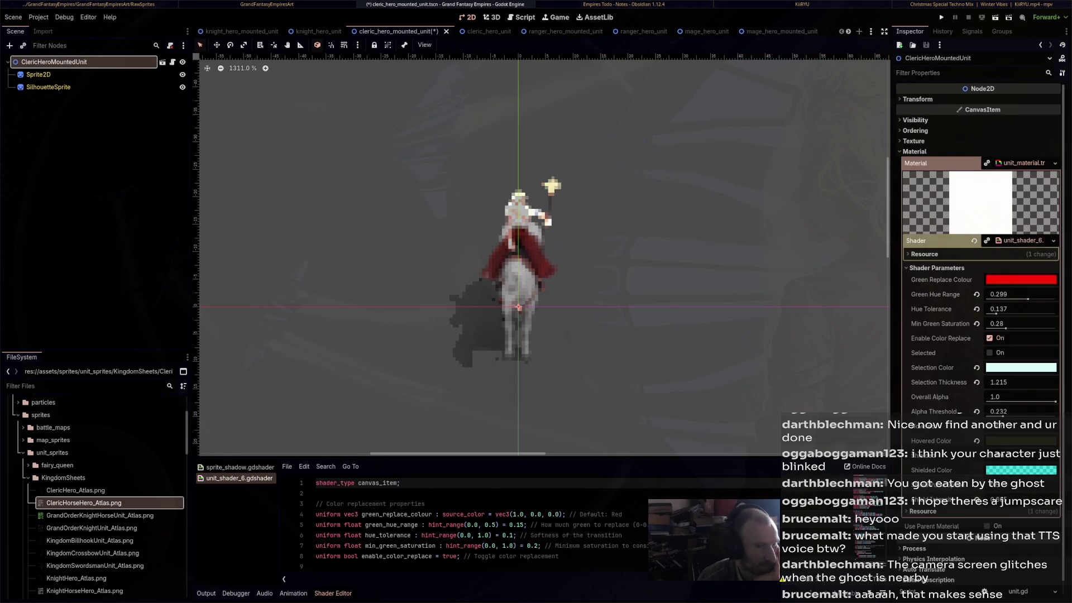
pyautogui.moveTo(1028, 298)
pyautogui.mouseDown()
pyautogui.moveTo(1010, 299)
pyautogui.moveTo(1025, 299)
pyautogui.mouseUp()
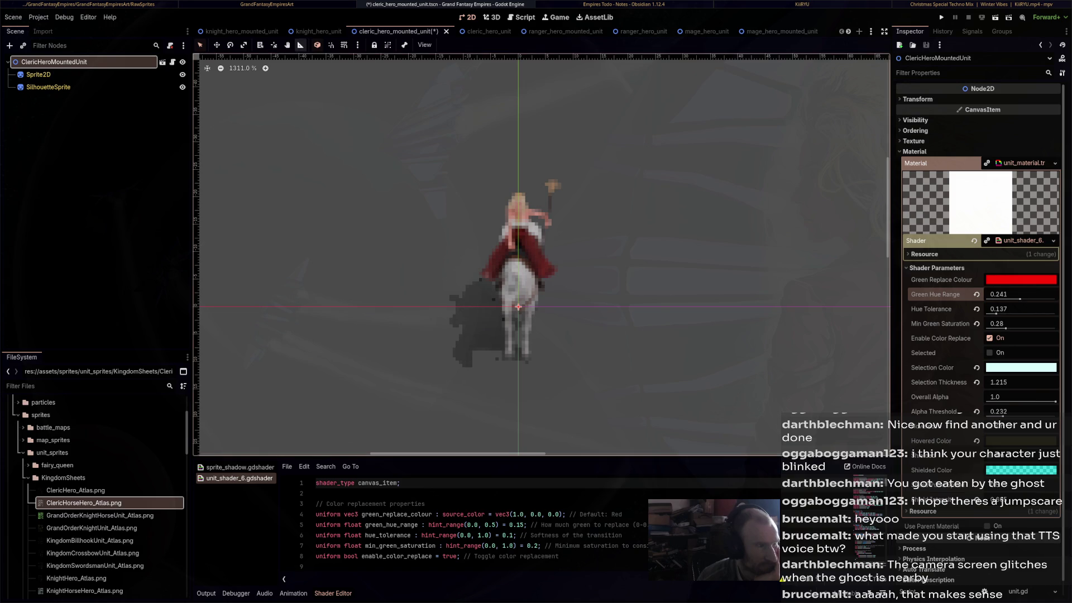
# Compare against the knight scenes, then save cleric_hero_mounted_unit
pyautogui.click(318, 31)
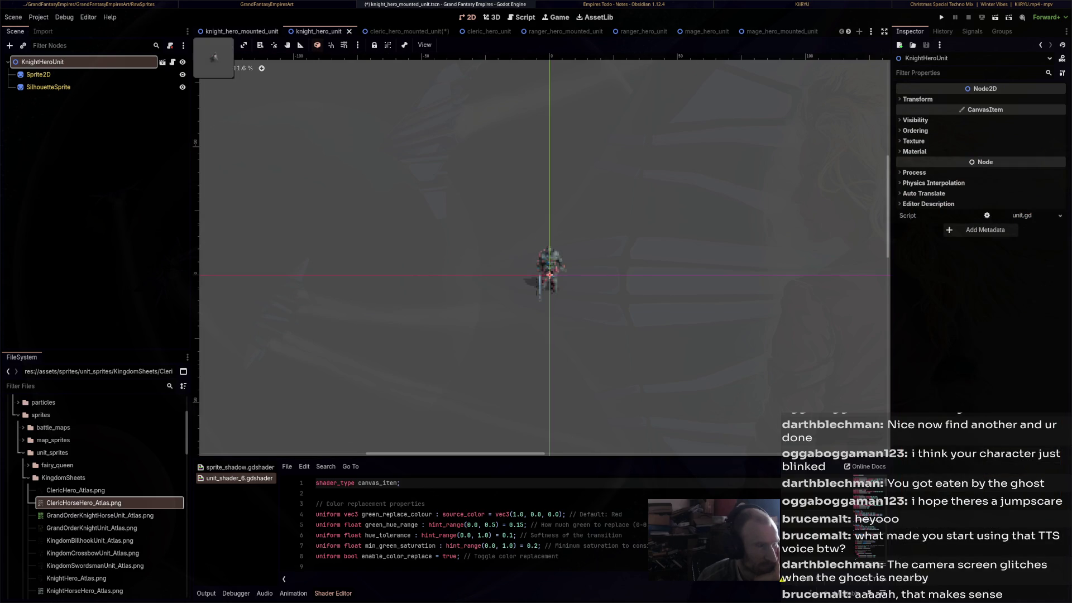
pyautogui.click(242, 32)
pyautogui.click(319, 31)
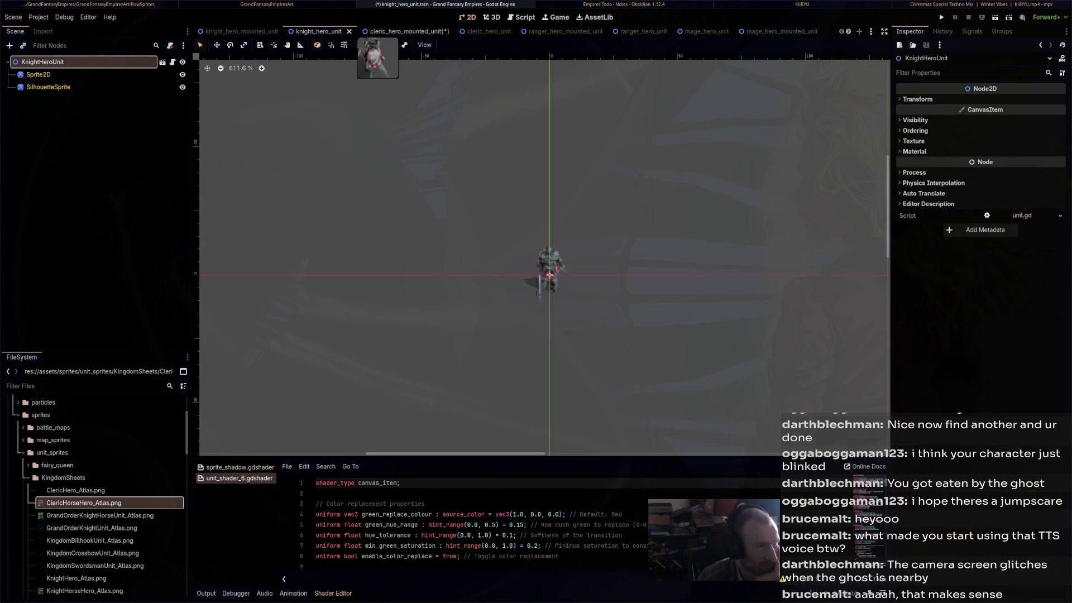
pyautogui.click(397, 31)
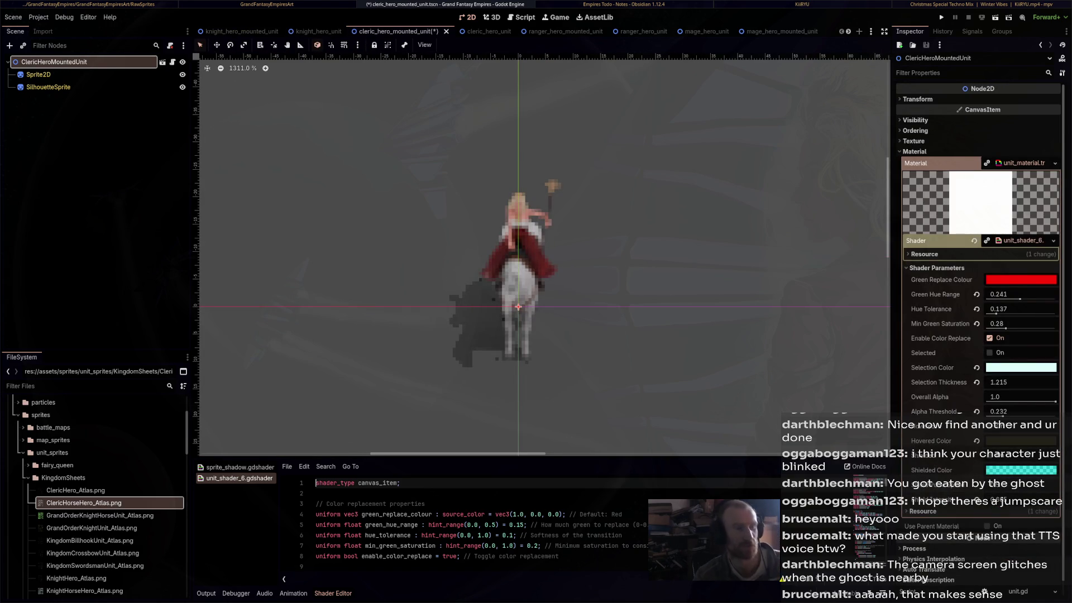
pyautogui.hotkey('ctrl', 's')
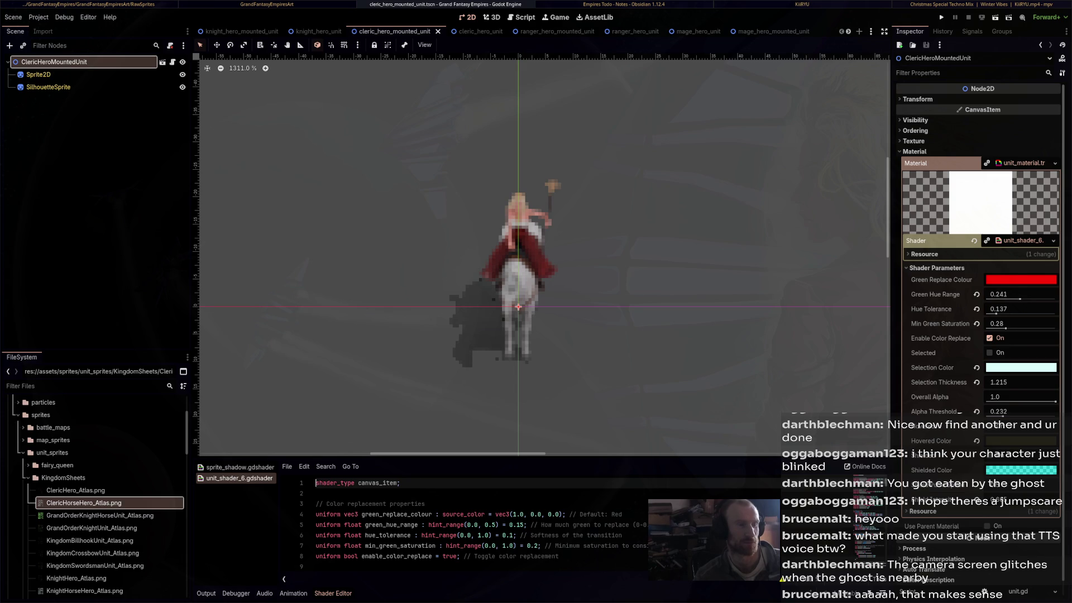
pyautogui.click(469, 32)
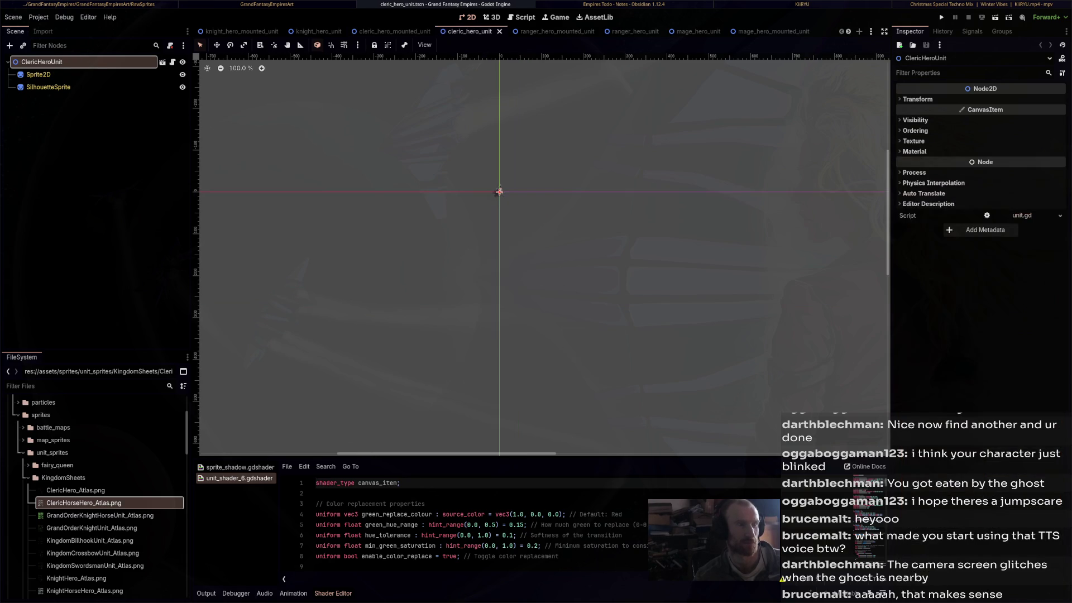
# Assign ClericHero_Atlas.png to the cleric_hero_unit Sprite2D and SilhouetteSprite, and save
pyautogui.scroll(3, 483, 206)
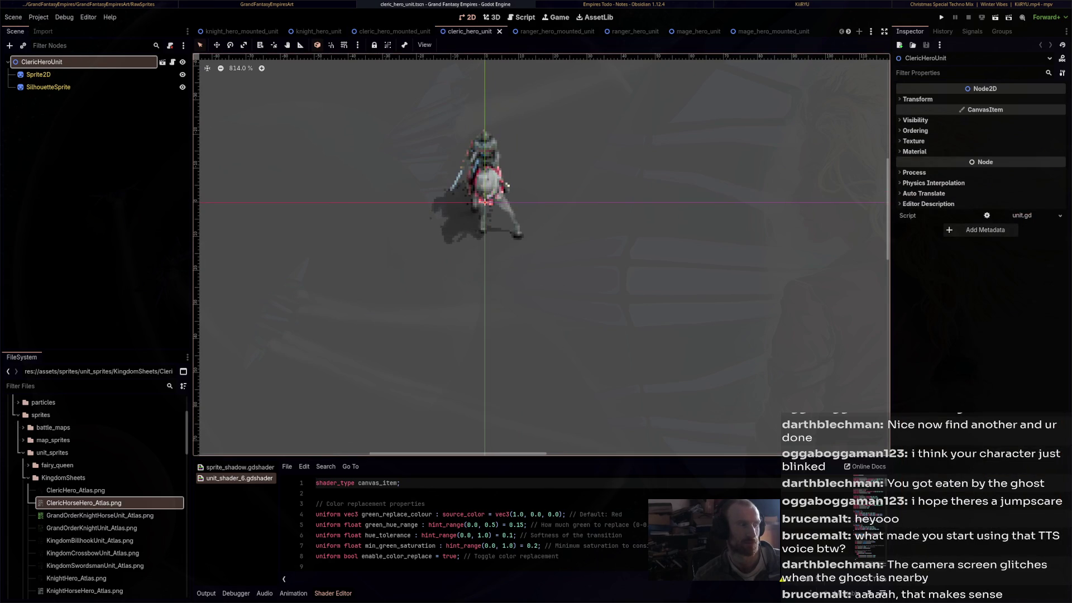
pyautogui.click(508, 186)
pyautogui.moveTo(76, 490)
pyautogui.mouseDown()
pyautogui.moveTo(558, 307)
pyautogui.moveTo(921, 205)
pyautogui.moveTo(1017, 143)
pyautogui.moveTo(1030, 109)
pyautogui.mouseUp()
pyautogui.click(48, 88)
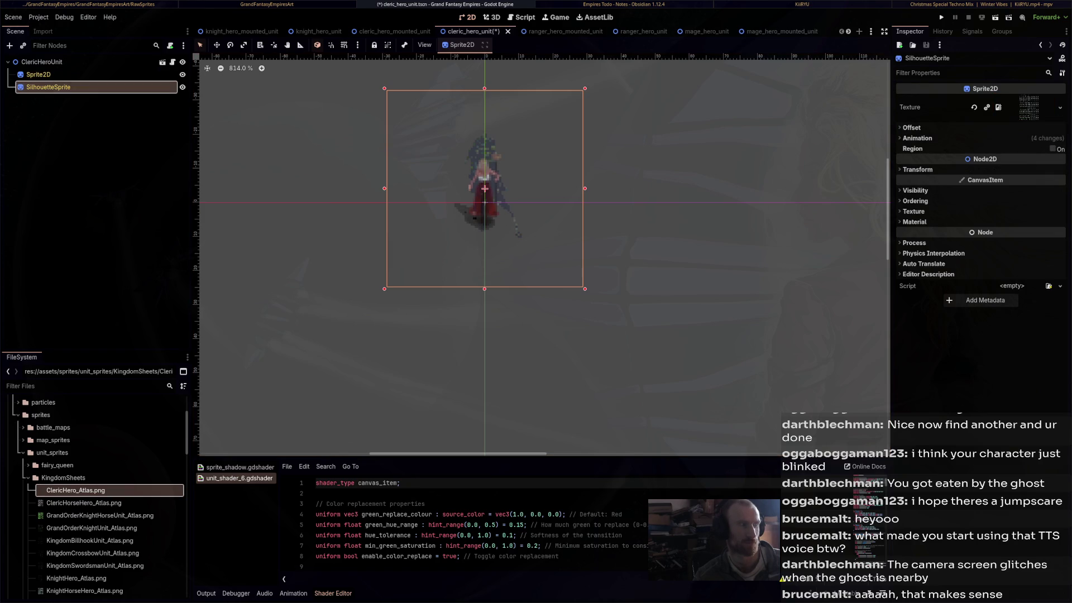
pyautogui.moveTo(76, 491)
pyautogui.mouseDown()
pyautogui.moveTo(766, 271)
pyautogui.moveTo(1025, 108)
pyautogui.mouseUp()
pyautogui.hotkey('ctrl', 's')
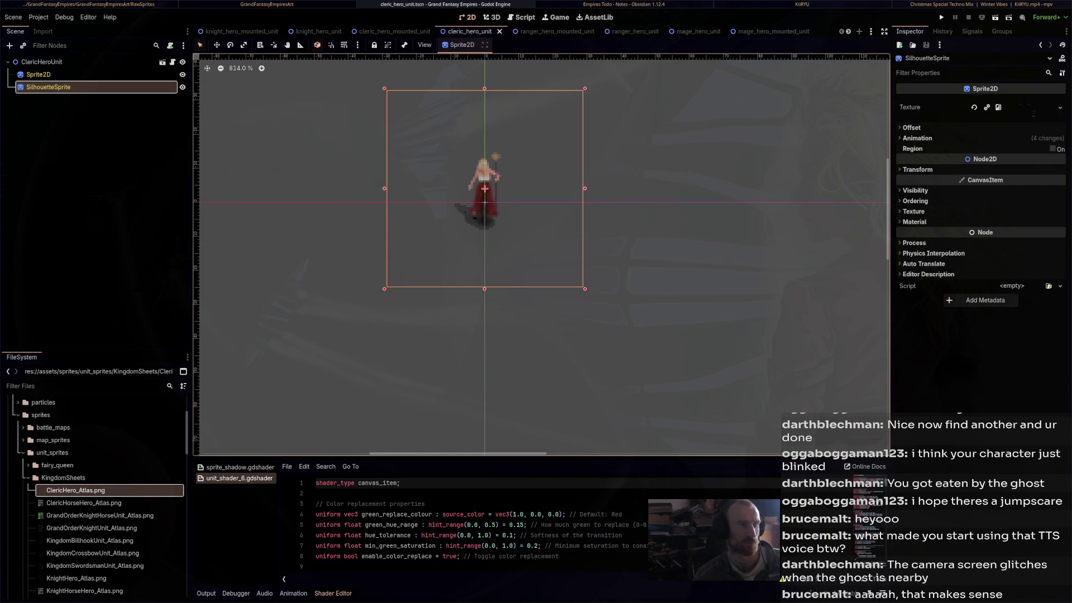
pyautogui.click(546, 31)
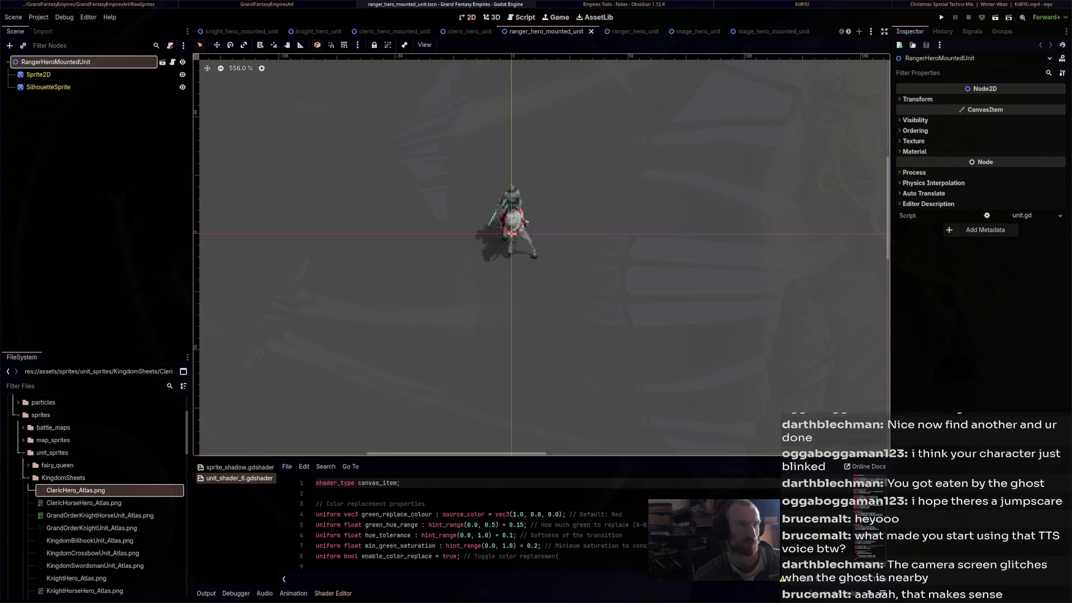
# Set the ranger_hero_mounted_unit Sprite2D texture to RangerHorseHero_Atlas.png
pyautogui.scroll(-5, 84, 527)
pyautogui.scroll(-3, 84, 527)
pyautogui.click(78, 566)
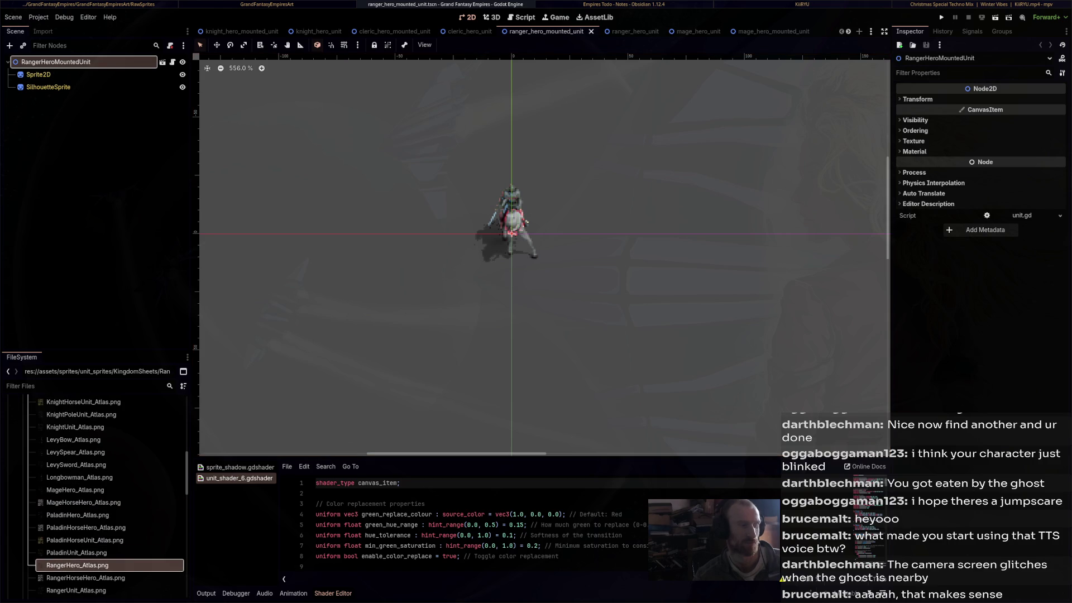
pyautogui.click(85, 578)
pyautogui.click(38, 74)
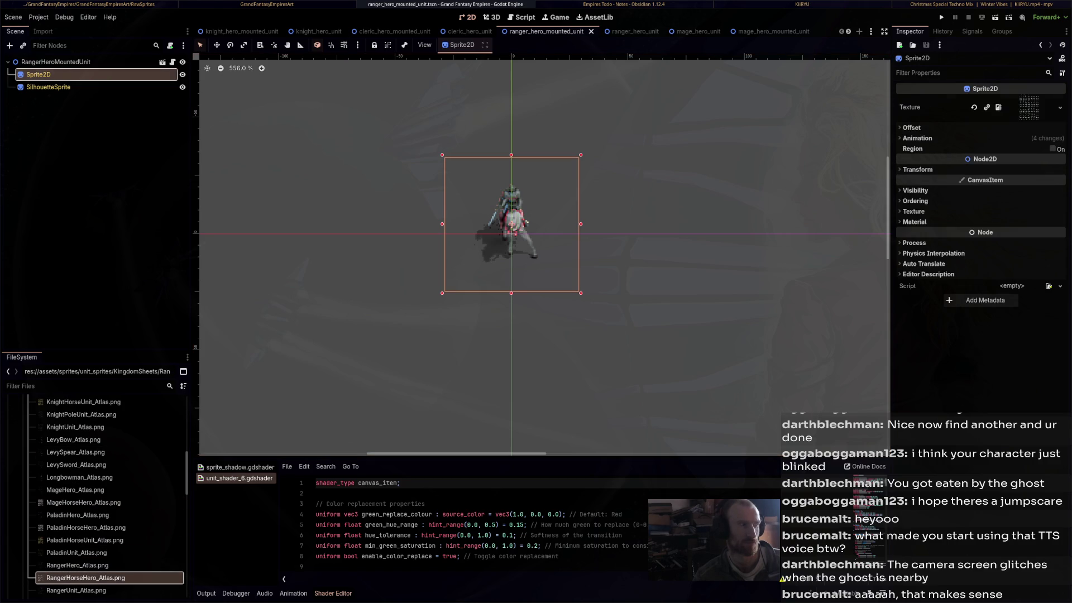
pyautogui.moveTo(86, 578)
pyautogui.mouseDown()
pyautogui.moveTo(703, 335)
pyautogui.moveTo(1029, 108)
pyautogui.mouseUp()
# Give SilhouetteSprite RangerHorseHero_Atlas.png as well and save the mounted ranger scene
pyautogui.click(48, 87)
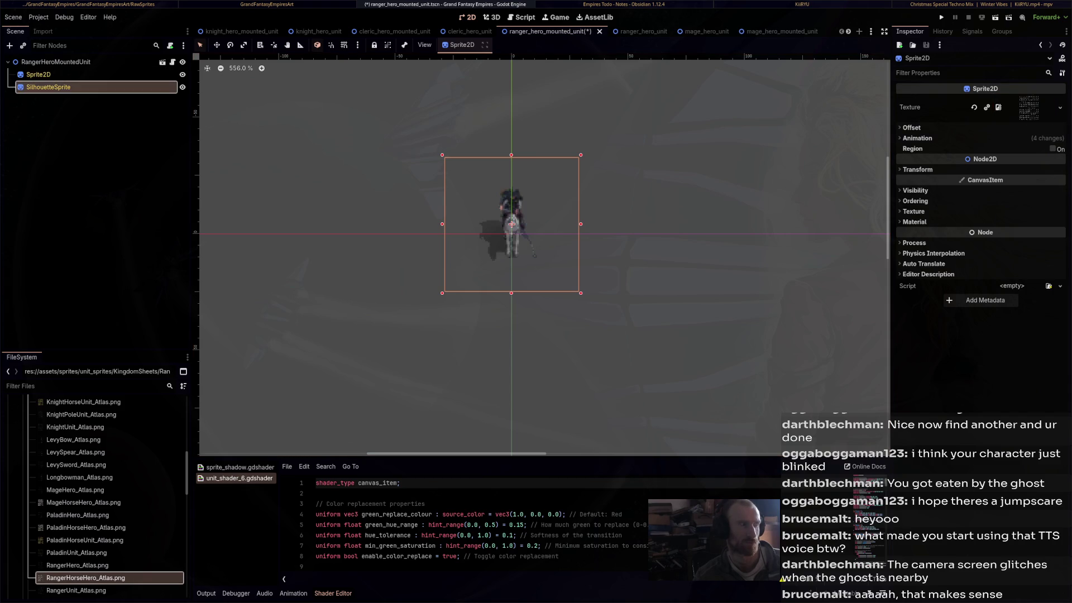
pyautogui.click(77, 565)
pyautogui.moveTo(85, 578)
pyautogui.mouseDown()
pyautogui.moveTo(223, 530)
pyautogui.moveTo(670, 336)
pyautogui.moveTo(1005, 168)
pyautogui.moveTo(1029, 107)
pyautogui.mouseUp()
pyautogui.scroll(5, 507, 219)
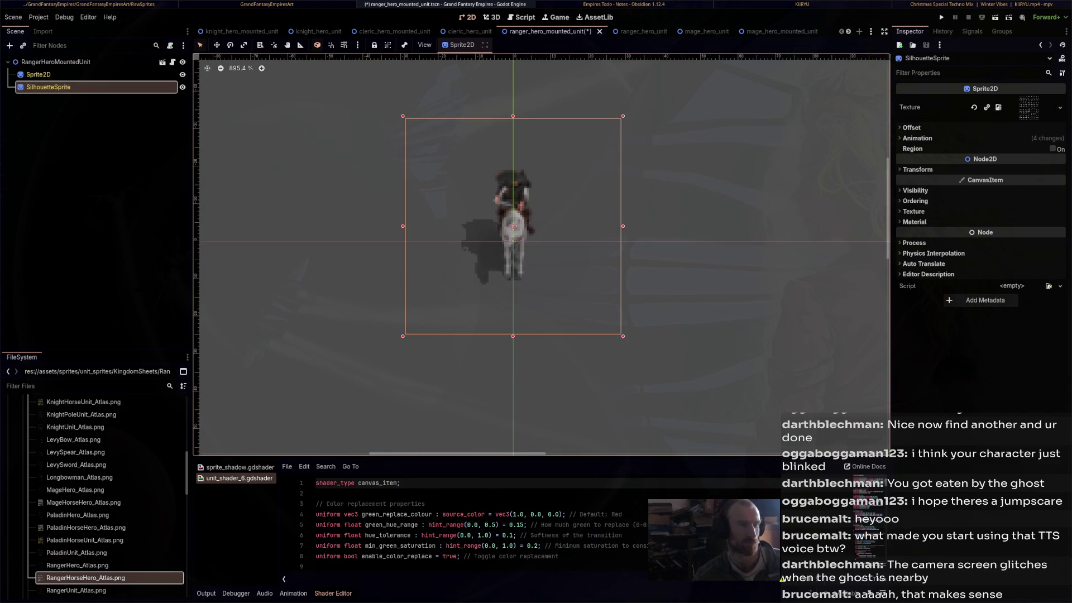
pyautogui.scroll(5, 509, 221)
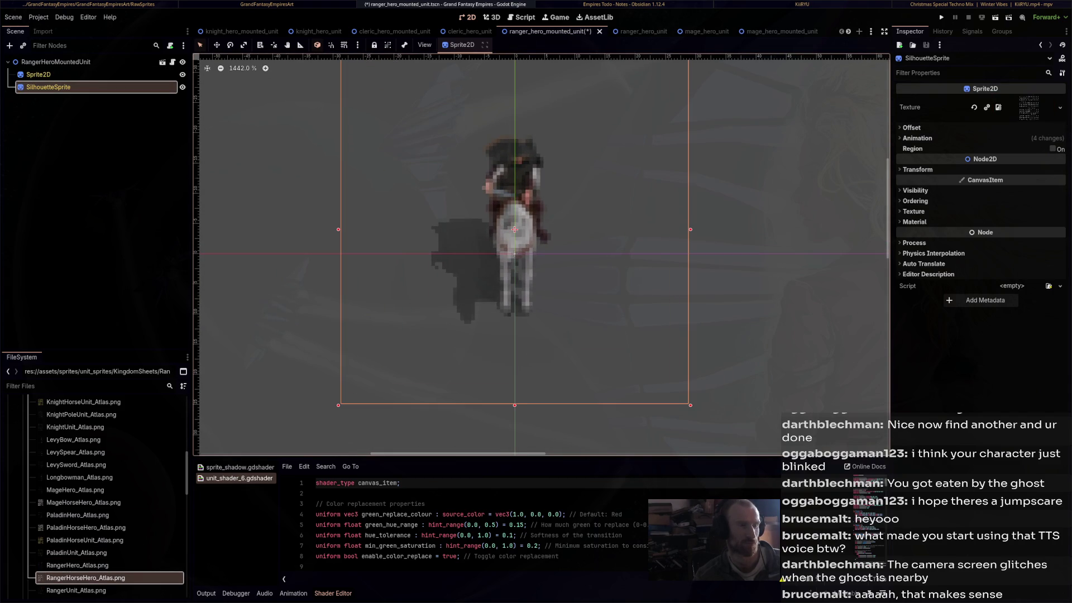
pyautogui.scroll(-4, 515, 229)
pyautogui.scroll(1, 513, 227)
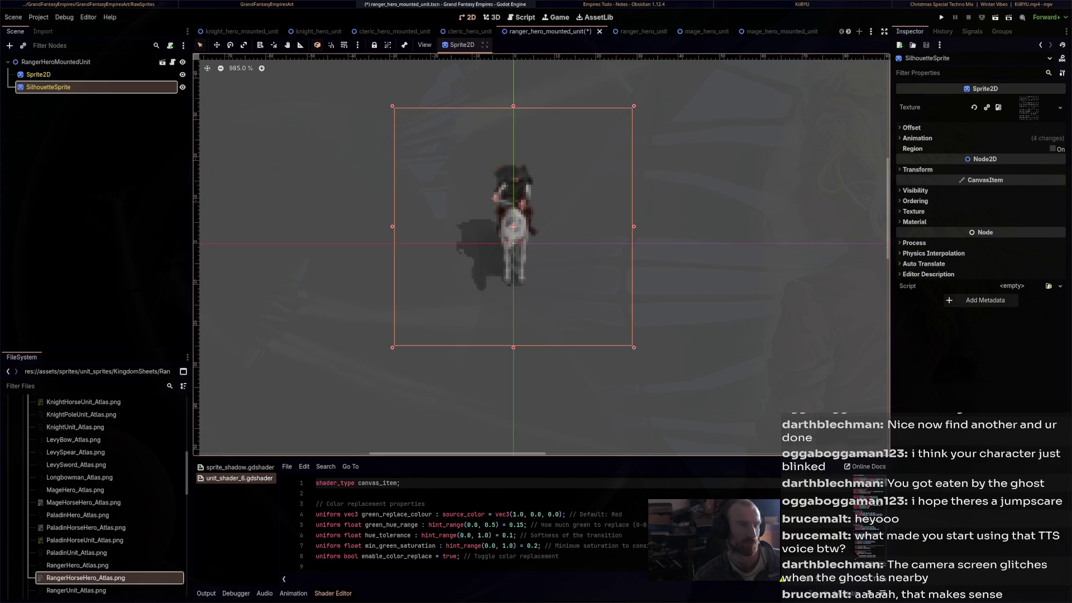
pyautogui.scroll(-6, 513, 226)
pyautogui.hotkey('ctrl', 's')
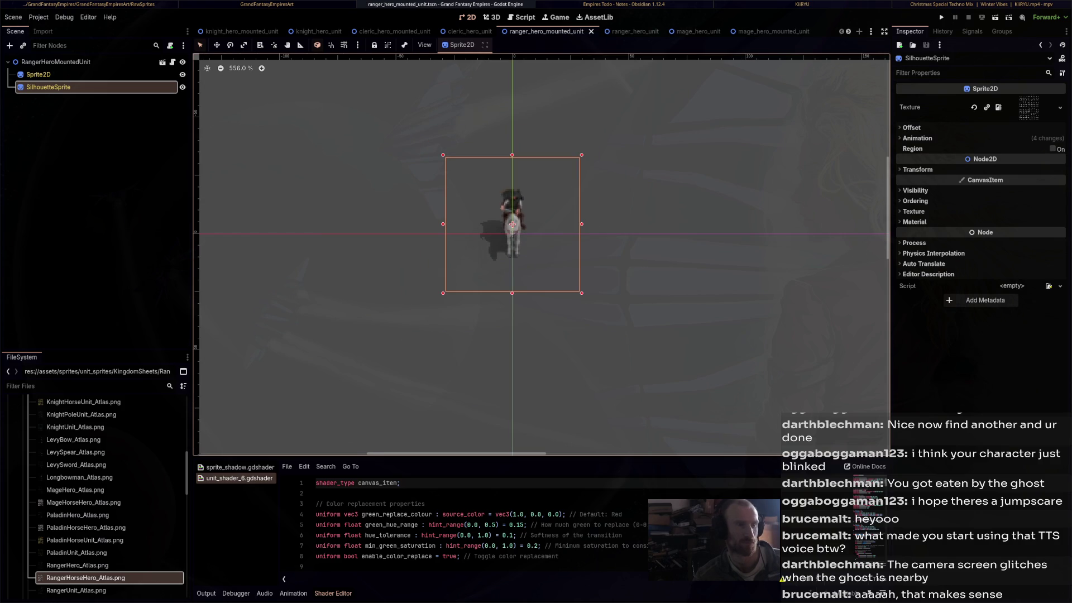
pyautogui.click(625, 31)
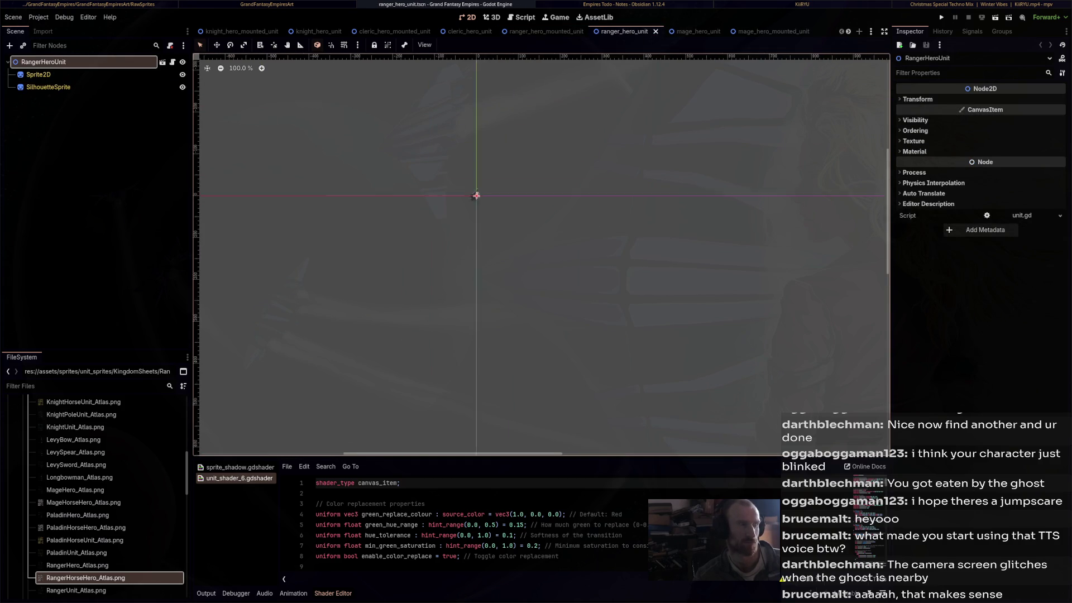
# Assign RangerHero_Atlas.png to the ranger_hero_unit Sprite2D and SilhouetteSprite, and save
pyautogui.scroll(15, 525, 202)
pyautogui.click(473, 225)
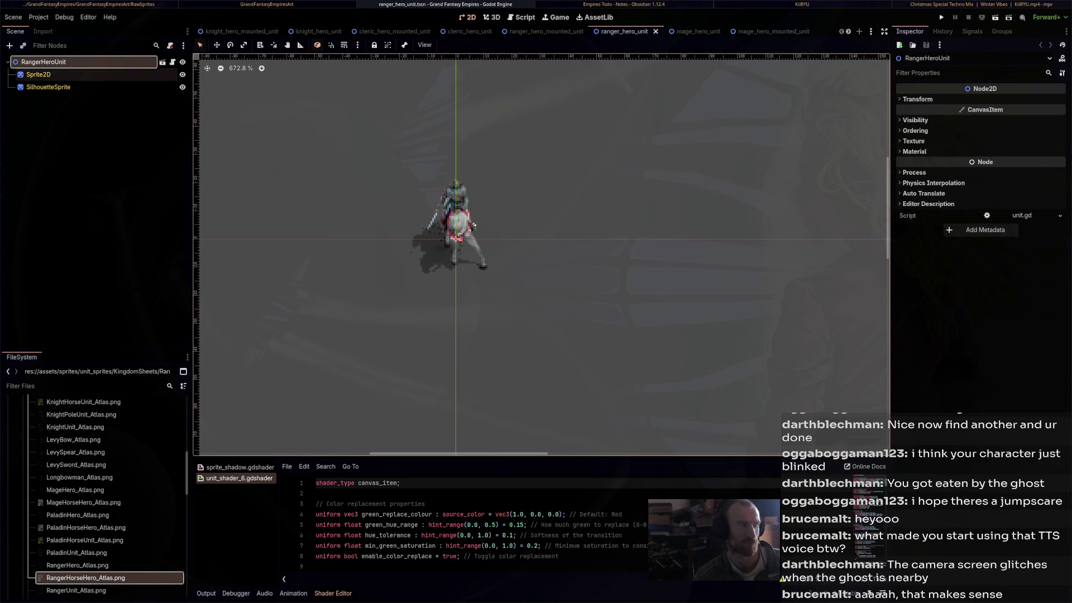
pyautogui.moveTo(77, 565)
pyautogui.mouseDown()
pyautogui.moveTo(168, 503)
pyautogui.moveTo(502, 335)
pyautogui.moveTo(837, 223)
pyautogui.moveTo(1040, 179)
pyautogui.mouseUp()
pyautogui.moveTo(1028, 112); pyautogui.dragTo(1027, 111)
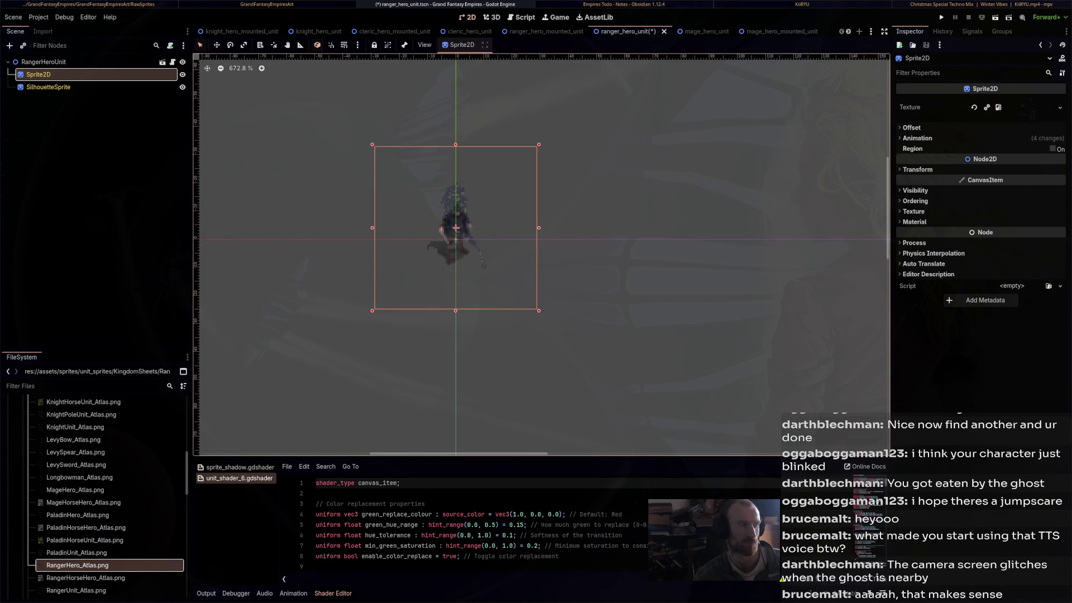
pyautogui.click(49, 87)
pyautogui.moveTo(77, 565)
pyautogui.mouseDown()
pyautogui.moveTo(776, 324)
pyautogui.moveTo(1012, 138)
pyautogui.moveTo(1022, 111)
pyautogui.mouseUp()
pyautogui.hotkey('ctrl', 's')
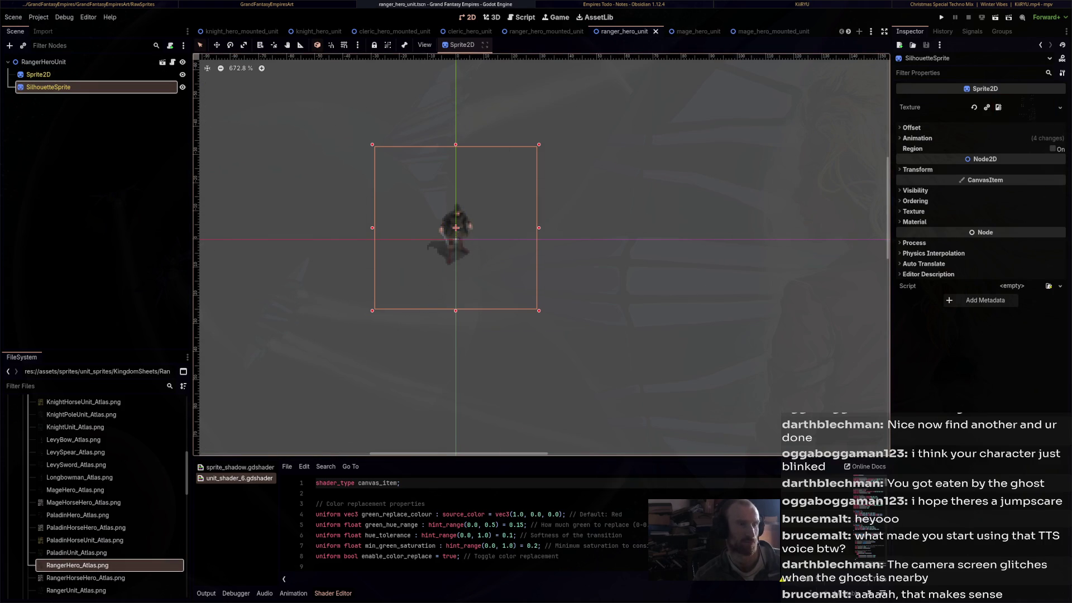
# Move to mage_hero_unit and select its main Sprite2D
pyautogui.hotkey('ctrl', 'Tab')
pyautogui.click(38, 74)
pyautogui.scroll(4, 109, 565)
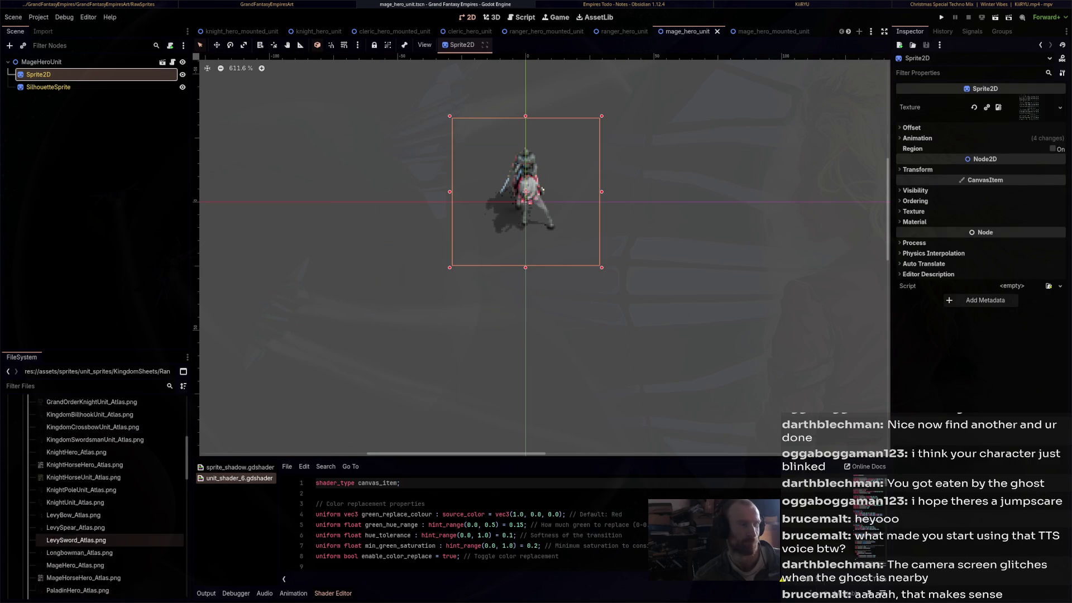
pyautogui.scroll(-3, 110, 565)
pyautogui.click(109, 591)
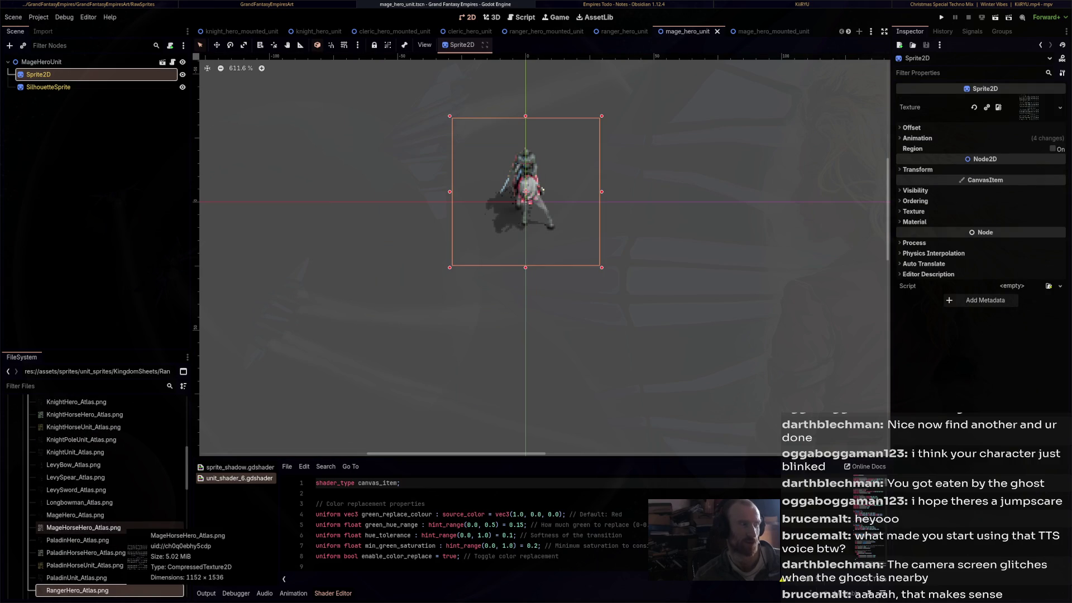
# Give both mage_hero_unit sprites MageHero_Atlas.png, save, and recheck its nodes
pyautogui.moveTo(75, 515)
pyautogui.mouseDown()
pyautogui.moveTo(330, 495)
pyautogui.moveTo(1032, 168)
pyautogui.mouseUp()
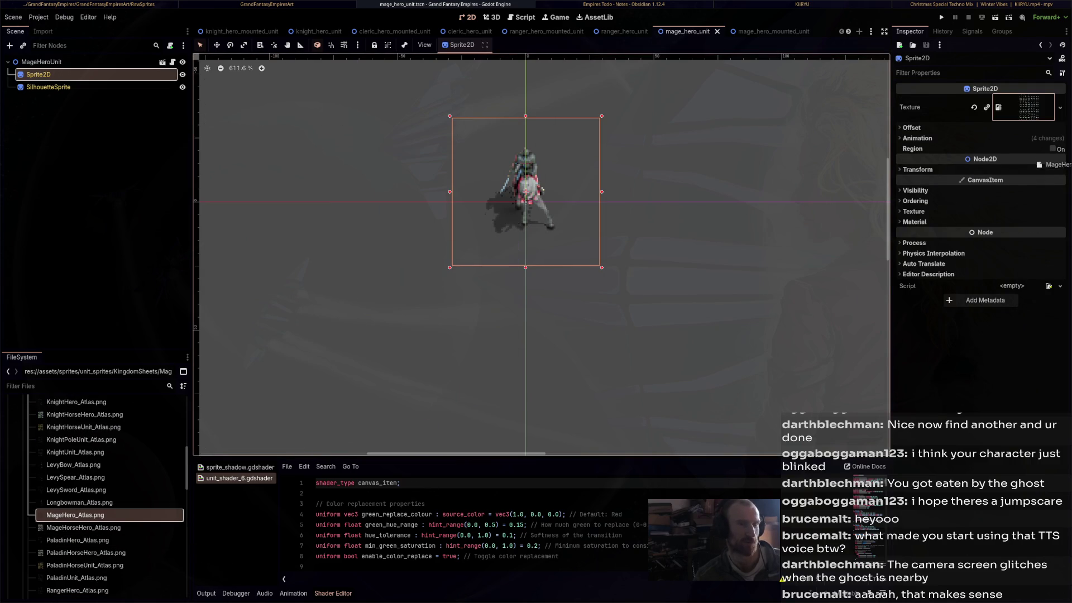
pyautogui.moveTo(1030, 117); pyautogui.dragTo(1030, 117)
pyautogui.click(48, 86)
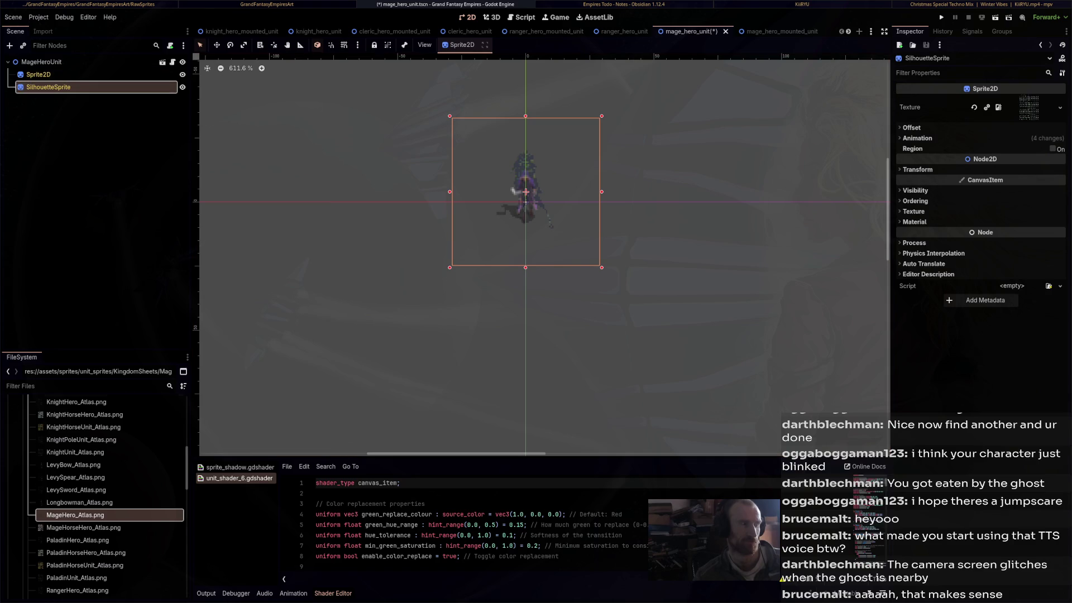
pyautogui.moveTo(75, 515)
pyautogui.mouseDown()
pyautogui.moveTo(927, 292)
pyautogui.moveTo(1038, 199)
pyautogui.mouseUp()
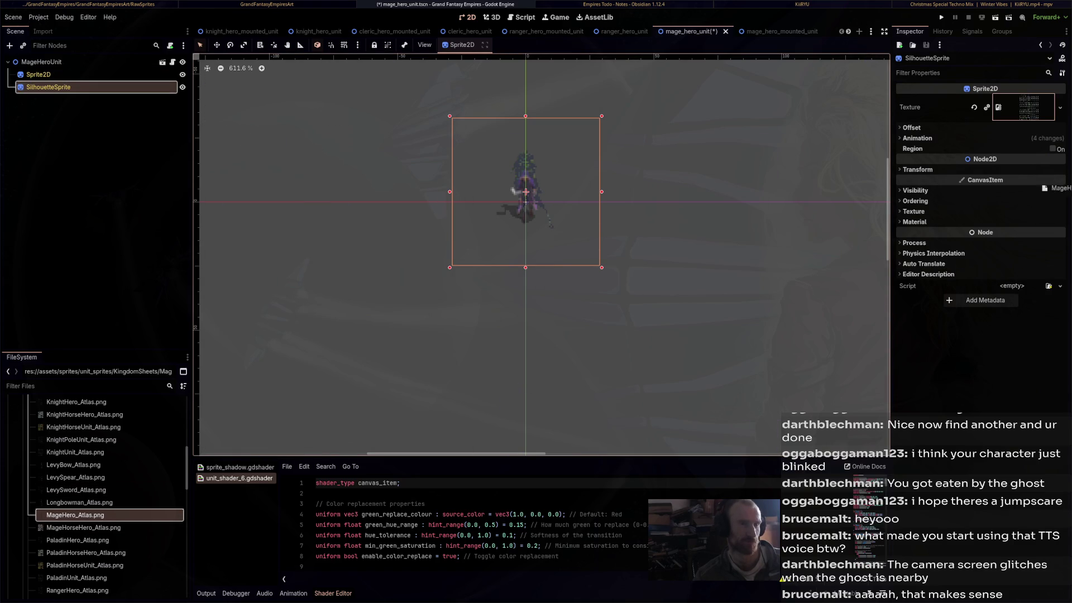
pyautogui.moveTo(1028, 119); pyautogui.dragTo(1030, 117)
pyautogui.hotkey('ctrl', 's')
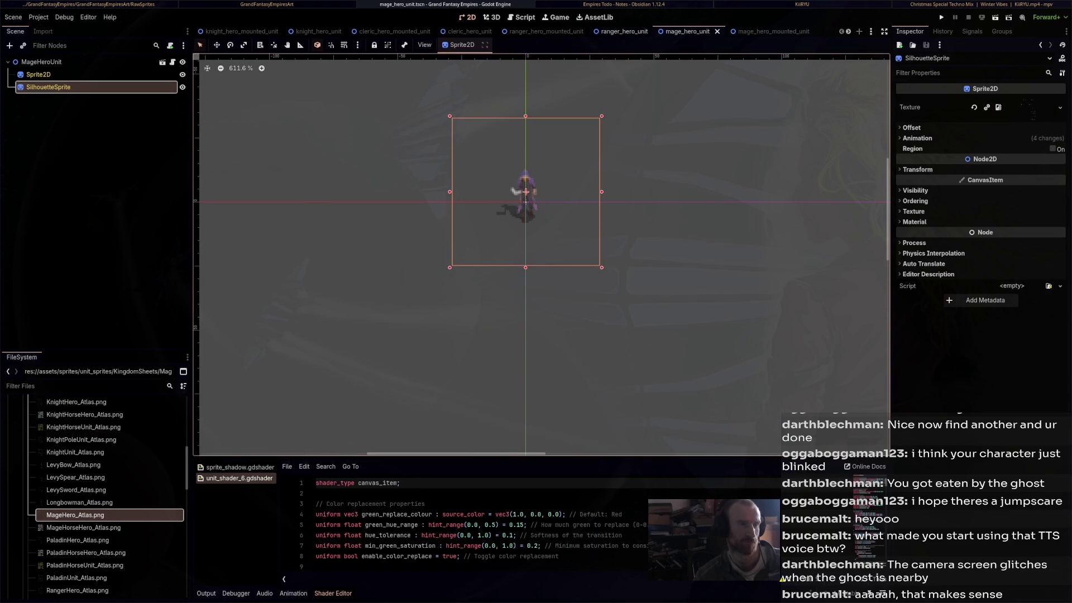
pyautogui.hotkey('ctrl', 'shift', 'Tab')
pyautogui.click(688, 31)
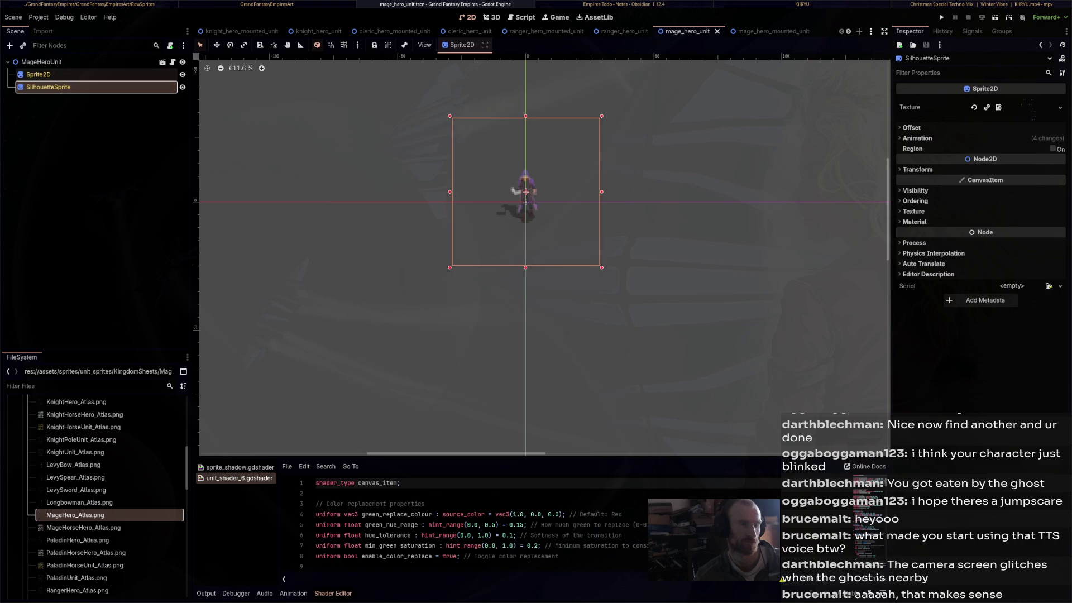
pyautogui.click(42, 62)
pyautogui.click(38, 74)
# Assign MageHorseHero_Atlas.png to both mage_hero_mounted_unit sprites and save
pyautogui.hotkey('ctrl', 'Tab')
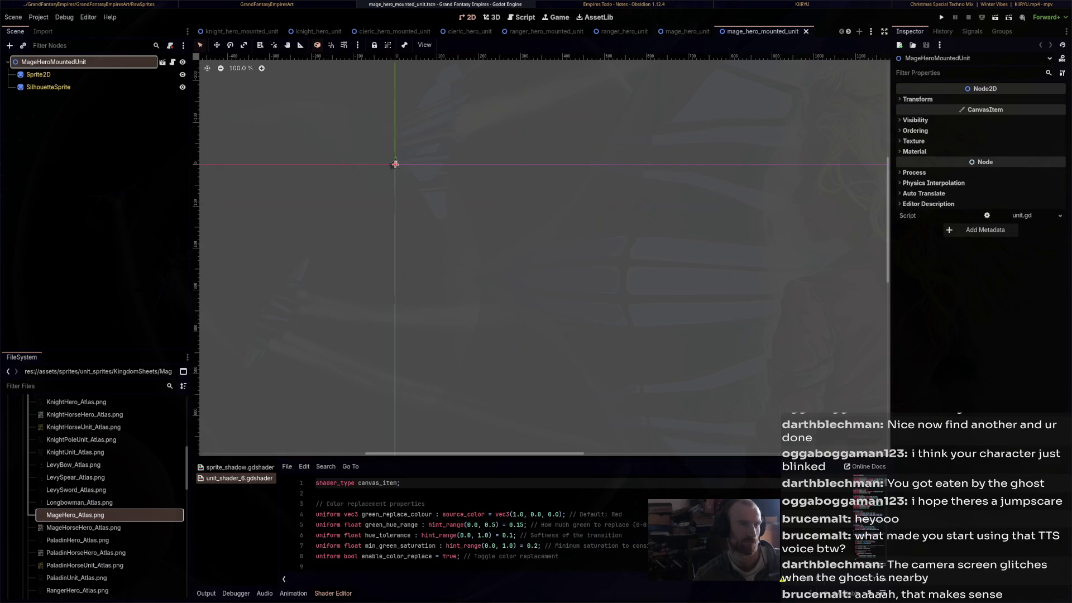
pyautogui.scroll(5, 396, 164)
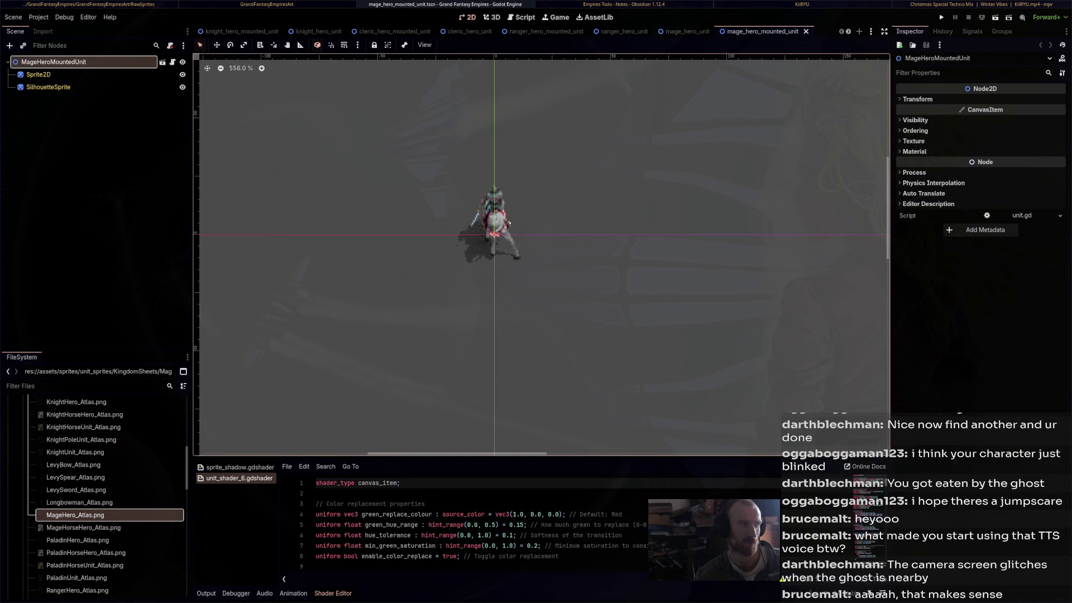
pyautogui.click(508, 224)
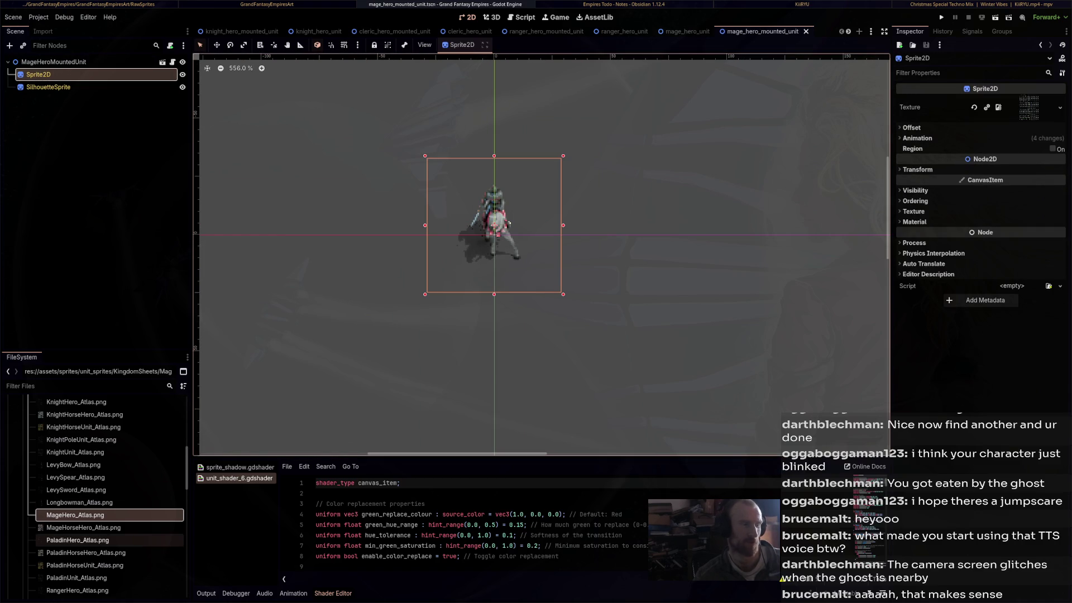
pyautogui.click(84, 528)
pyautogui.moveTo(84, 527); pyautogui.dragTo(1029, 107)
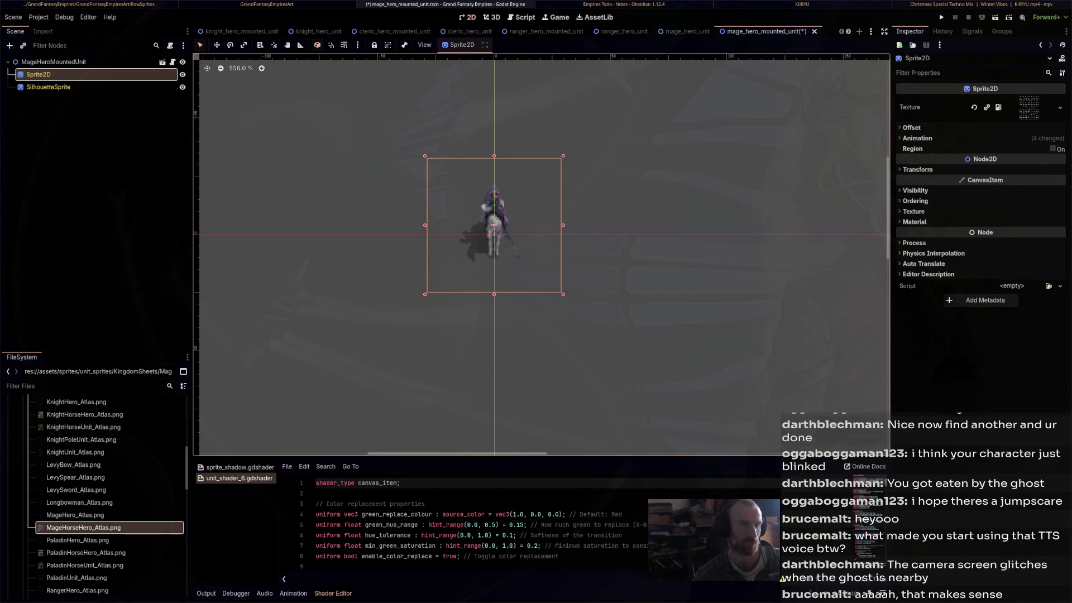
pyautogui.click(48, 87)
pyautogui.moveTo(75, 515)
pyautogui.mouseDown()
pyautogui.moveTo(1038, 131)
pyautogui.moveTo(1033, 112)
pyautogui.mouseUp()
pyautogui.hotkey('ctrl', 's')
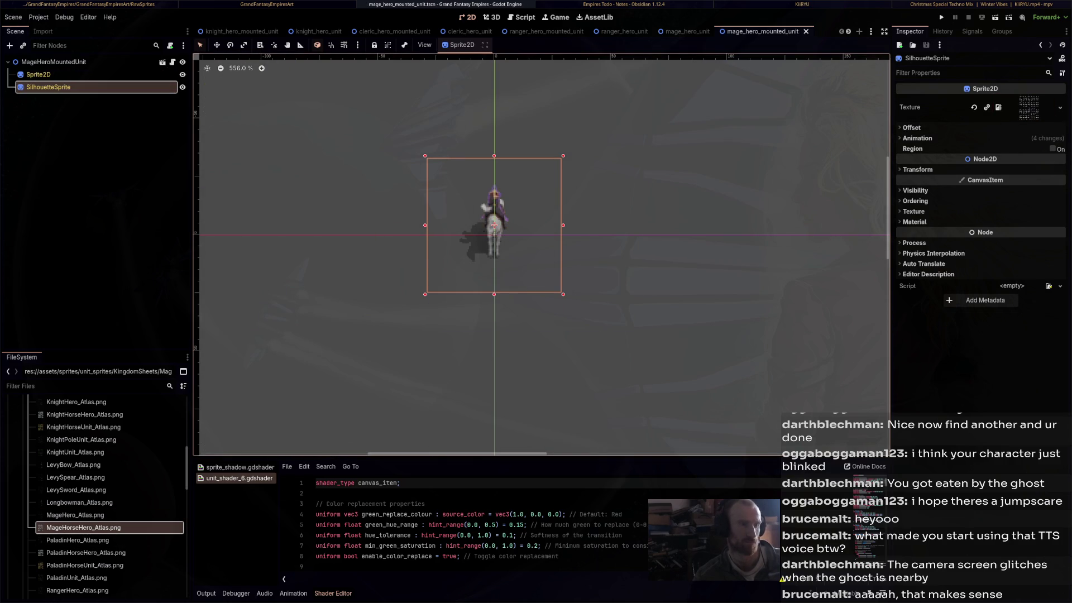
pyautogui.scroll(-4, 530, 31)
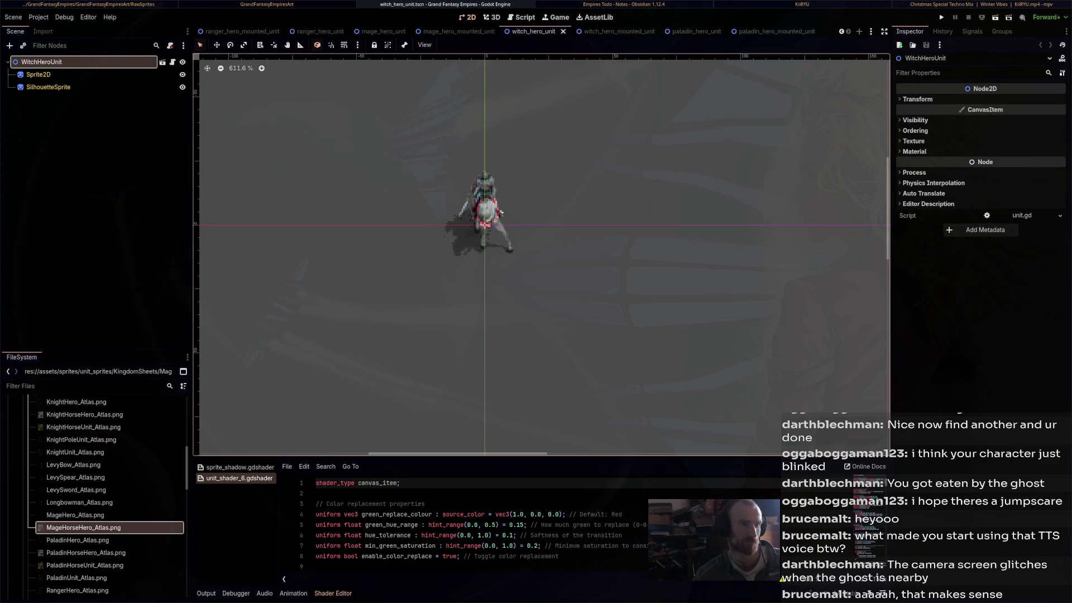
# Give both witch_hero_unit sprites WitchHero_Atlas.png and save
pyautogui.click(536, 31)
pyautogui.scroll(-5, 106, 497)
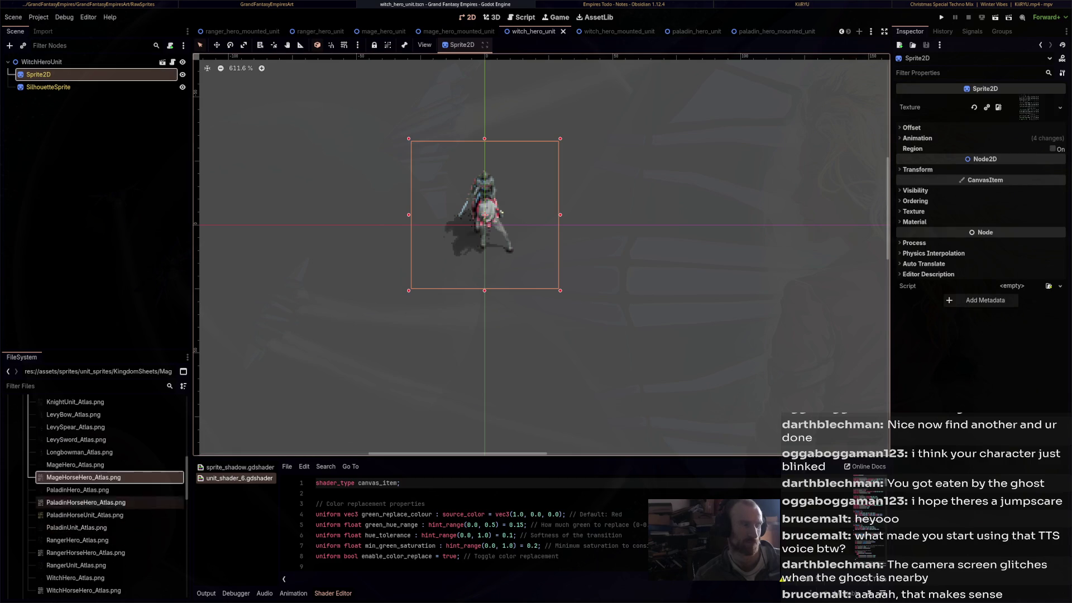
pyautogui.moveTo(75, 477)
pyautogui.mouseDown()
pyautogui.moveTo(391, 391)
pyautogui.moveTo(647, 372)
pyautogui.moveTo(978, 181)
pyautogui.mouseUp()
pyautogui.moveTo(999, 107); pyautogui.dragTo(1000, 108)
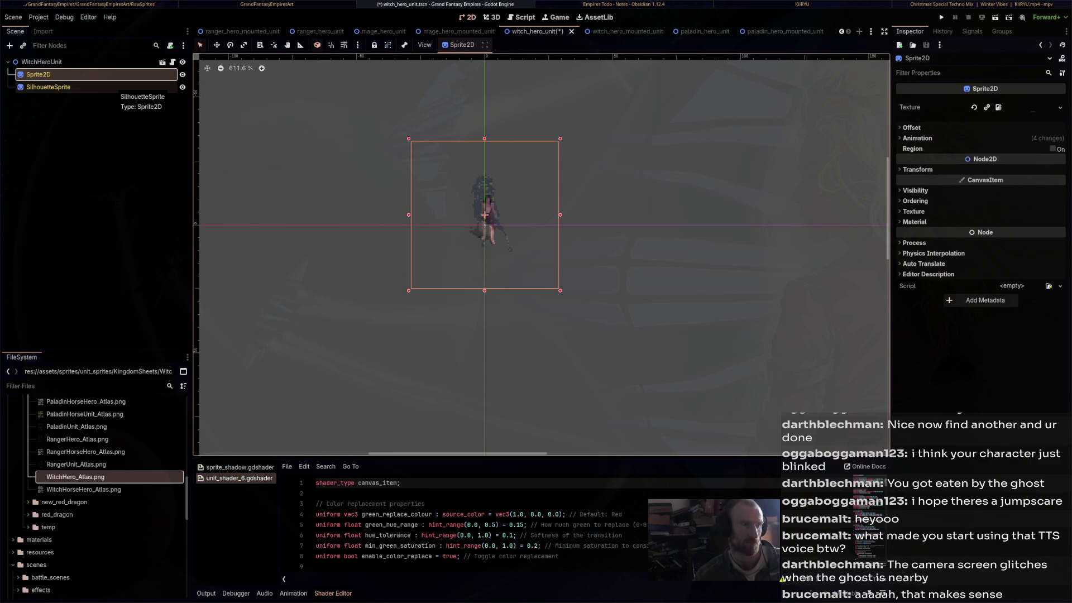
pyautogui.click(111, 88)
pyautogui.moveTo(75, 477)
pyautogui.mouseDown()
pyautogui.moveTo(207, 472)
pyautogui.moveTo(985, 107)
pyautogui.mouseUp()
pyautogui.hotkey('ctrl', 's')
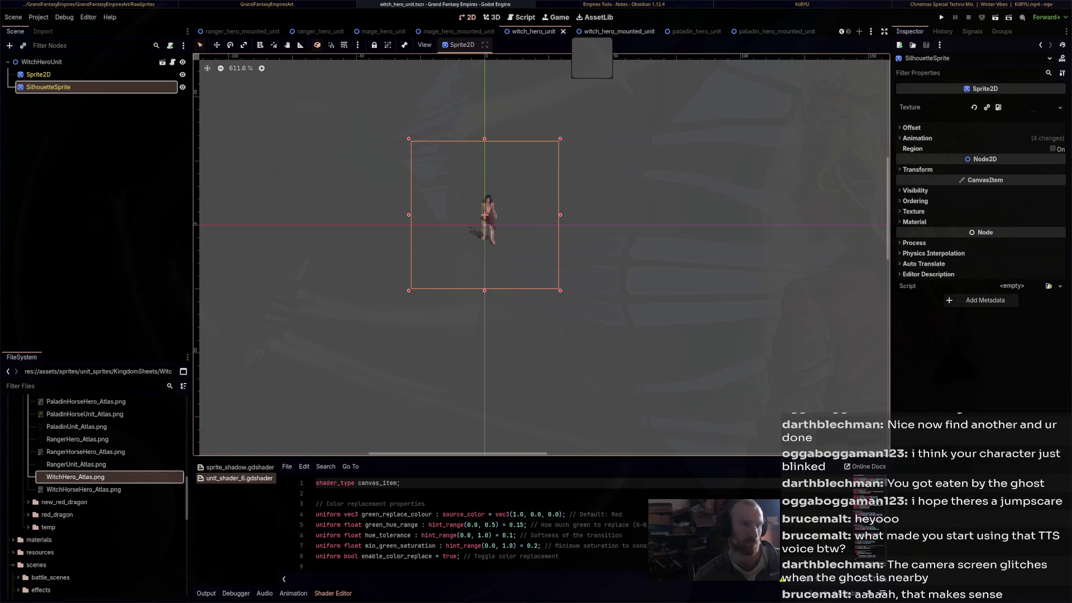
# Assign WitchHorseHero_Atlas.png to both witch_hero_mounted_unit sprites and save
pyautogui.click(606, 31)
pyautogui.click(39, 74)
pyautogui.click(84, 489)
pyautogui.moveTo(84, 489)
pyautogui.mouseDown()
pyautogui.moveTo(771, 385)
pyautogui.moveTo(1028, 109)
pyautogui.mouseUp()
pyautogui.click(48, 86)
pyautogui.moveTo(84, 490)
pyautogui.mouseDown()
pyautogui.moveTo(846, 236)
pyautogui.moveTo(972, 124)
pyautogui.moveTo(1027, 109)
pyautogui.mouseUp()
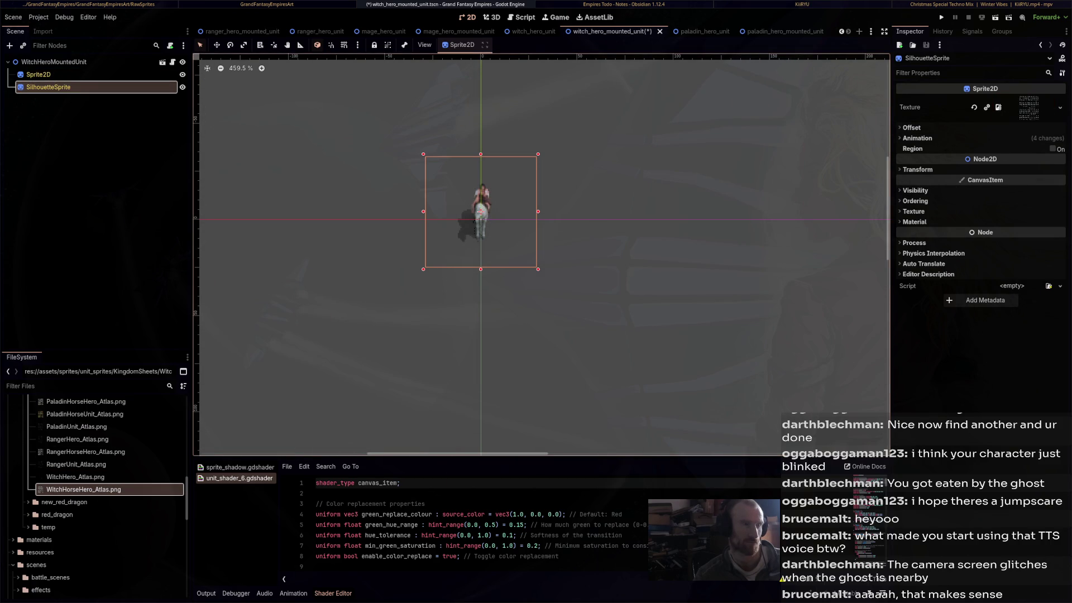
pyautogui.hotkey('ctrl', 's')
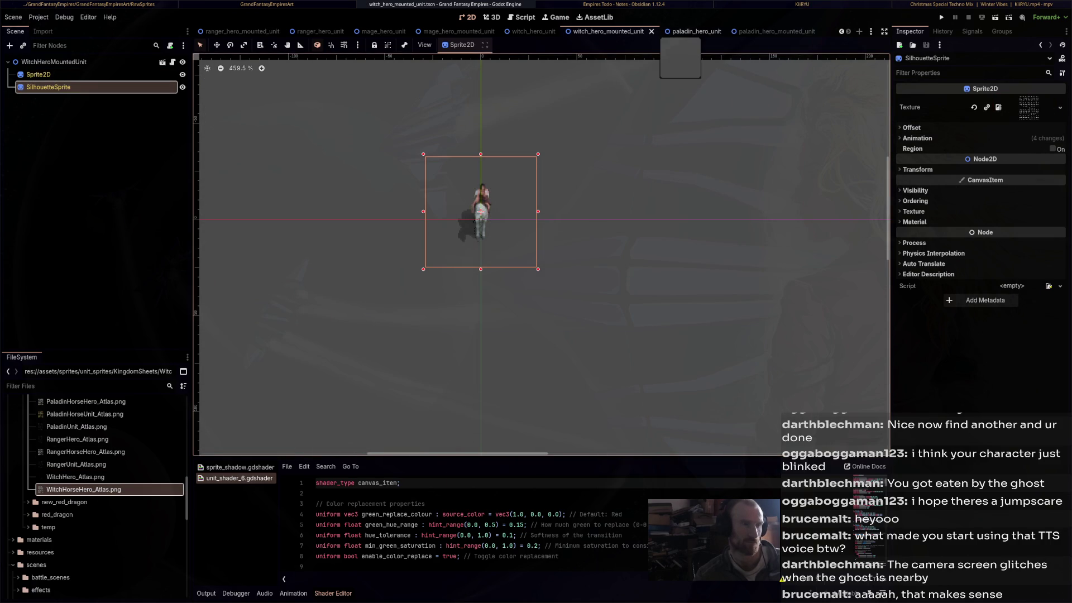
pyautogui.click(687, 32)
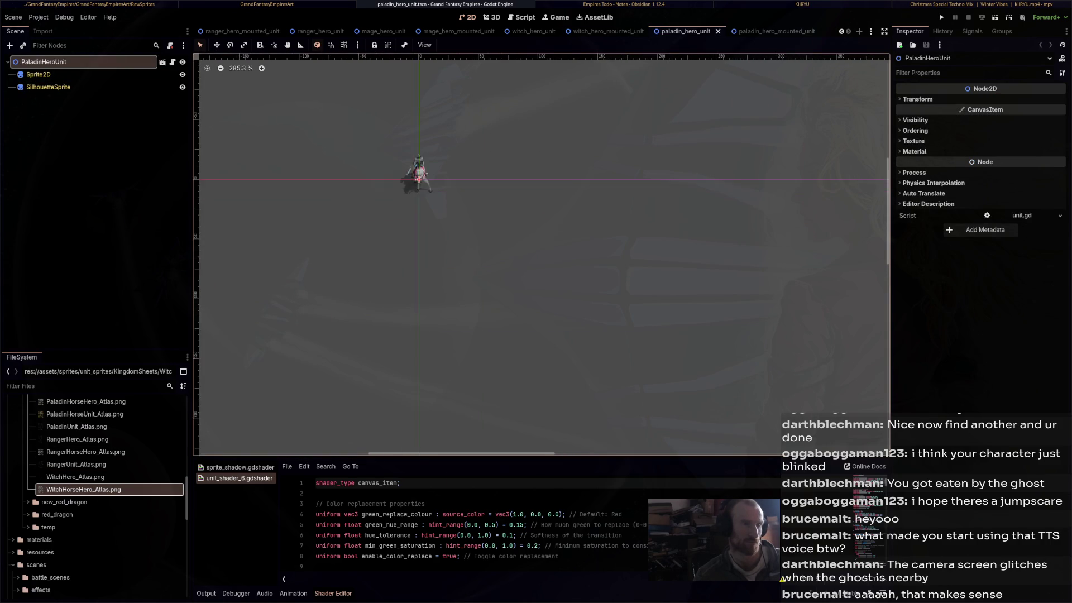
# Give the paladin's main Sprite2D the PaladinHero_Atlas.png texture
pyautogui.click(38, 74)
pyautogui.scroll(3, 100, 497)
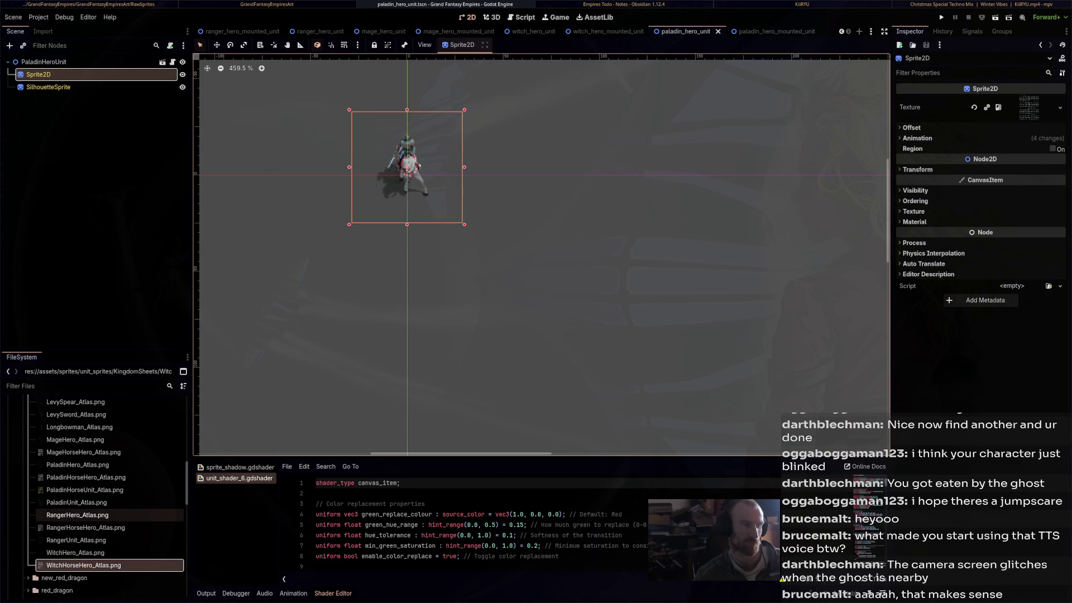
pyautogui.click(90, 490)
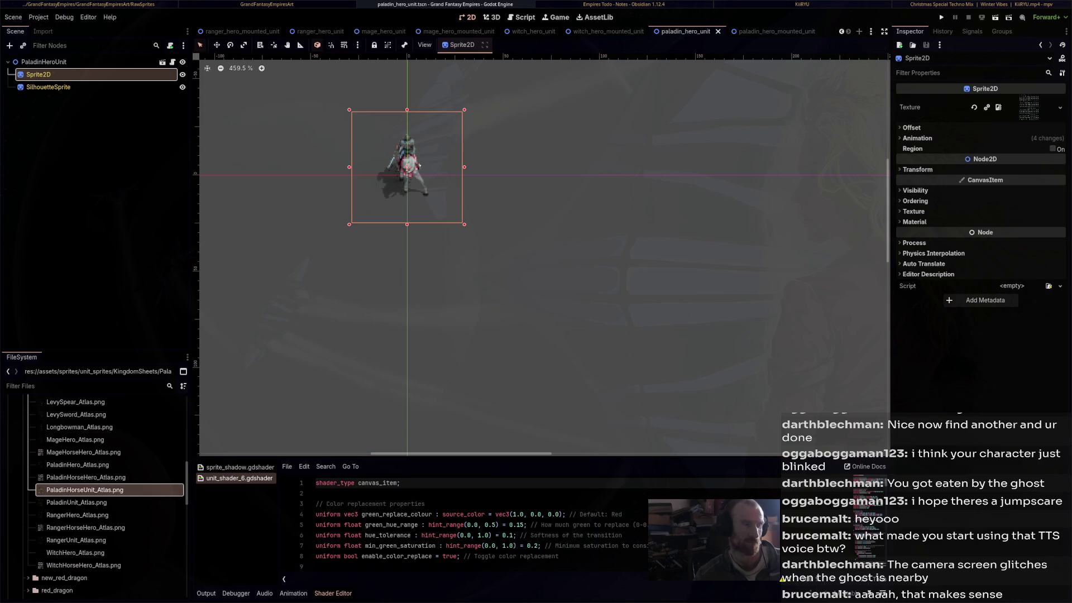
pyautogui.moveTo(79, 465)
pyautogui.mouseDown()
pyautogui.moveTo(748, 305)
pyautogui.moveTo(1005, 145)
pyautogui.moveTo(1023, 106)
pyautogui.mouseUp()
pyautogui.scroll(3, 346, 119)
# Give SilhouetteSprite the PaladinHero_Atlas.png texture too and save the paladin scene
pyautogui.click(48, 87)
pyautogui.moveTo(86, 477)
pyautogui.mouseDown()
pyautogui.moveTo(714, 301)
pyautogui.moveTo(1023, 115)
pyautogui.mouseUp()
pyautogui.moveTo(78, 465)
pyautogui.mouseDown()
pyautogui.moveTo(558, 251)
pyautogui.moveTo(999, 107)
pyautogui.mouseUp()
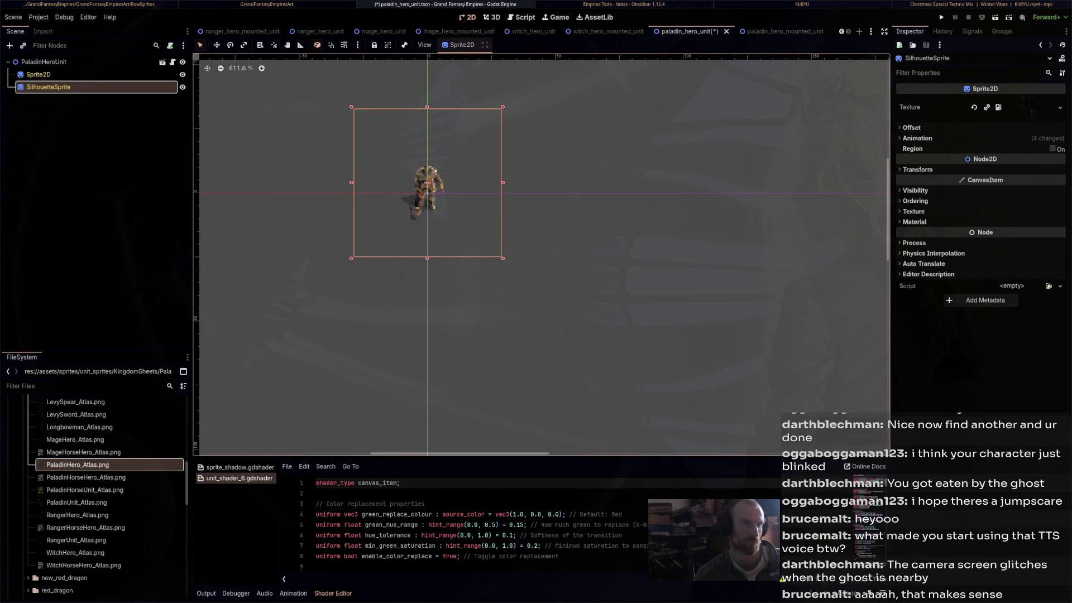
pyautogui.hotkey('ctrl', 's')
# Select the PaladinHeroUnit root node so its unit.gd properties show in the Inspector
pyautogui.scroll(5, 417, 211)
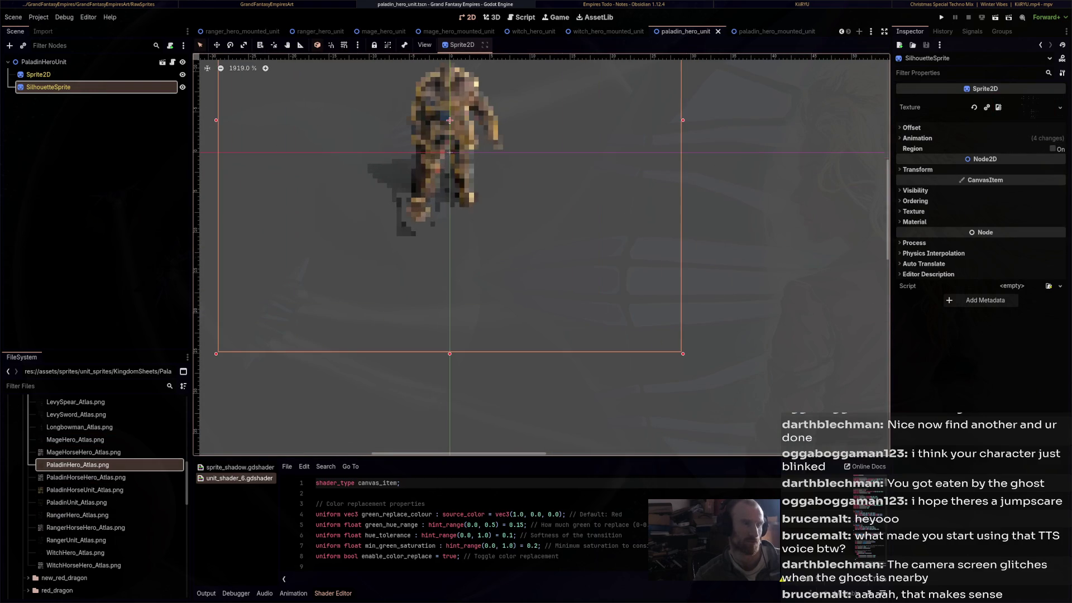
pyautogui.scroll(-5, 419, 209)
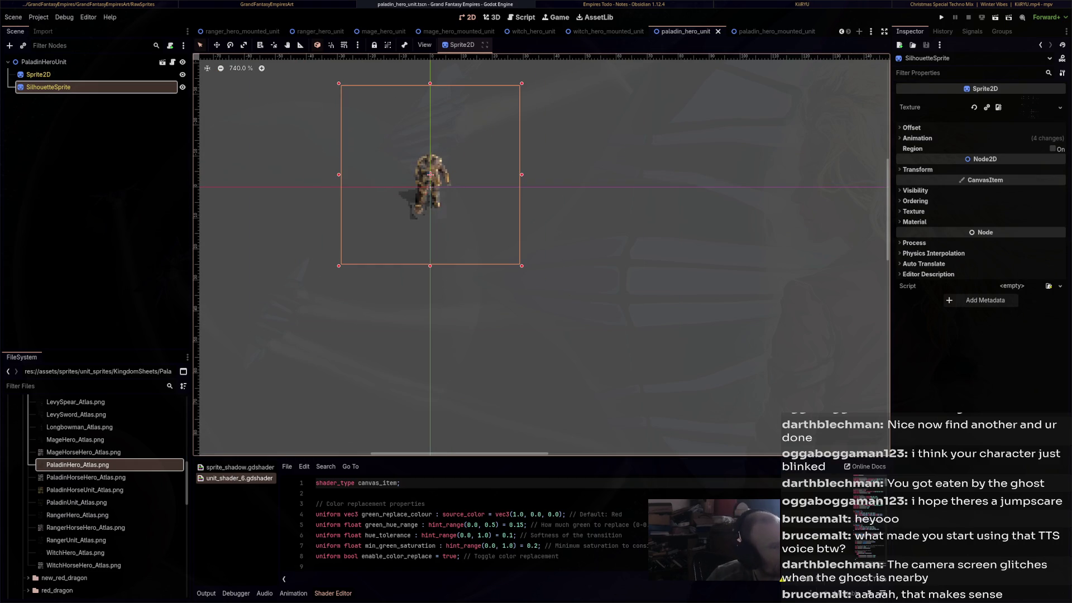
pyautogui.click(38, 74)
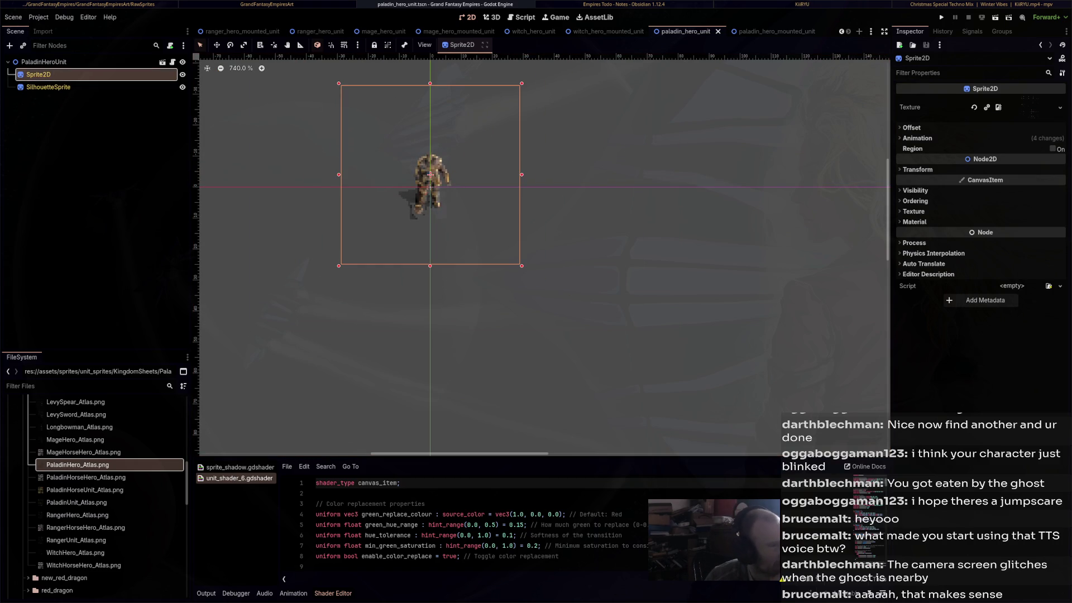
pyautogui.click(44, 62)
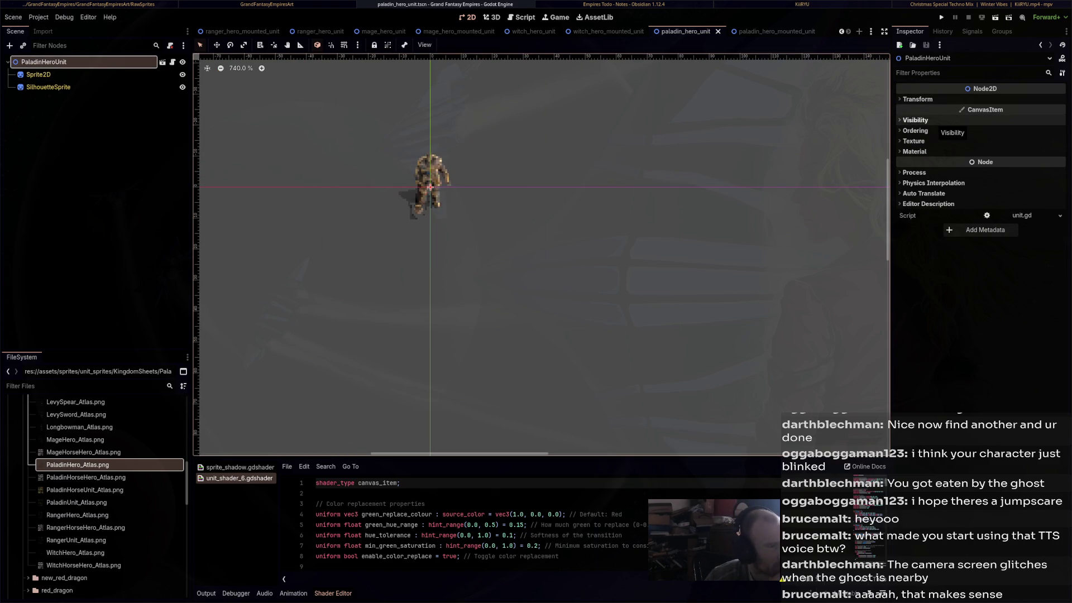
# Tune the paladin shader to Green Hue Range 0.183, Hue Tolerance 0.161, Min Green Saturation 0.548, then go to witch_hero_unit
pyautogui.click(914, 152)
pyautogui.click(1022, 163)
pyautogui.moveTo(1020, 298); pyautogui.dragTo(1016, 299)
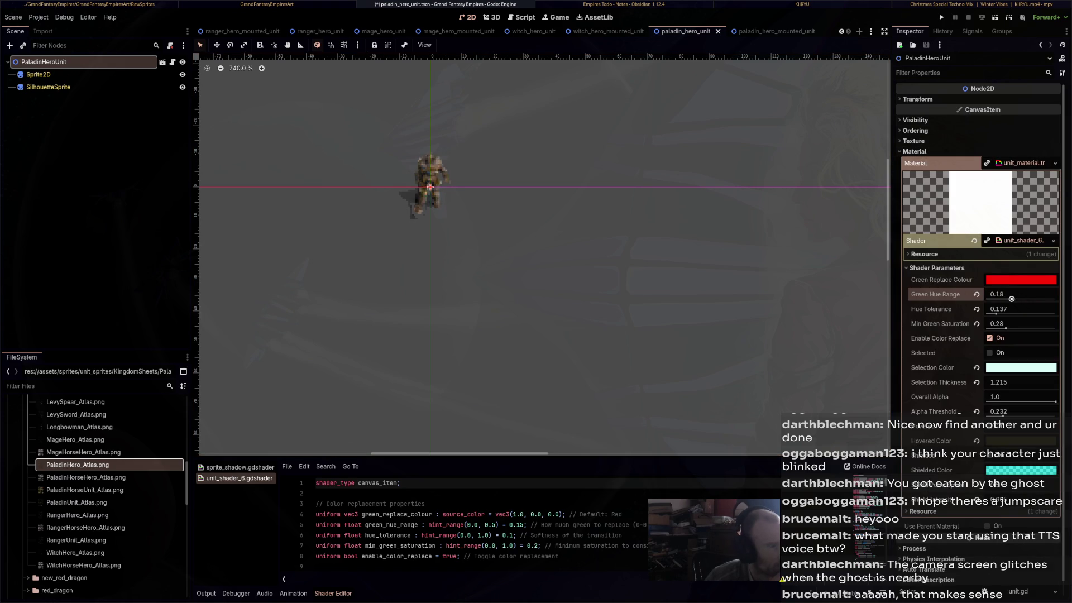
pyautogui.moveTo(1035, 298); pyautogui.dragTo(1013, 298)
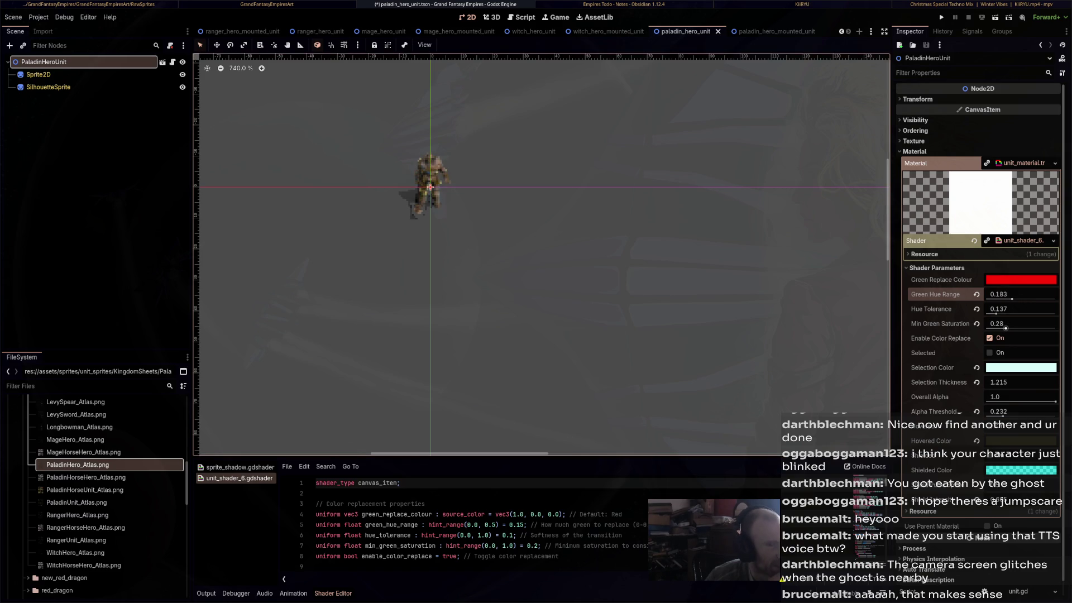
pyautogui.moveTo(996, 313)
pyautogui.mouseDown()
pyautogui.moveTo(1019, 313)
pyautogui.moveTo(998, 313)
pyautogui.moveTo(1024, 329)
pyautogui.mouseUp()
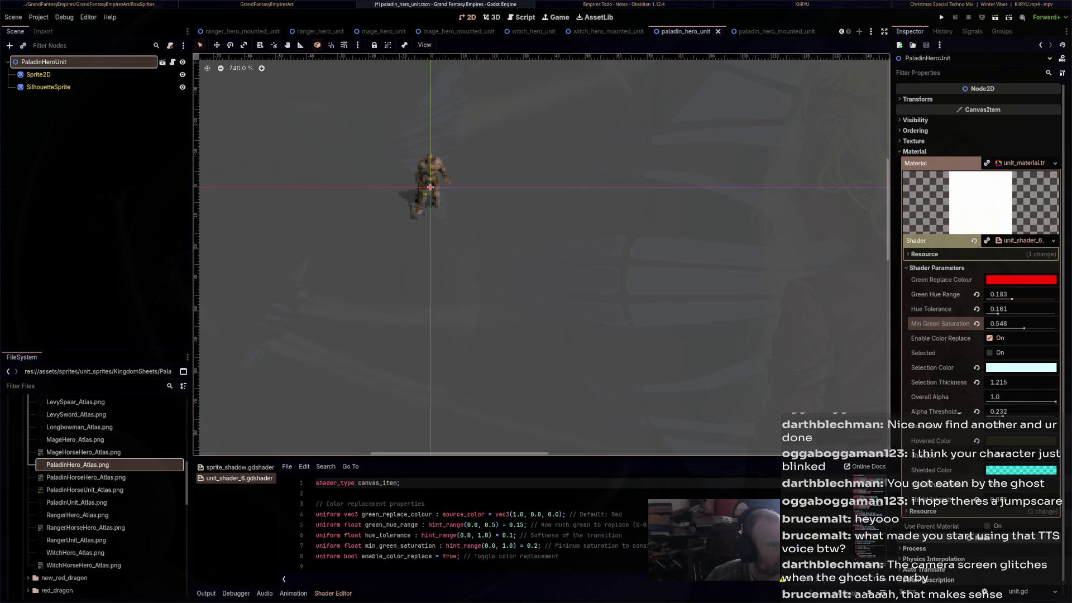
pyautogui.hotkey('ctrl', 'shift', 'Tab')
pyautogui.hotkey('ctrl', 'shift', 'Tab')
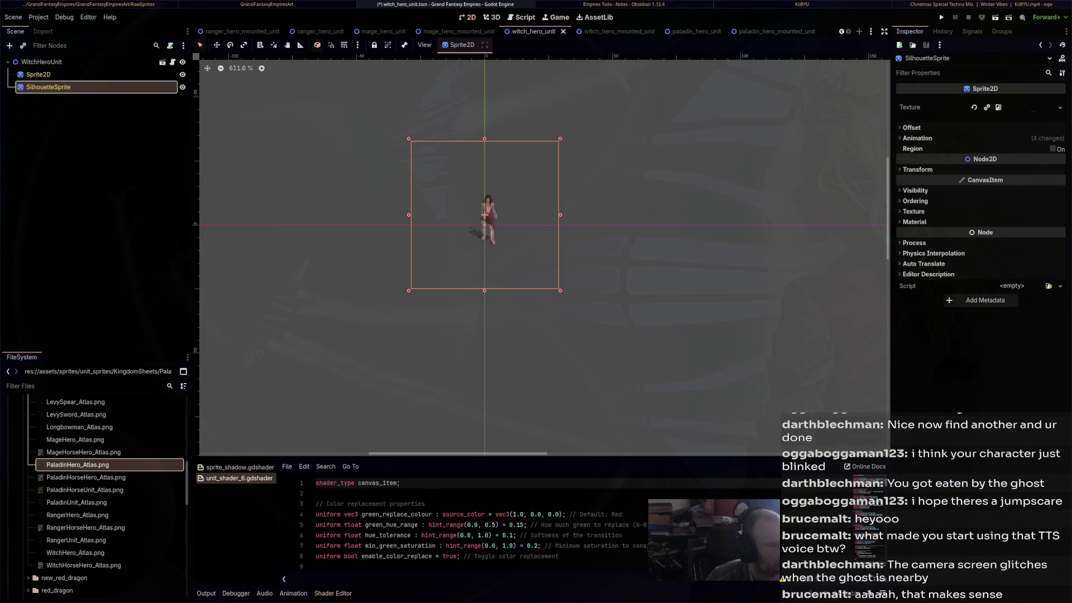
pyautogui.hotkey('ctrl', 'shift', 'Tab')
pyautogui.hotkey('ctrl', 'shift', 'Tab')
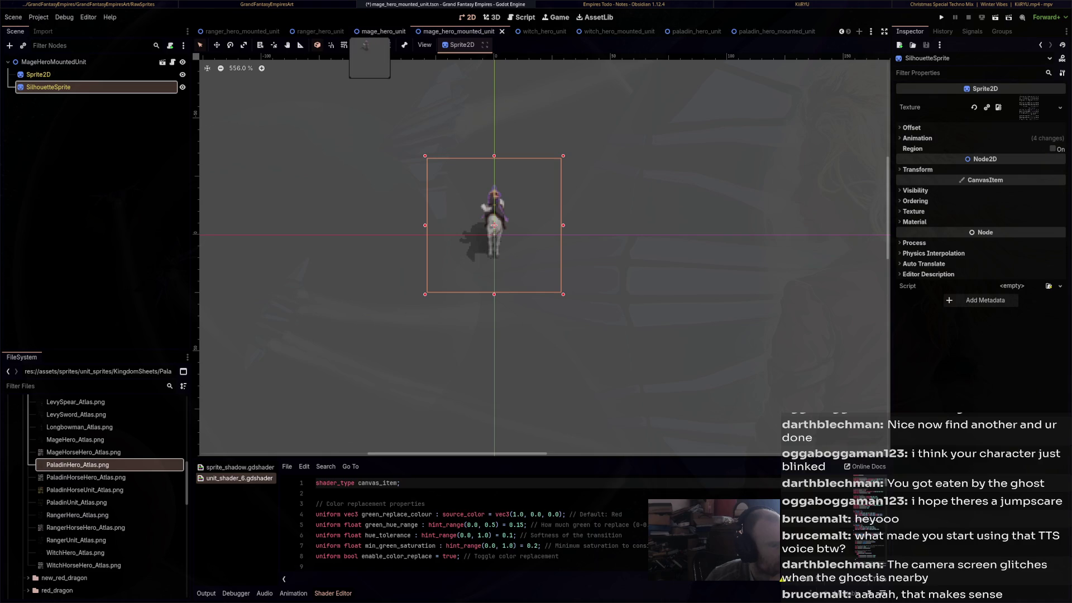
# In paladin_hero_mounted_unit, give the Sprite2D the PaladinHorseHero_Atlas.png texture
pyautogui.hotkey('ctrl', 'shift', 'Tab')
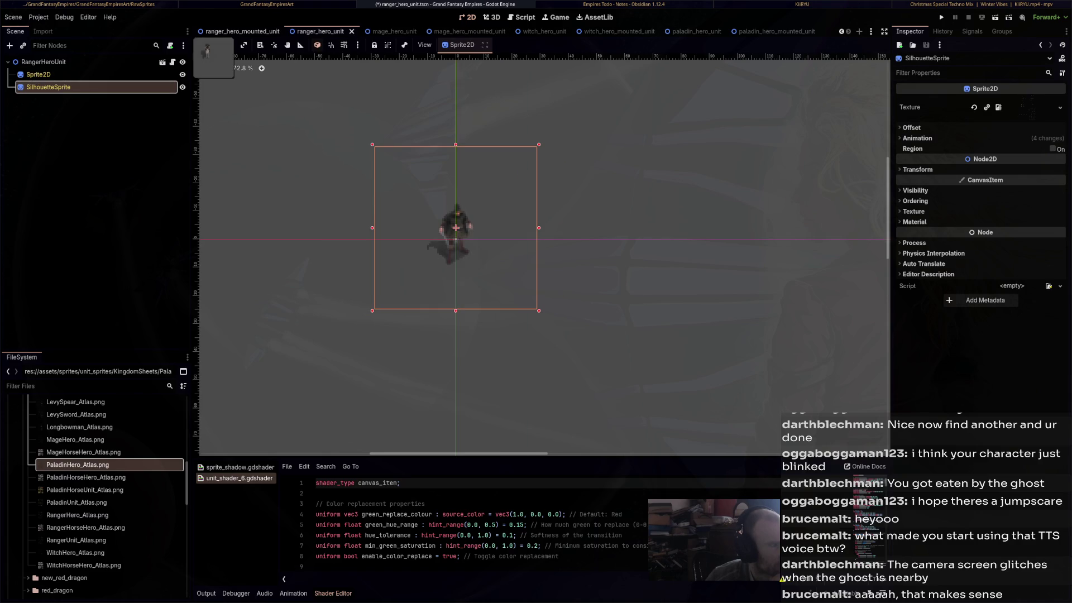
pyautogui.hotkey('ctrl', 'shift', 'Tab')
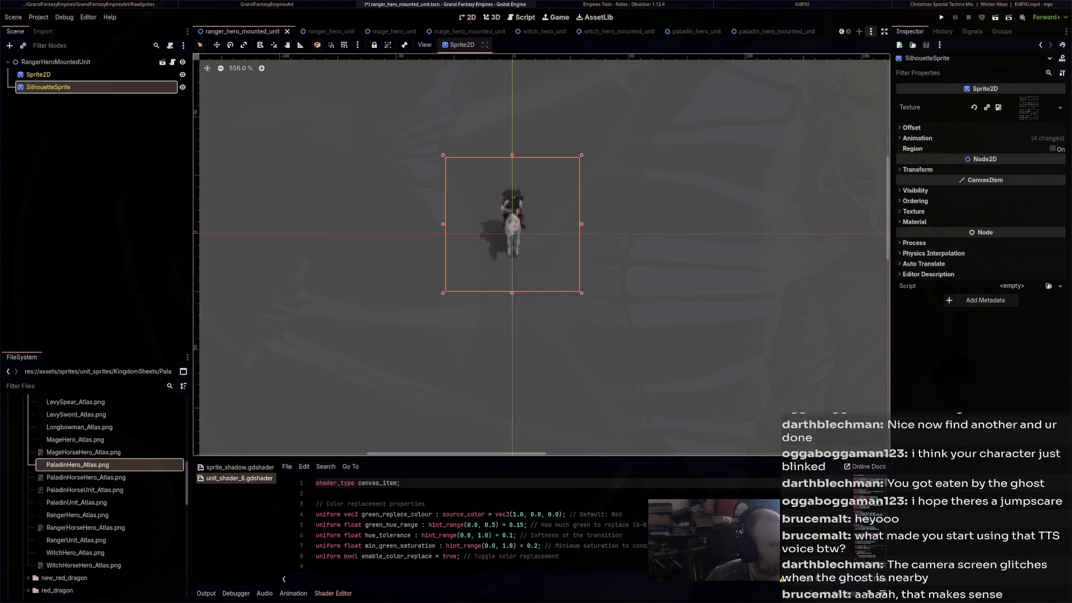
pyautogui.hotkey('ctrl', 'shift', 'Tab')
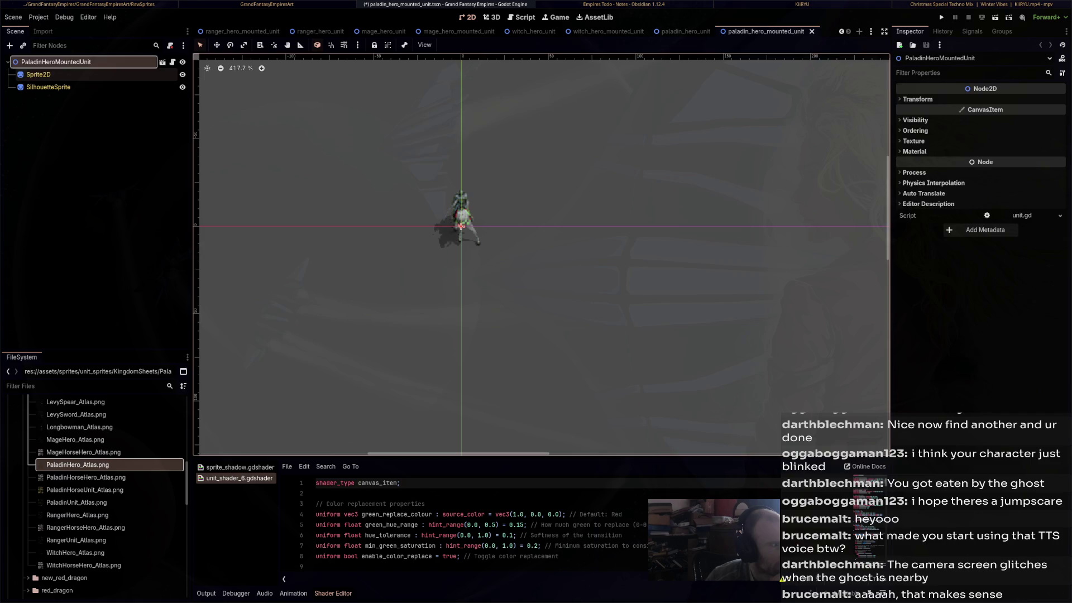
pyautogui.click(39, 74)
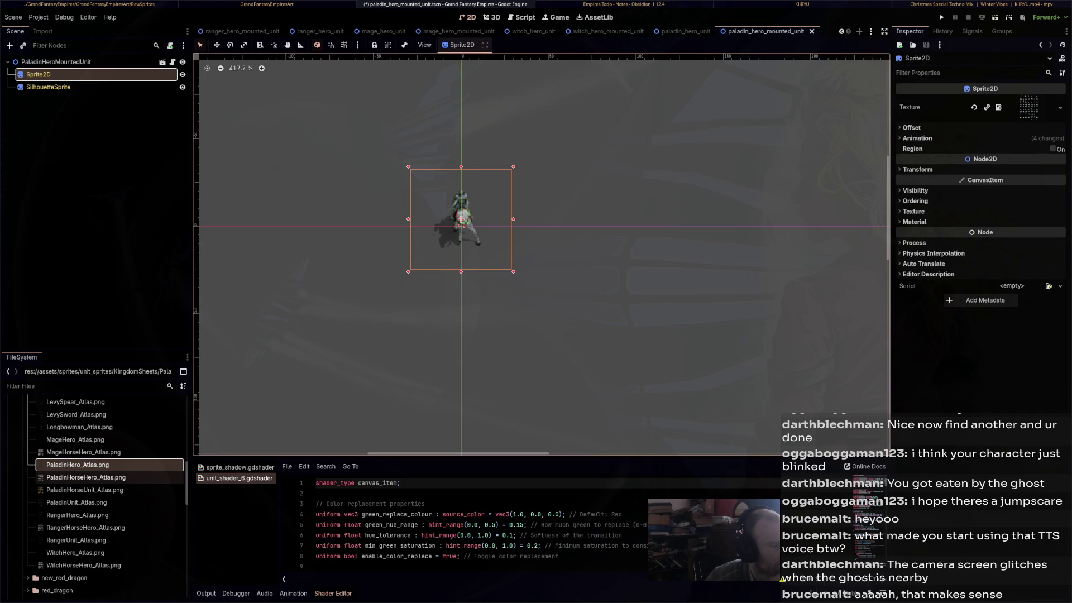
pyautogui.click(85, 477)
pyautogui.moveTo(85, 477); pyautogui.dragTo(461, 221)
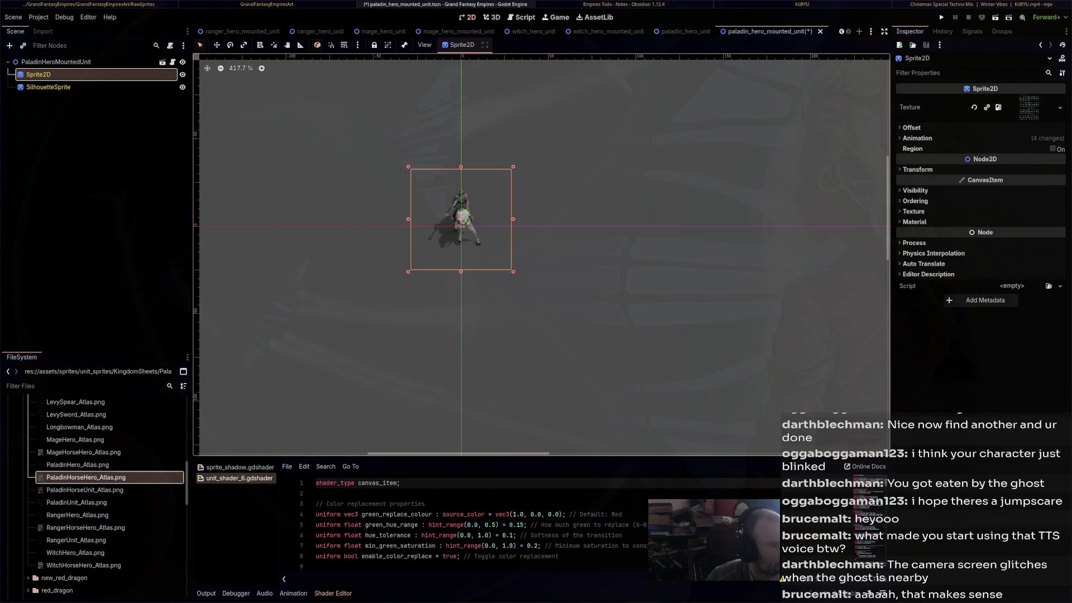
# Give SilhouetteSprite the PaladinHorseHero_Atlas.png texture as well and save the scene
pyautogui.click(48, 88)
pyautogui.moveTo(86, 478)
pyautogui.mouseDown()
pyautogui.moveTo(126, 479)
pyautogui.moveTo(1016, 147)
pyautogui.moveTo(1026, 107)
pyautogui.mouseUp()
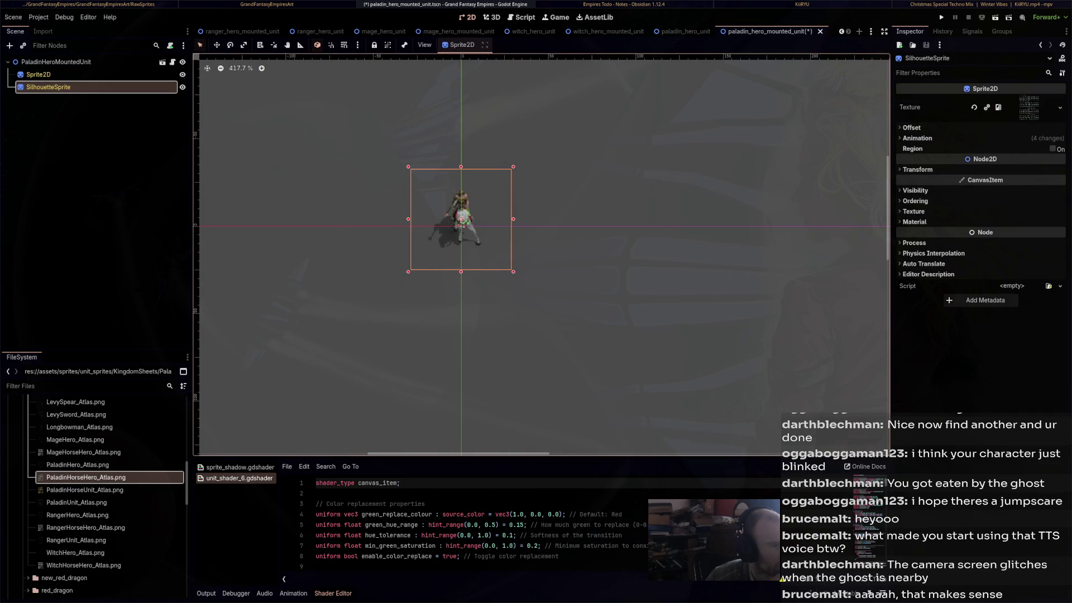
pyautogui.hotkey('ctrl', 's')
# Select the PaladinHeroMountedUnit root node and expand its material settings
pyautogui.scroll(5, 459, 212)
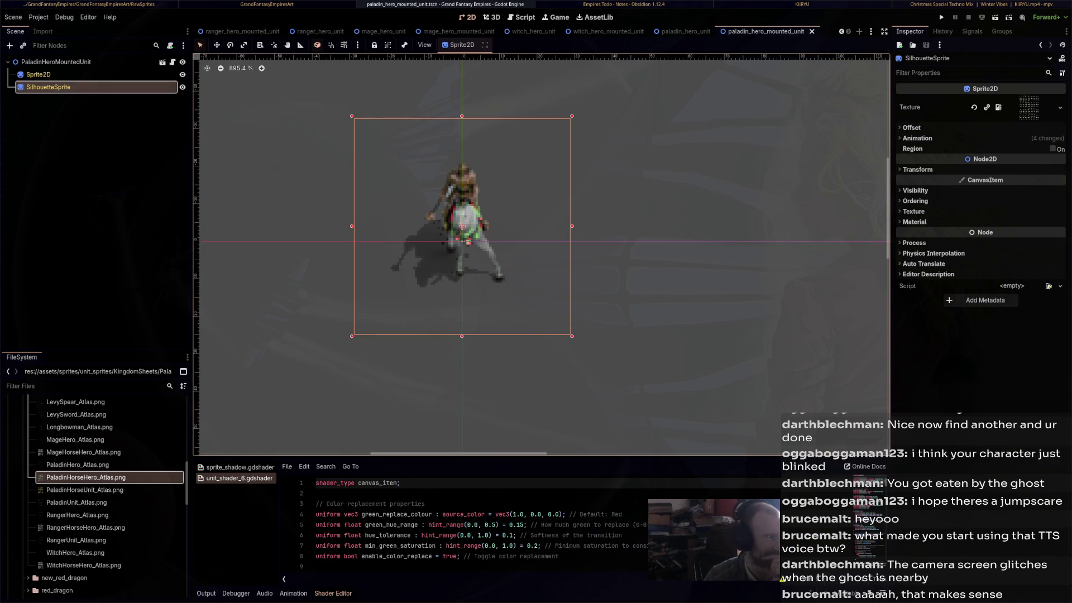
pyautogui.click(38, 74)
pyautogui.click(56, 62)
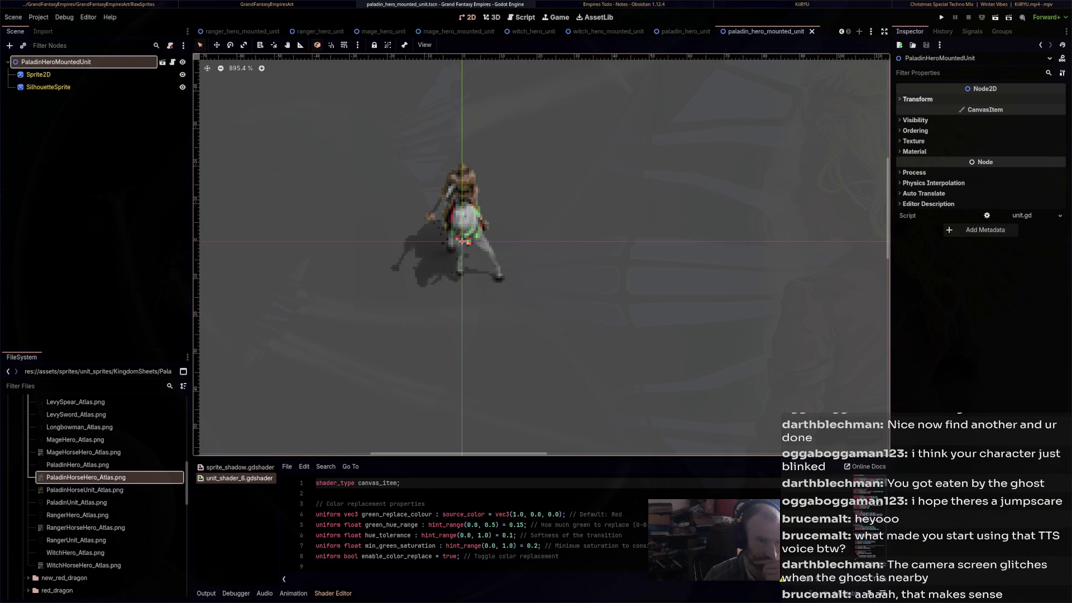
pyautogui.click(915, 152)
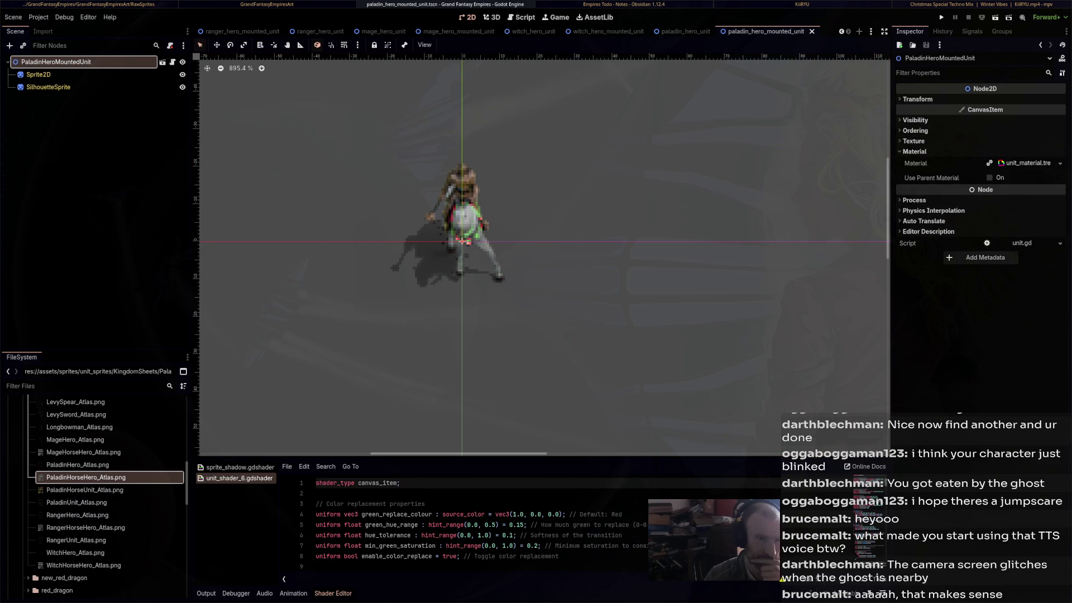
# Set Green Hue Range to 0.177 and Hue Tolerance to 0.0, then save
pyautogui.moveTo(1012, 299); pyautogui.dragTo(1010, 299)
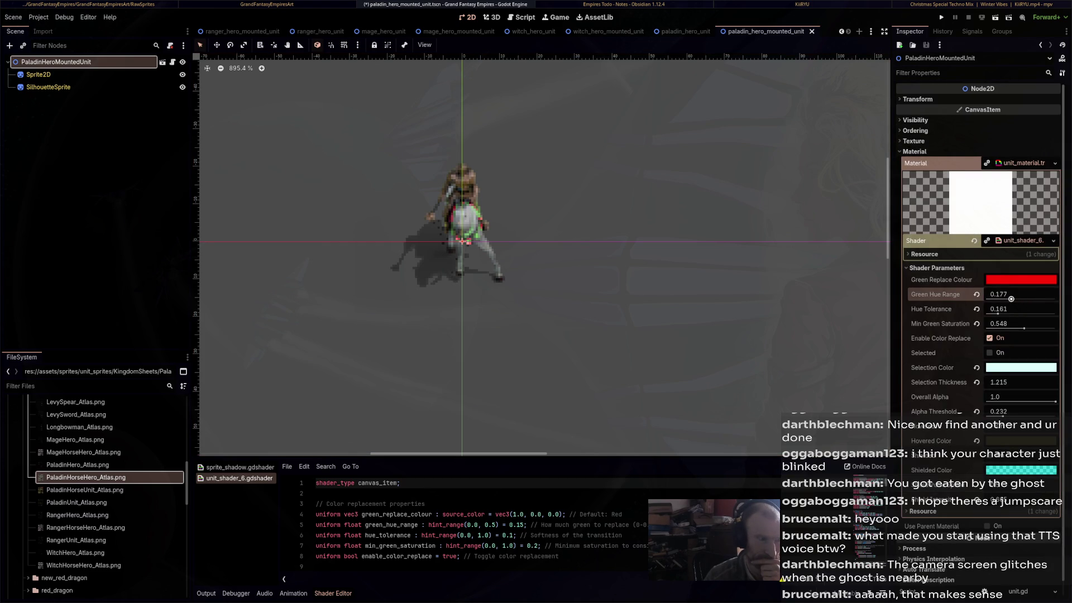
pyautogui.moveTo(998, 313)
pyautogui.mouseDown()
pyautogui.moveTo(1023, 313)
pyautogui.moveTo(987, 313)
pyautogui.moveTo(1018, 329)
pyautogui.moveTo(1002, 328)
pyautogui.mouseUp()
pyautogui.hotkey('ctrl', 's')
# In paladin_hero_unit, adjust the shader's Alpha Threshold and save
pyautogui.hotkey('ctrl', 'shift', 'Tab')
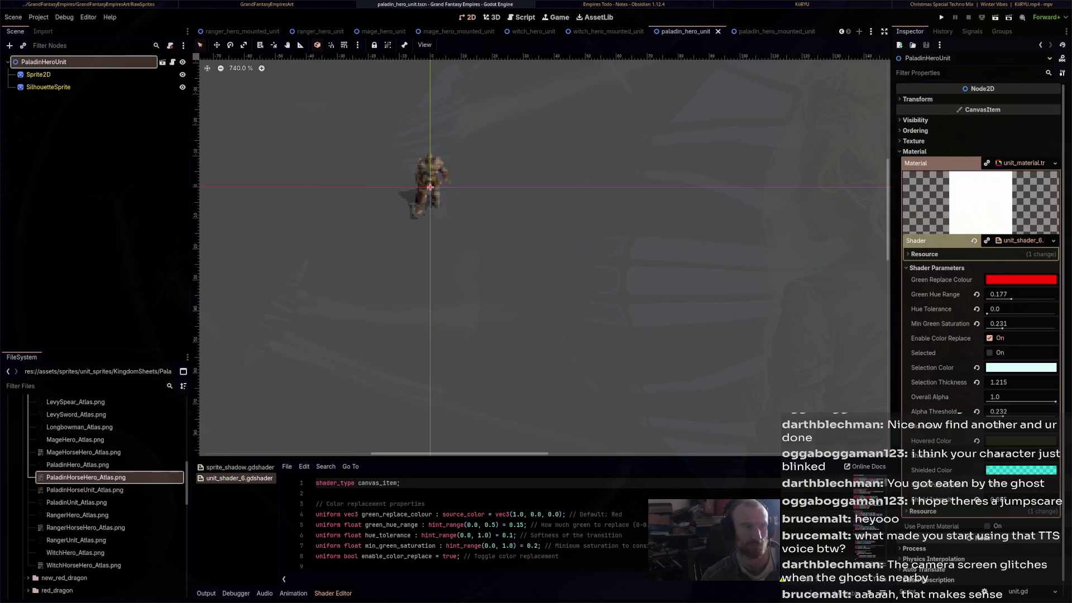
pyautogui.moveTo(606, 31)
pyautogui.moveTo(1003, 416); pyautogui.dragTo(996, 416)
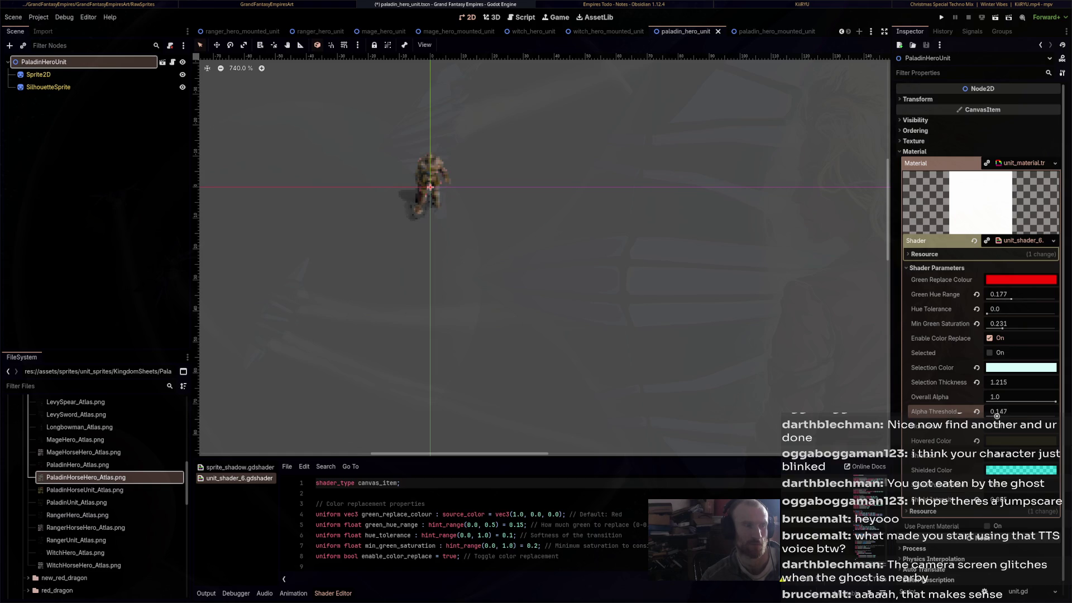
pyautogui.hotkey('ctrl', 's')
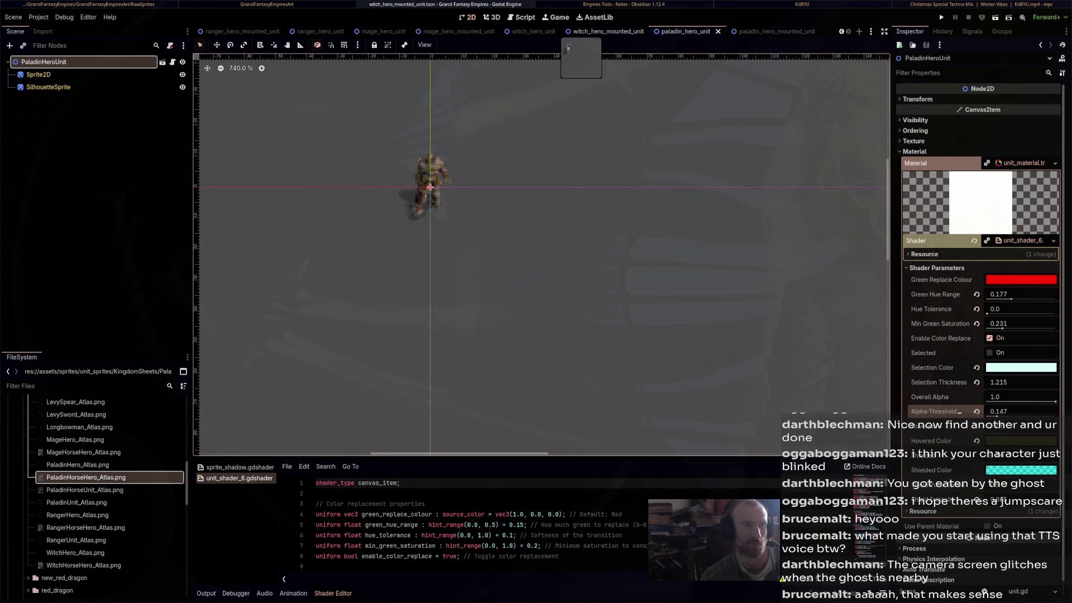
# Lower Min Green Saturation to 0.225 and set Alpha Threshold to 0.22 in paladin_hero_unit
pyautogui.click(608, 31)
pyautogui.click(687, 31)
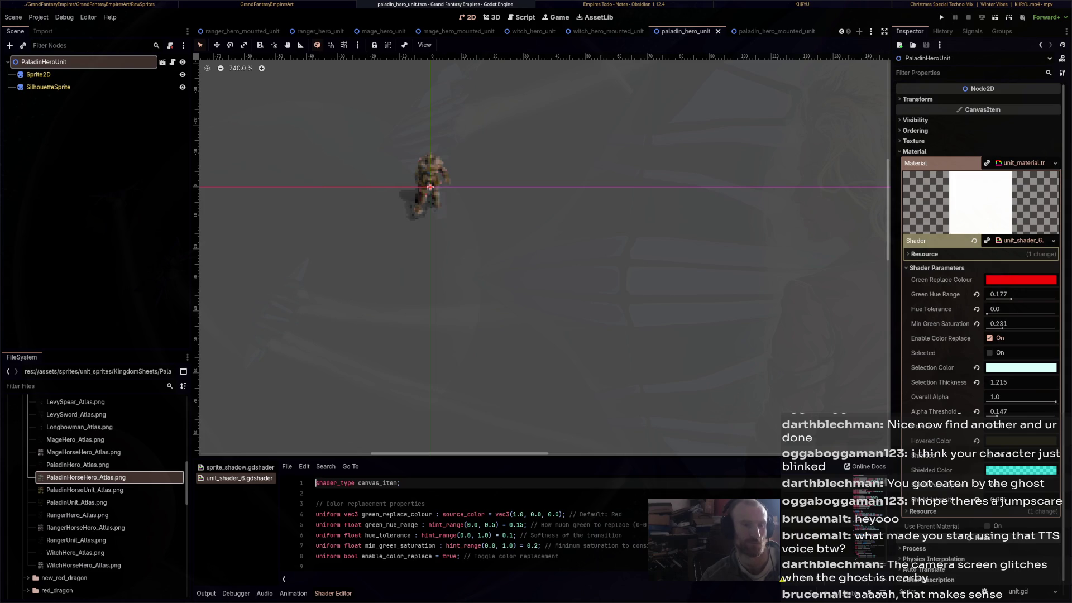
pyautogui.moveTo(1003, 328); pyautogui.dragTo(1002, 328)
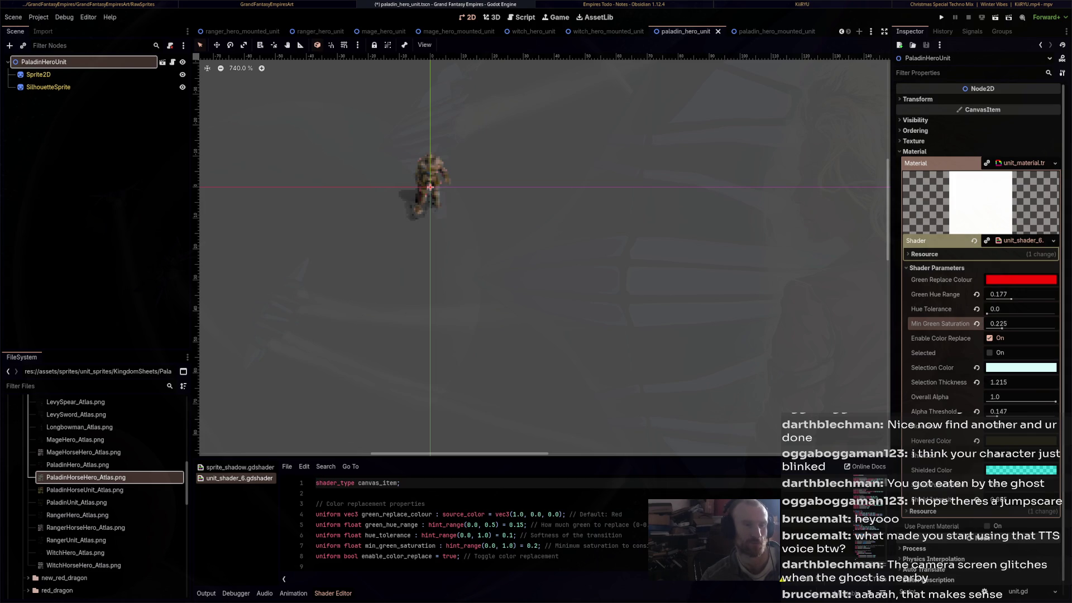
pyautogui.moveTo(997, 416); pyautogui.dragTo(1001, 416)
pyautogui.hotkey('ctrl', 'shift', 'Tab')
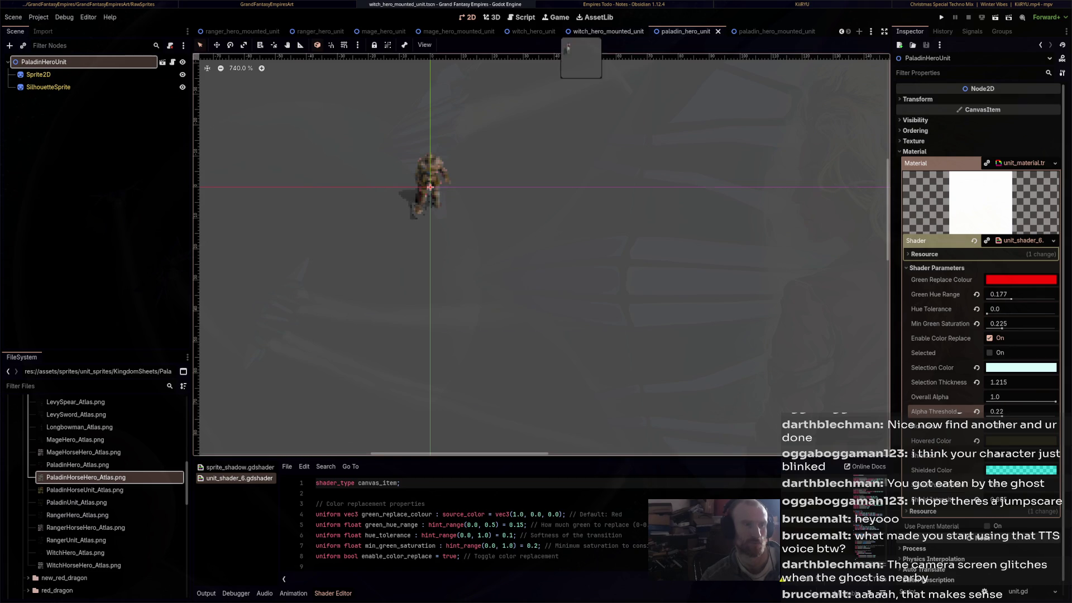
pyautogui.hotkey('ctrl', 'shift', 'Tab')
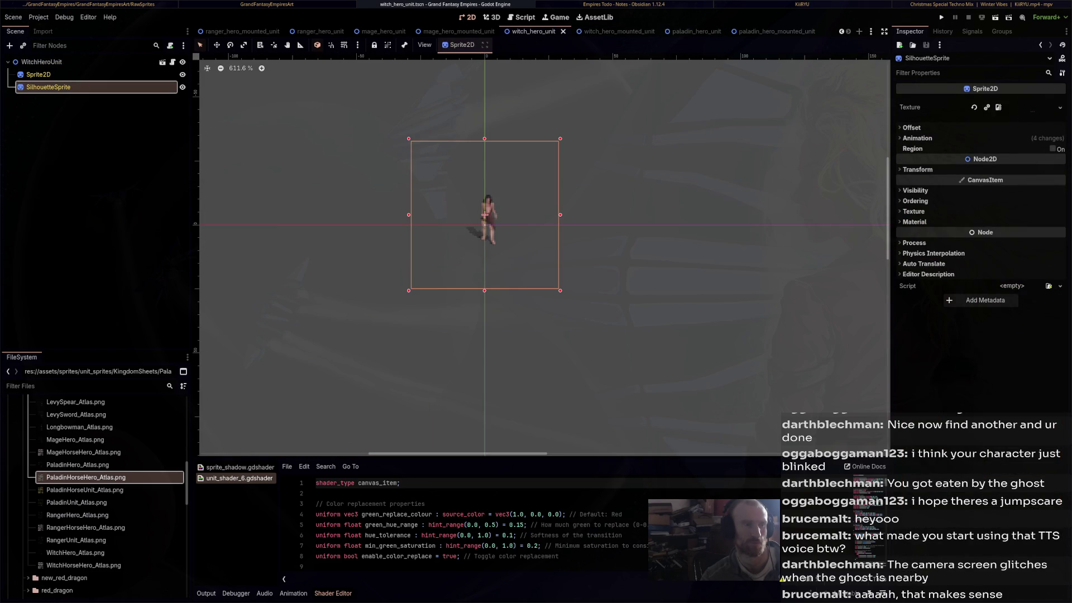
pyautogui.hotkey('ctrl', 'shift', 'Tab')
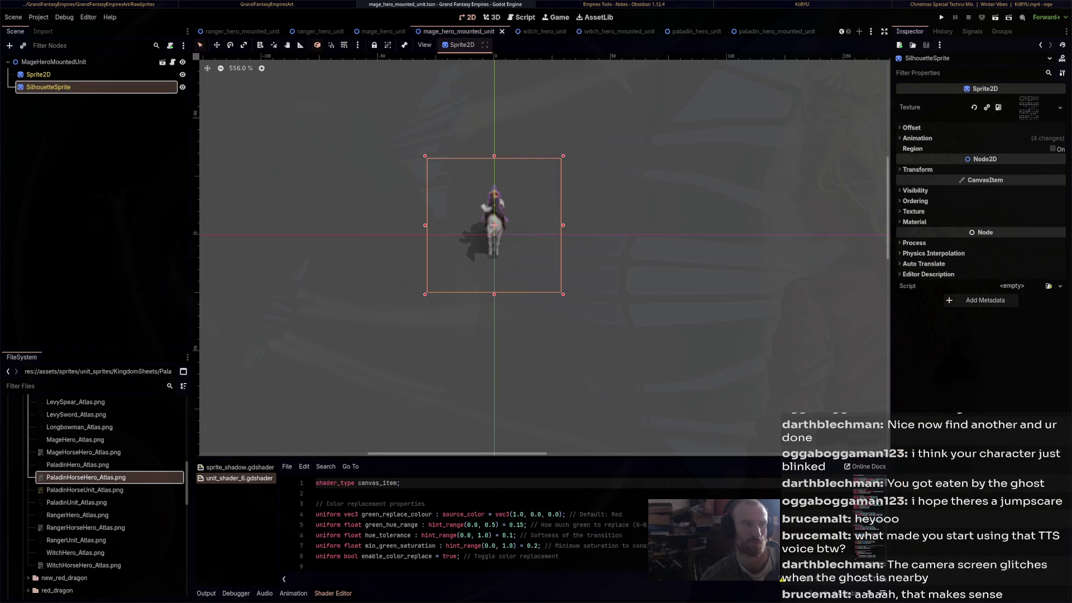
pyautogui.hotkey('ctrl', 'shift', 'Tab')
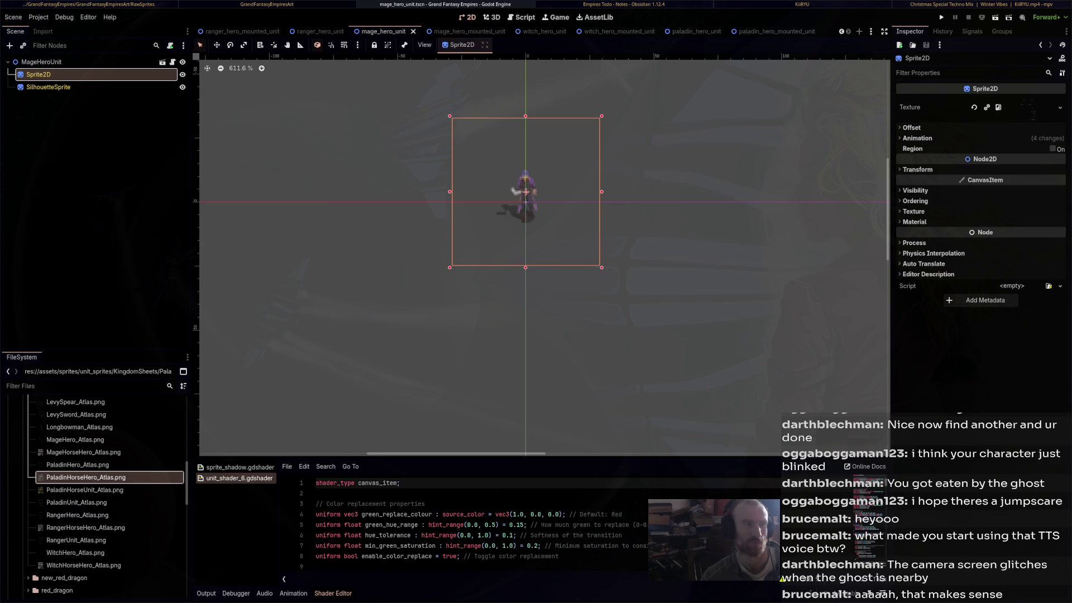
pyautogui.hotkey('ctrl', 'shift', 'Tab')
pyautogui.hotkey('ctrl', 'shift', 'Tab')
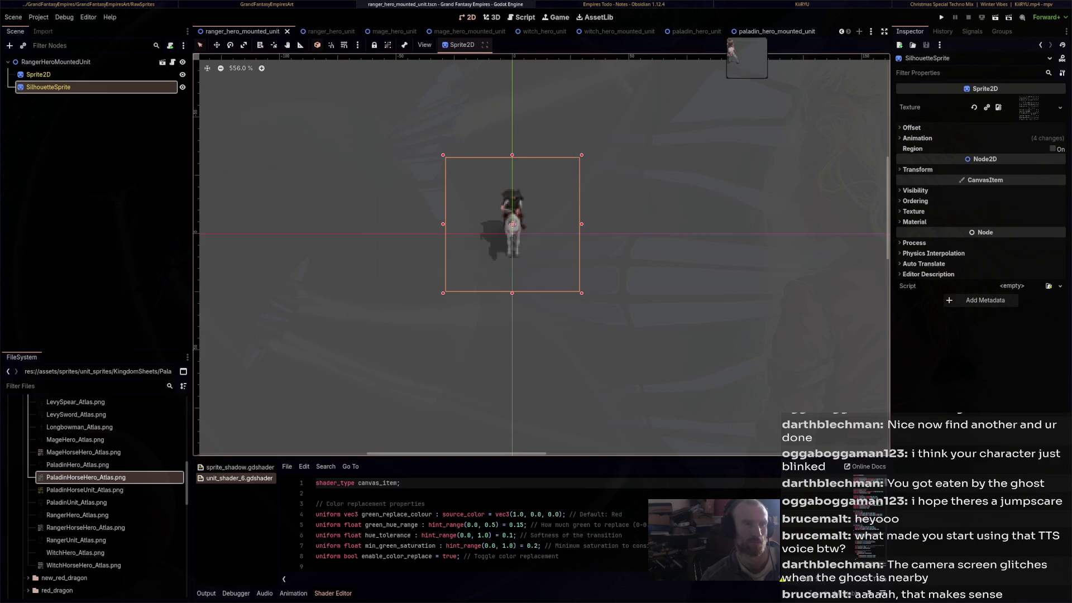
pyautogui.hotkey('ctrl', 'shift', 'Tab')
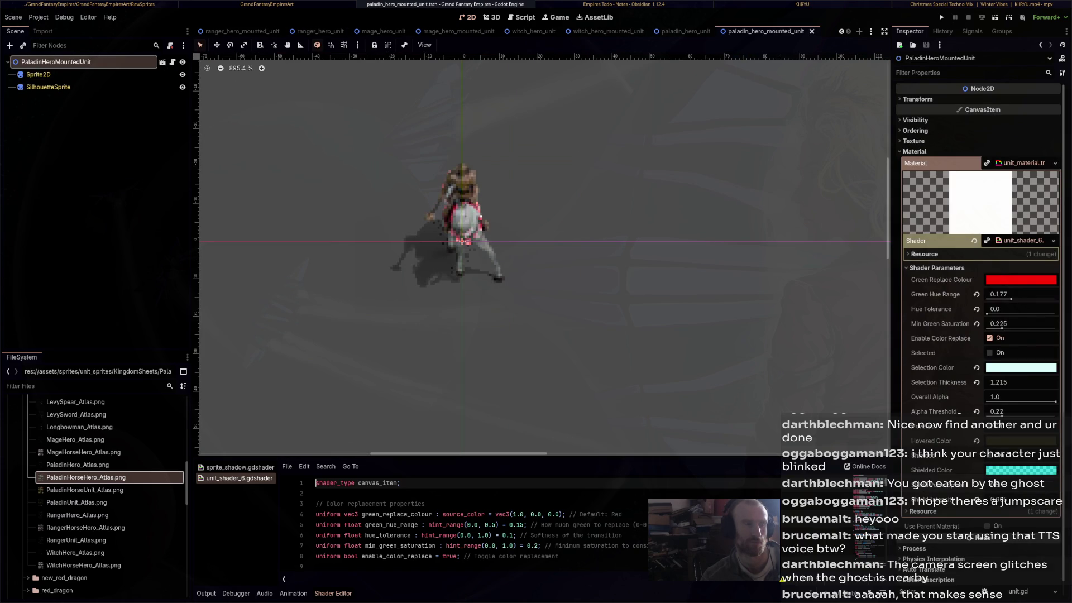
pyautogui.hotkey('ctrl', 'shift', 'Tab')
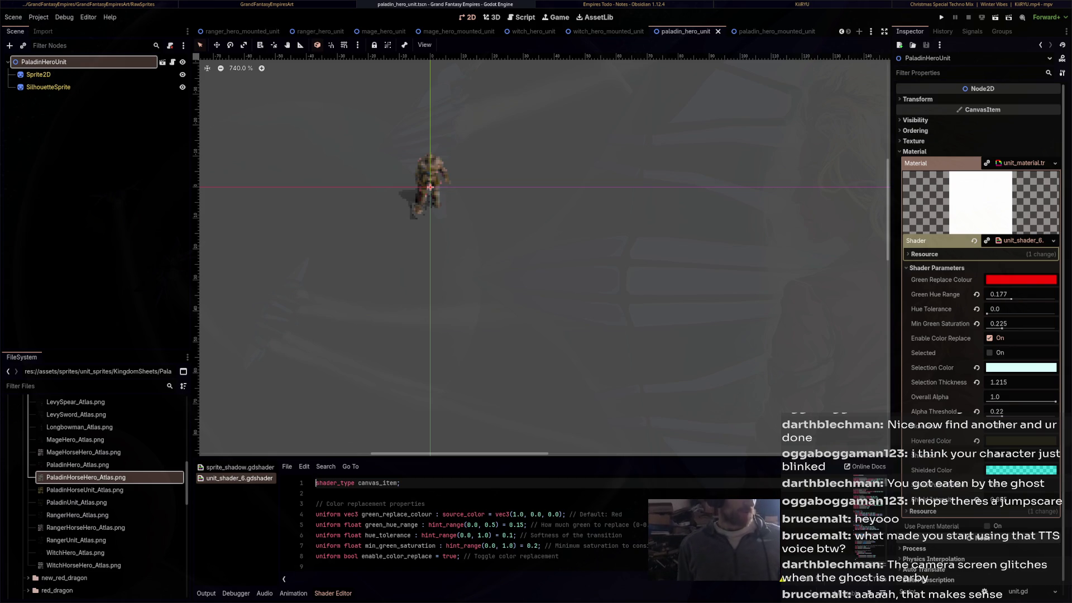
pyautogui.click(765, 32)
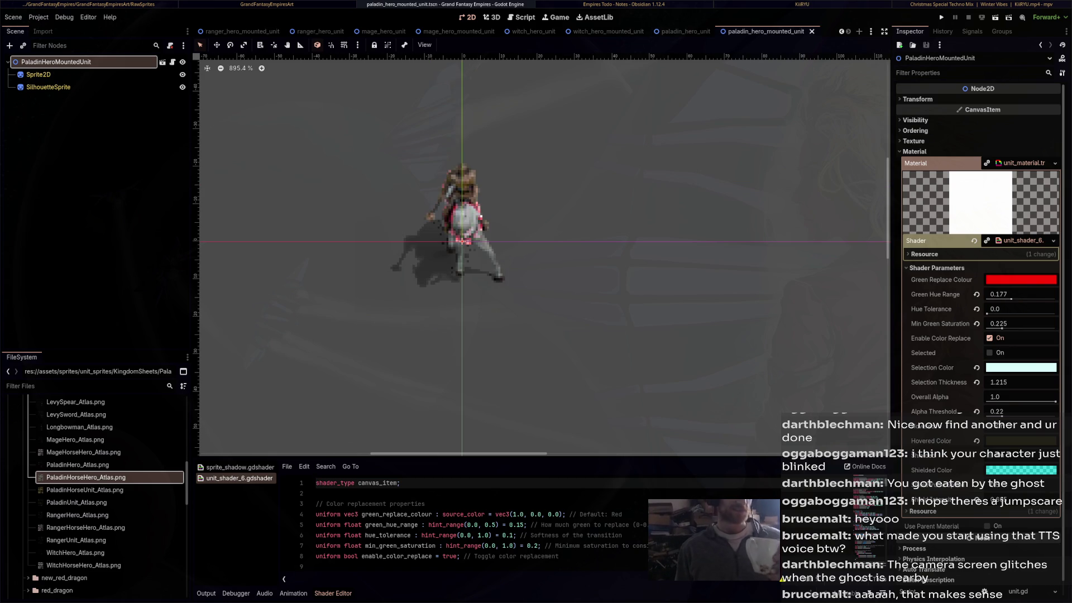
pyautogui.click(686, 31)
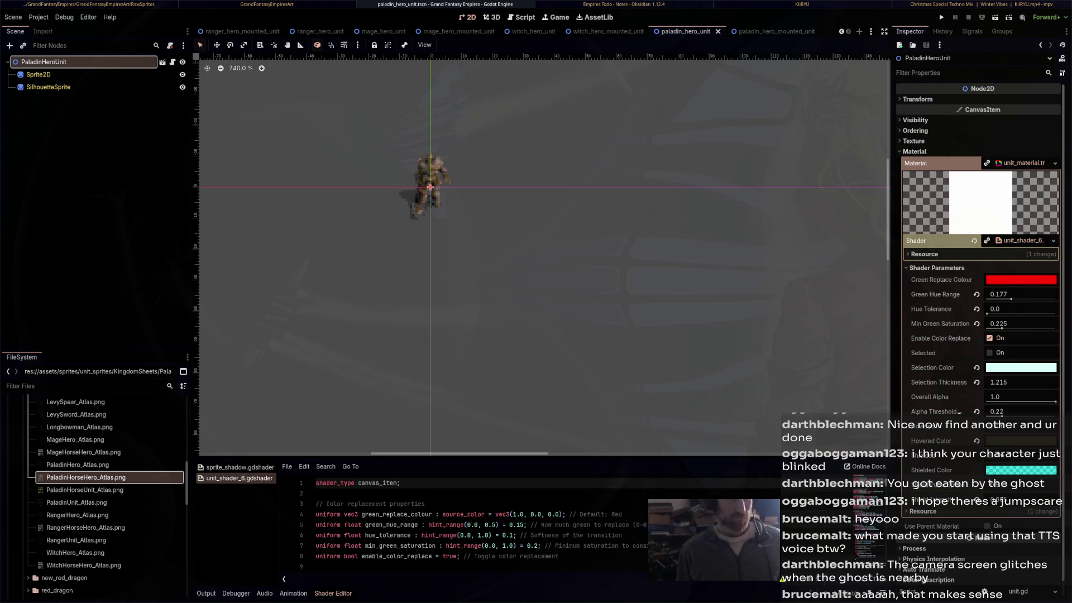
pyautogui.scroll(-6, 684, 266)
pyautogui.scroll(8, 623, 254)
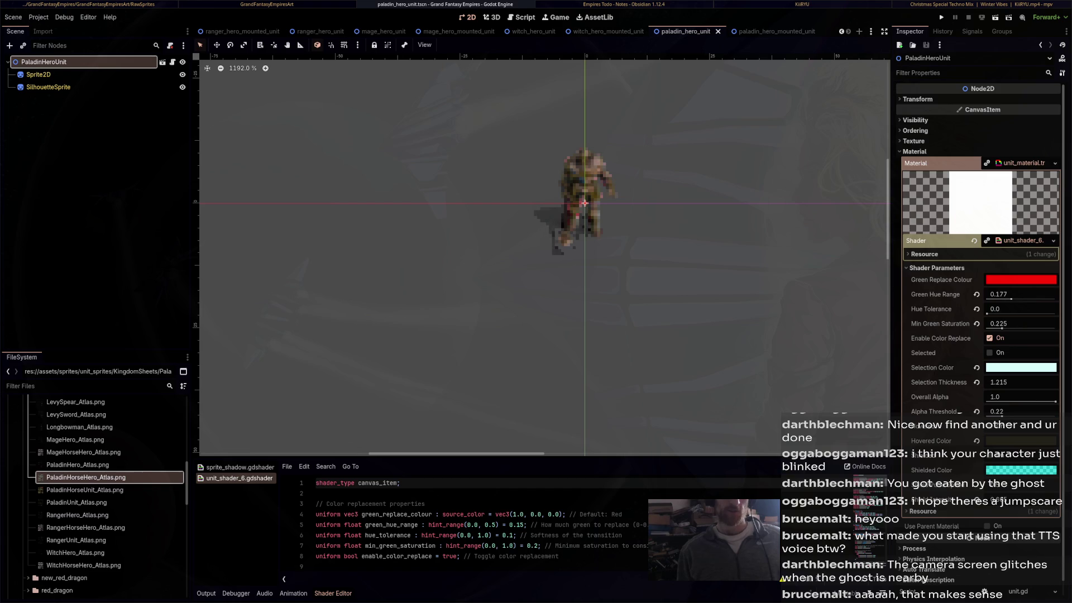
pyautogui.moveTo(734, 32)
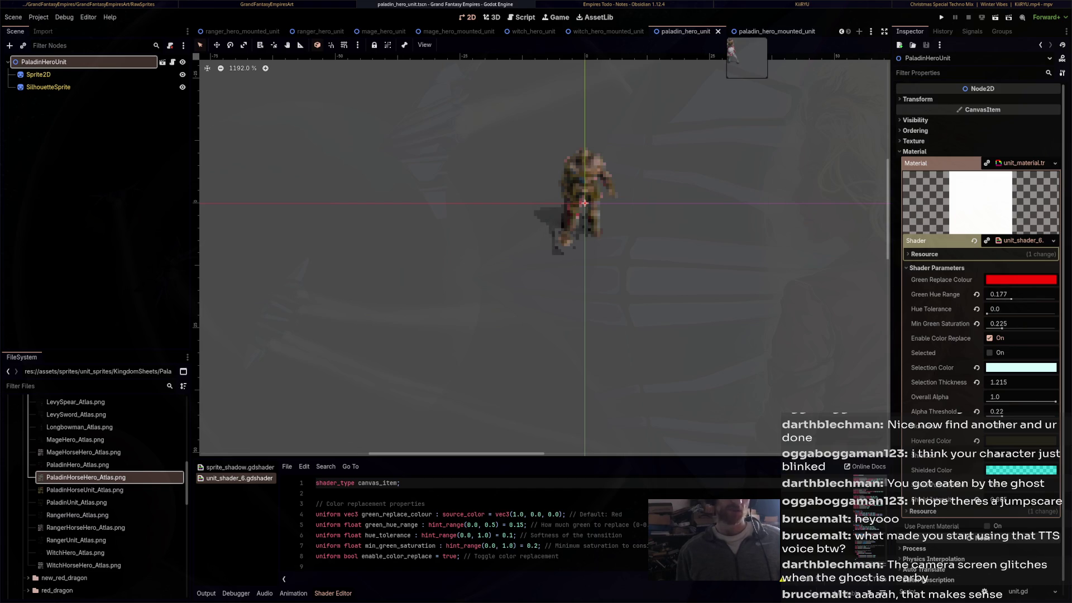
pyautogui.click(747, 32)
pyautogui.click(670, 32)
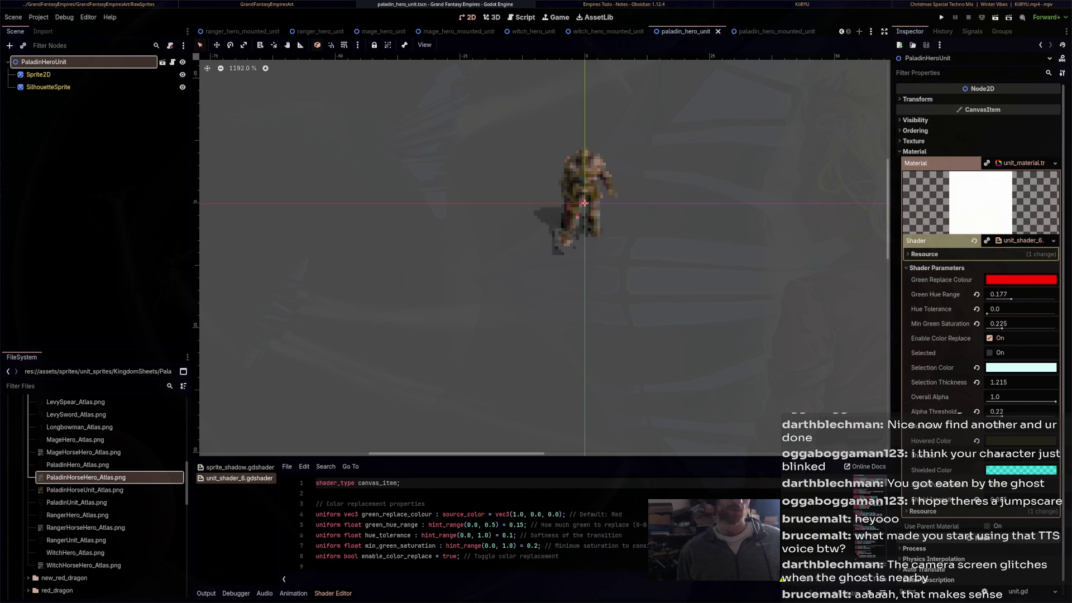
pyautogui.moveTo(748, 32)
pyautogui.scroll(4, 747, 31)
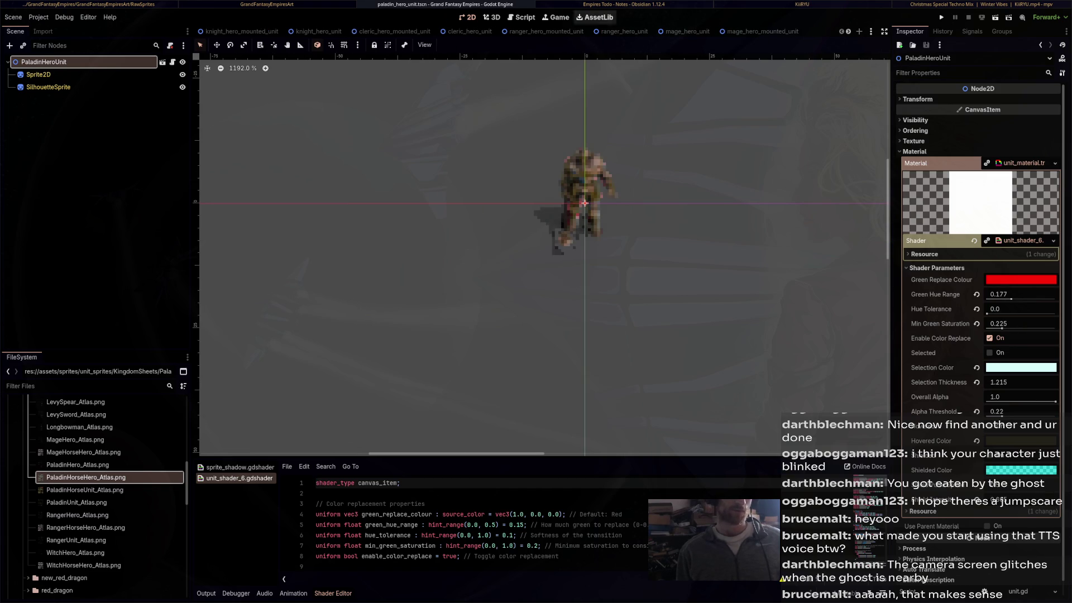
pyautogui.click(241, 32)
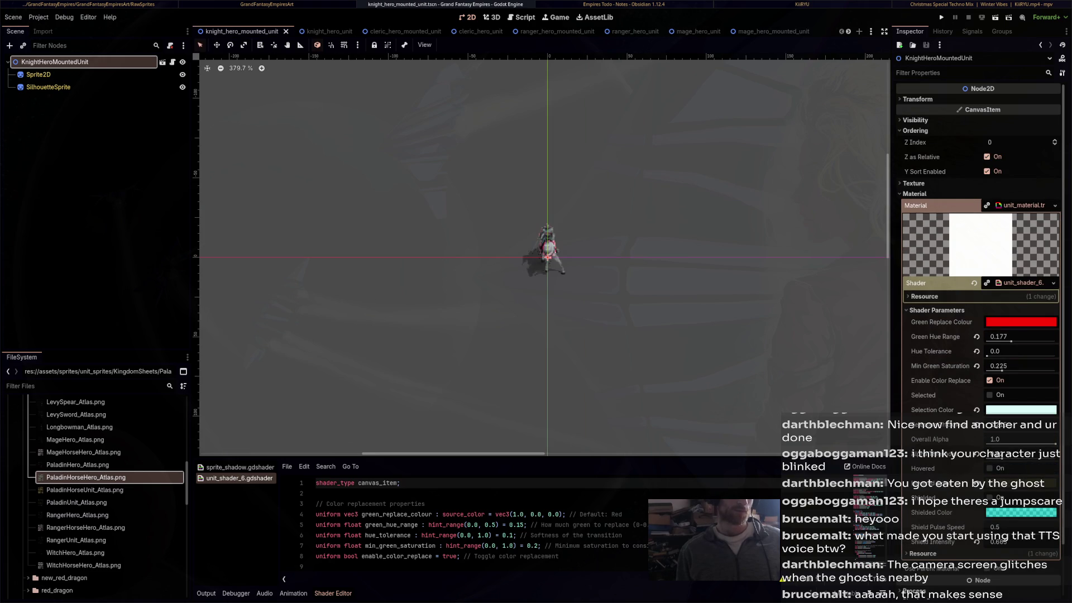
# Close all twelve knight, cleric, ranger, mage, witch and paladin hero scene tabs
pyautogui.click(286, 31)
pyautogui.click(285, 32)
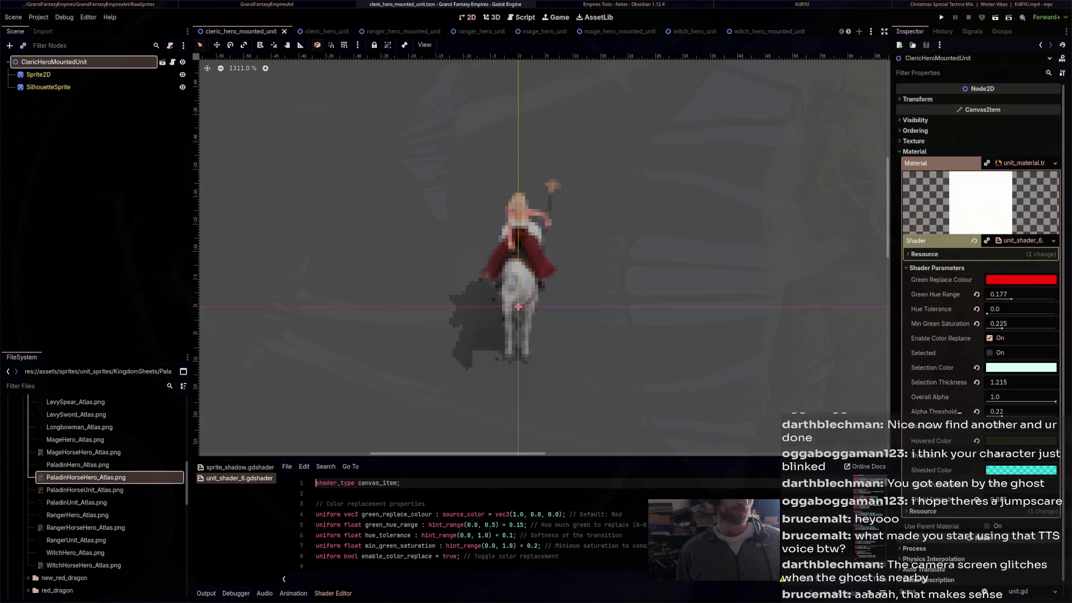
pyautogui.click(286, 31)
pyautogui.click(286, 31)
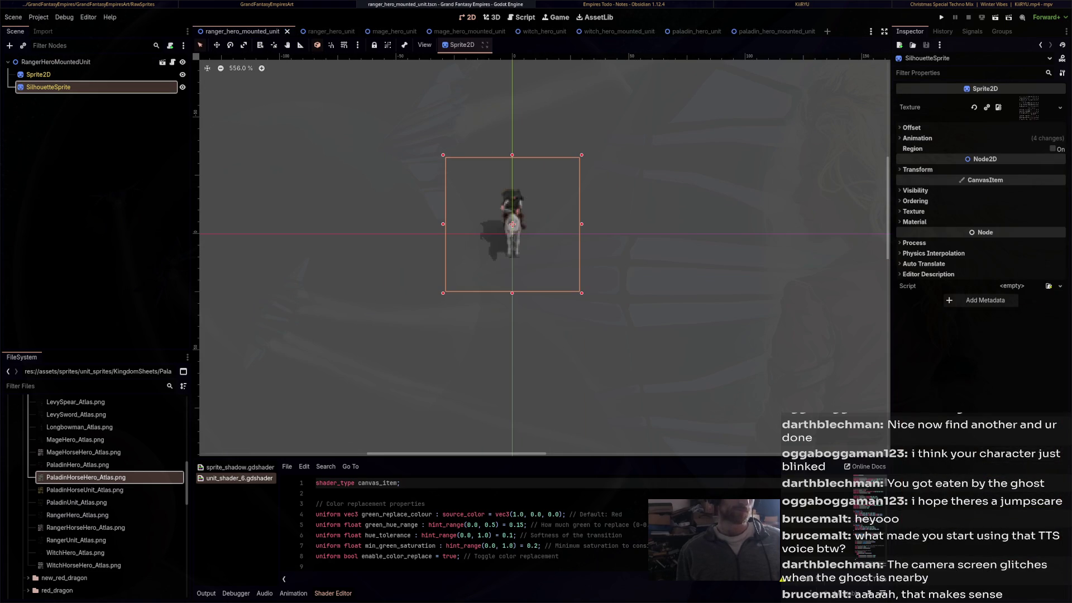
pyautogui.click(287, 31)
pyautogui.click(262, 32)
pyautogui.click(257, 31)
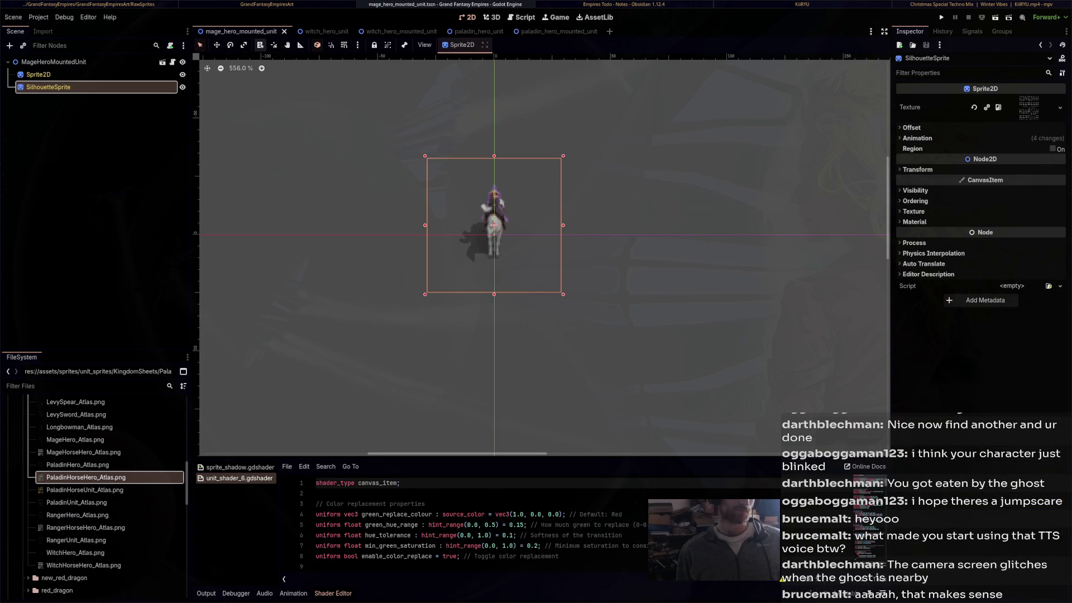
pyautogui.click(284, 31)
pyautogui.click(284, 31)
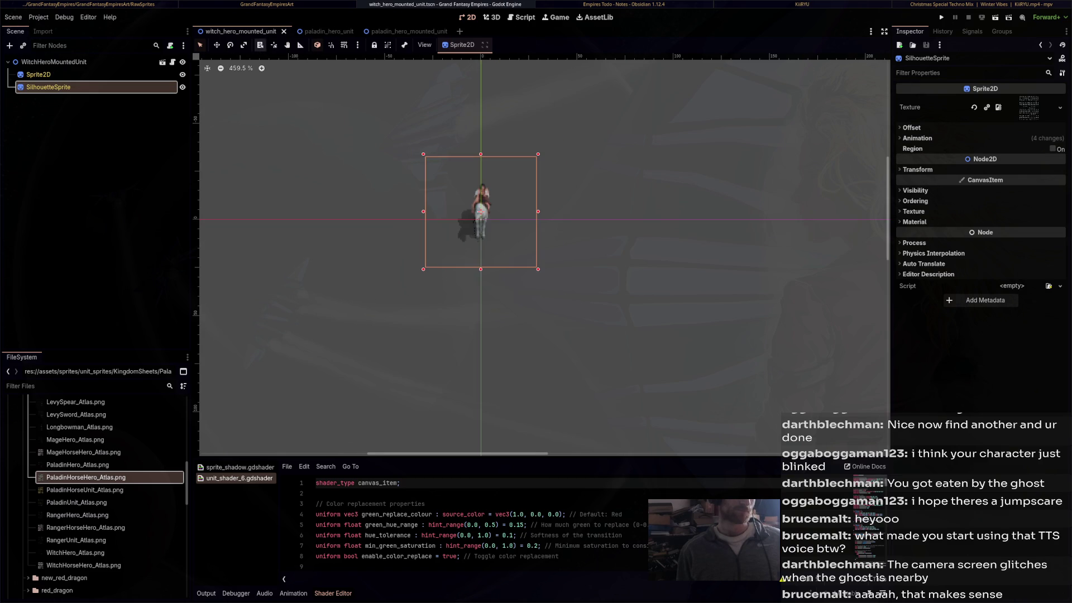
pyautogui.click(284, 31)
pyautogui.click(262, 32)
pyautogui.click(289, 32)
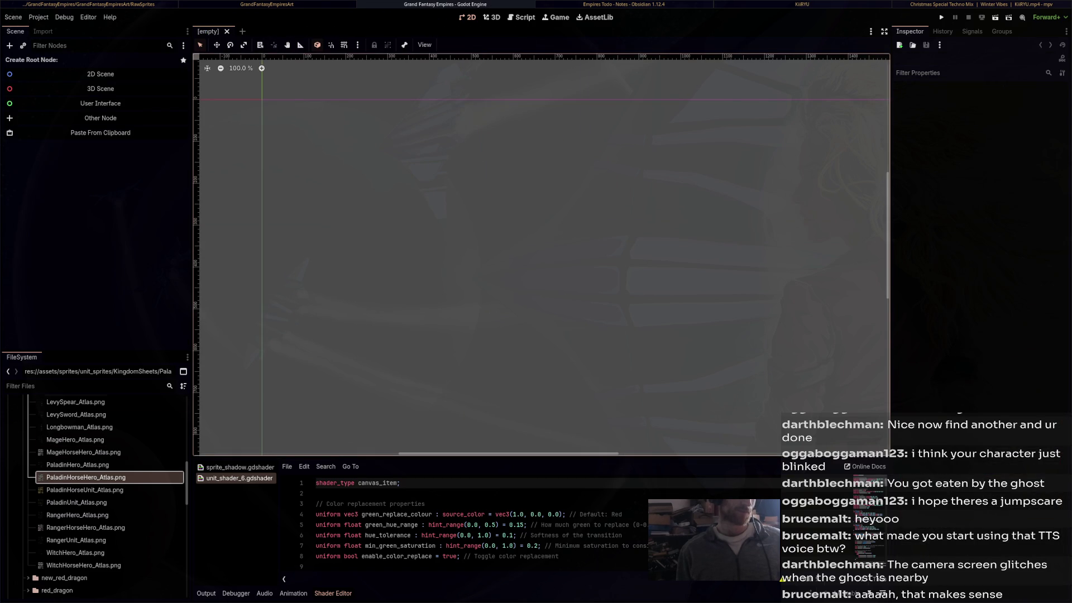
# Paste the KnightHeroMountedUnit template as the new scene's root and zoom in on its sprite
pyautogui.click(100, 133)
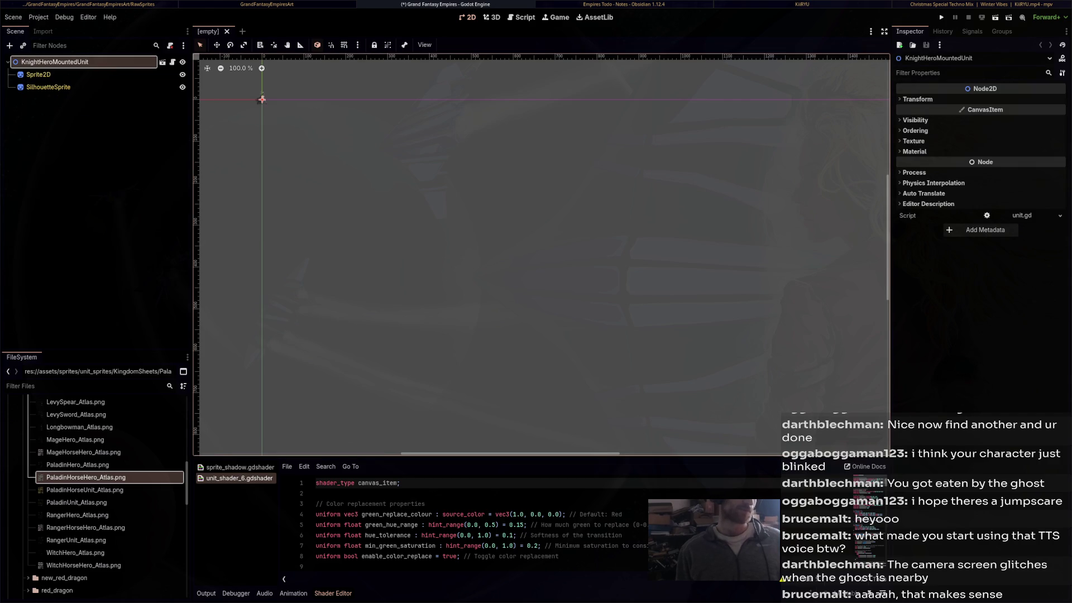
pyautogui.scroll(12, 542, 255)
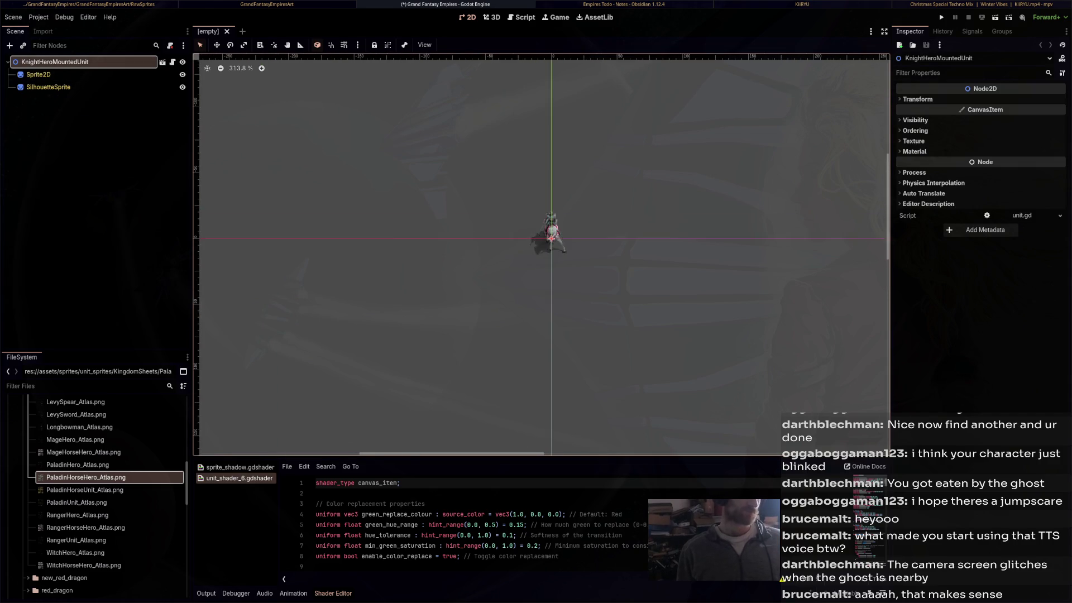
pyautogui.scroll(6, 562, 231)
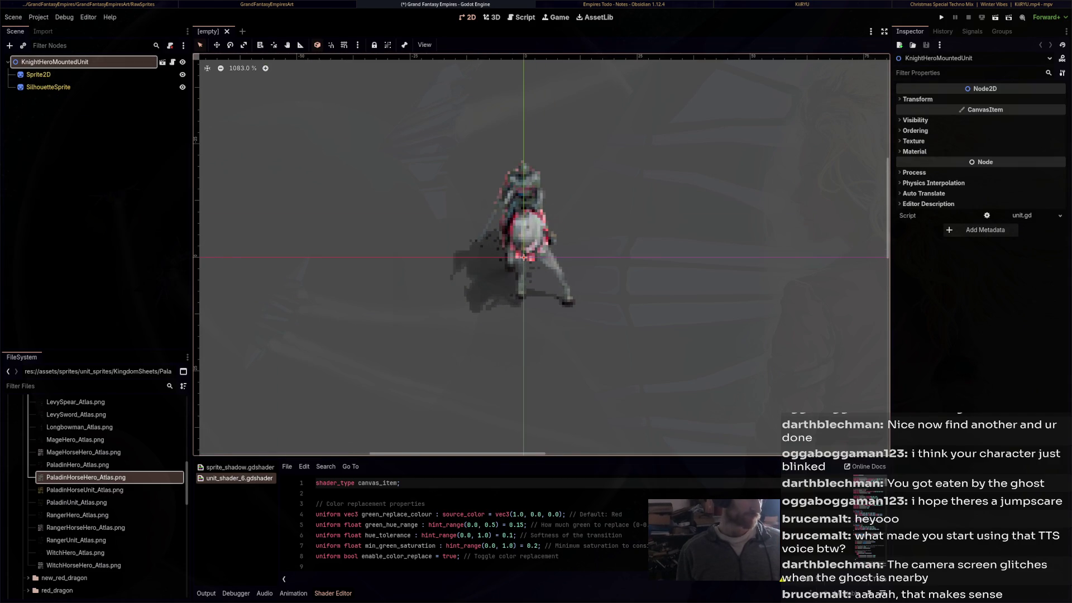
pyautogui.scroll(5, 84, 477)
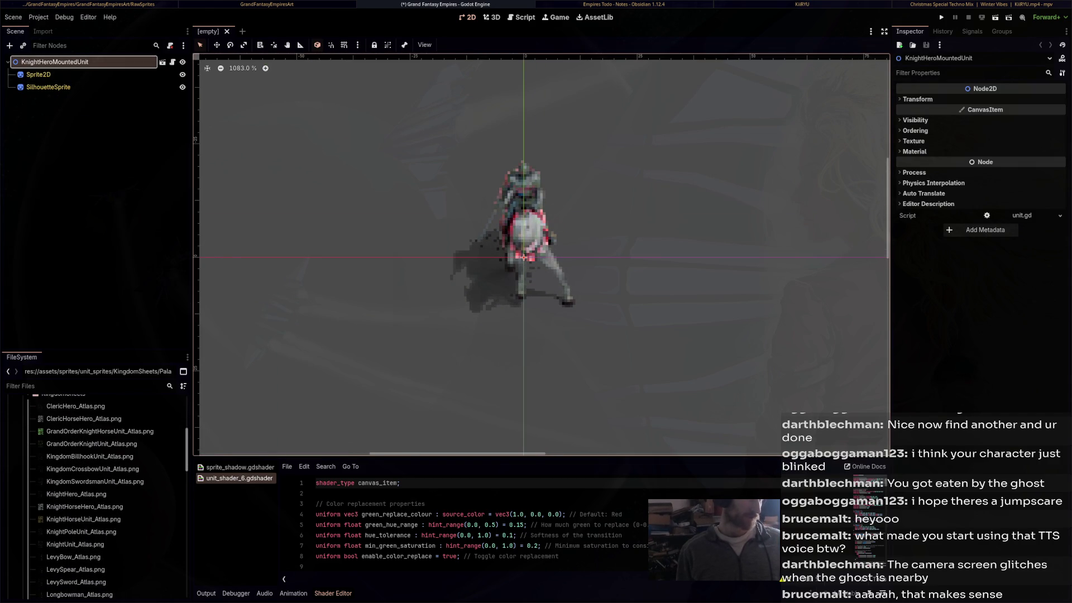
pyautogui.hotkey('alt', 'Tab')
pyautogui.hotkey('alt', 'Tab')
pyautogui.hotkey('alt', 'Tab')
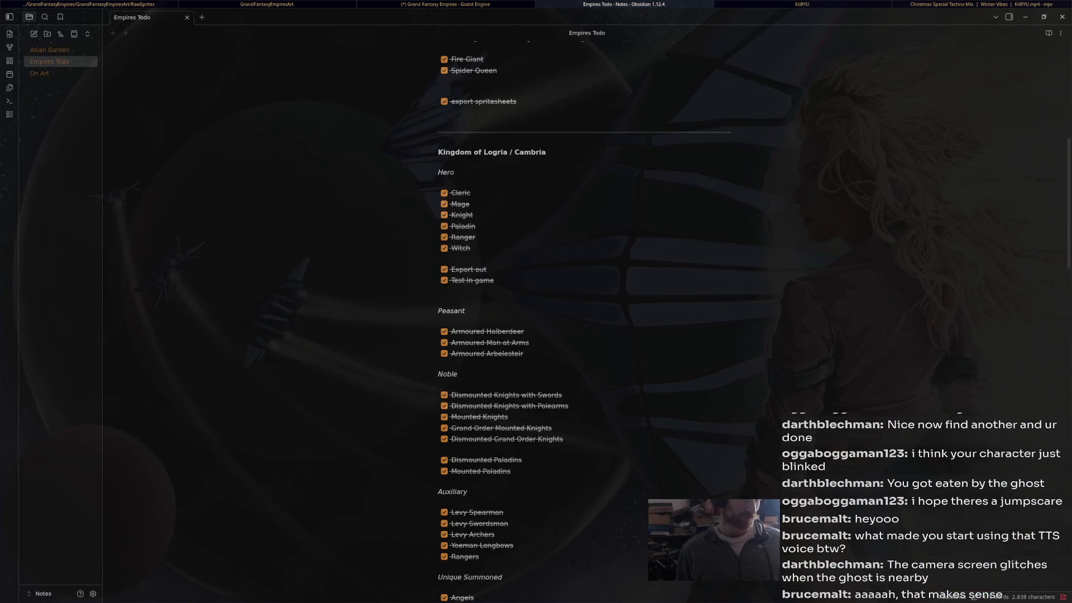
# Scroll through the Empires Todo checklist in Obsidian, then return to Godot
pyautogui.scroll(-3, 586, 313)
pyautogui.scroll(-2, 503, 321)
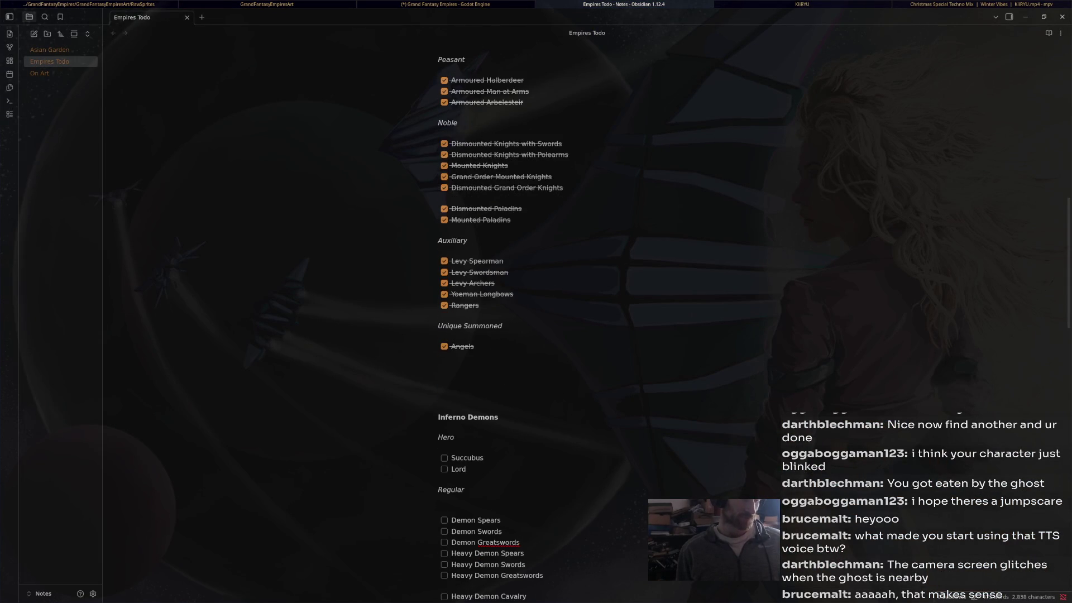
pyautogui.scroll(2, 502, 321)
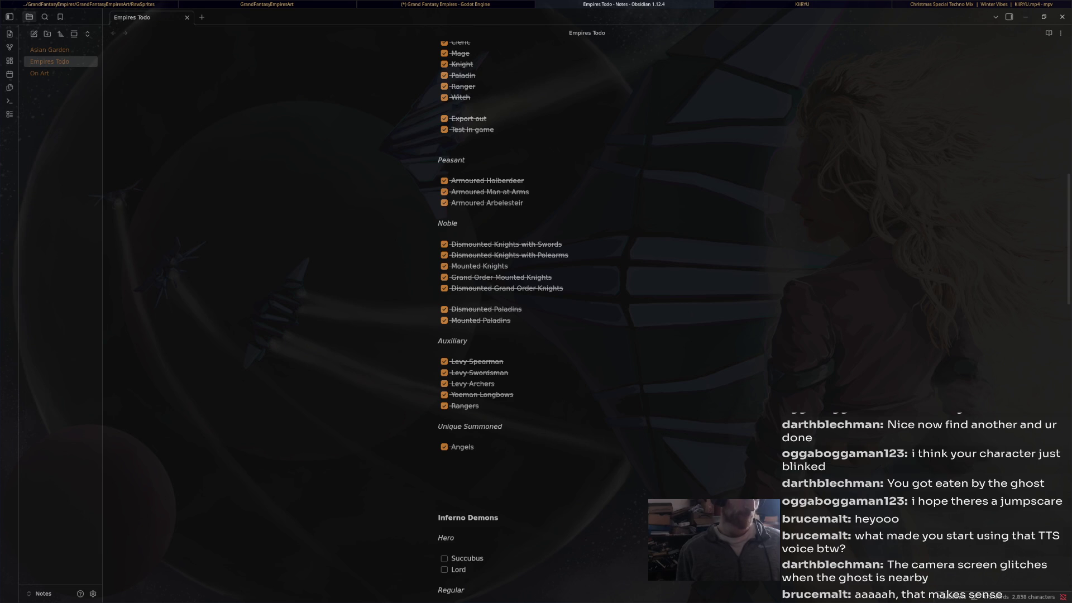
pyautogui.hotkey('alt', 'Tab')
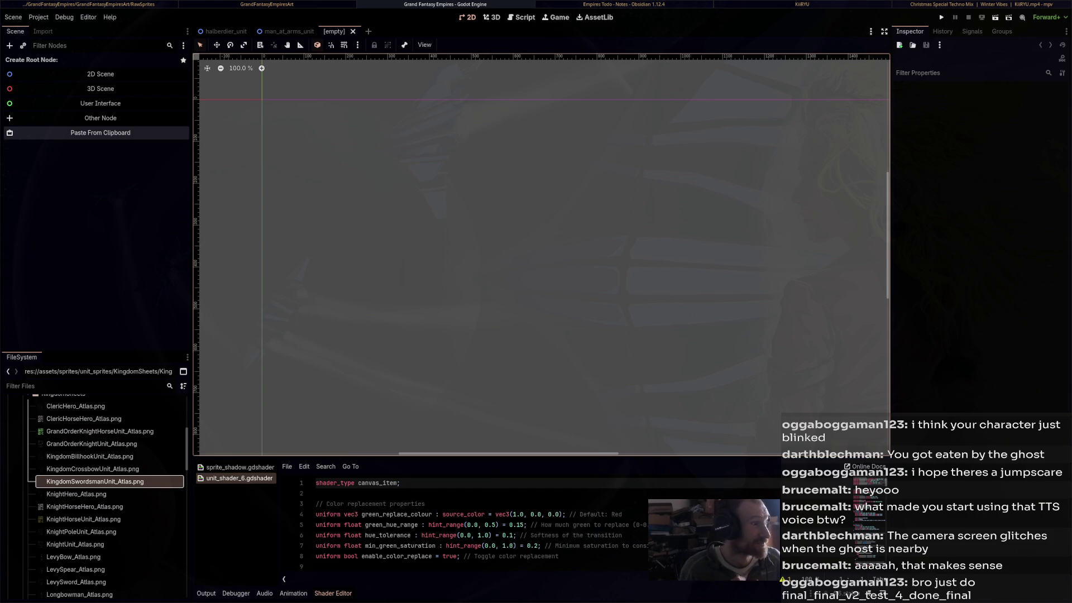
# Paste the KnightHeroMountedUnit template as root and give both sprites the KingdomCrossbowUnit atlas
pyautogui.click(101, 132)
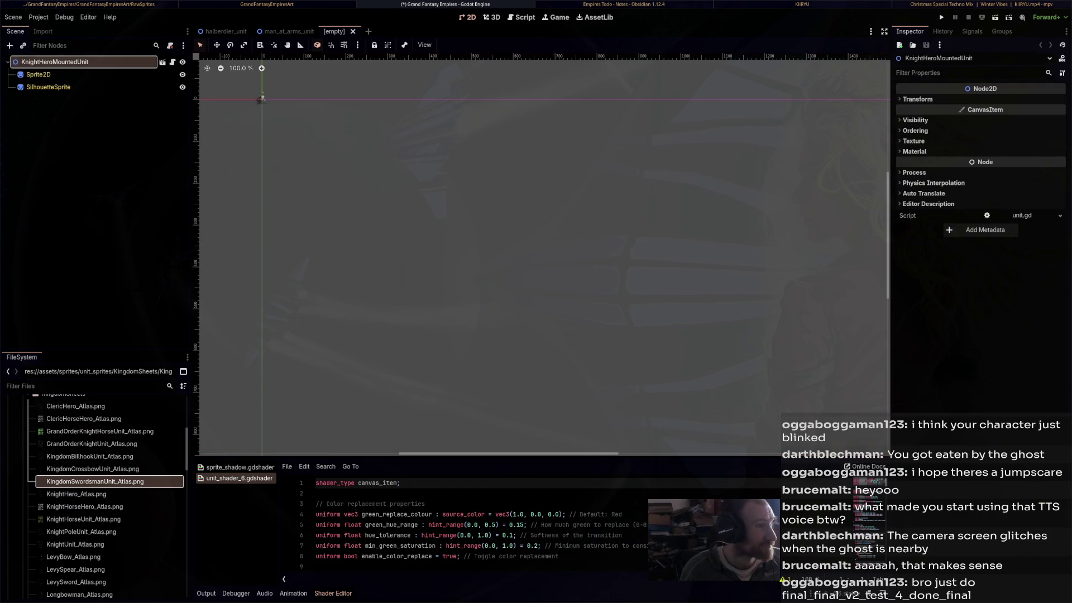
pyautogui.scroll(5, 516, 200)
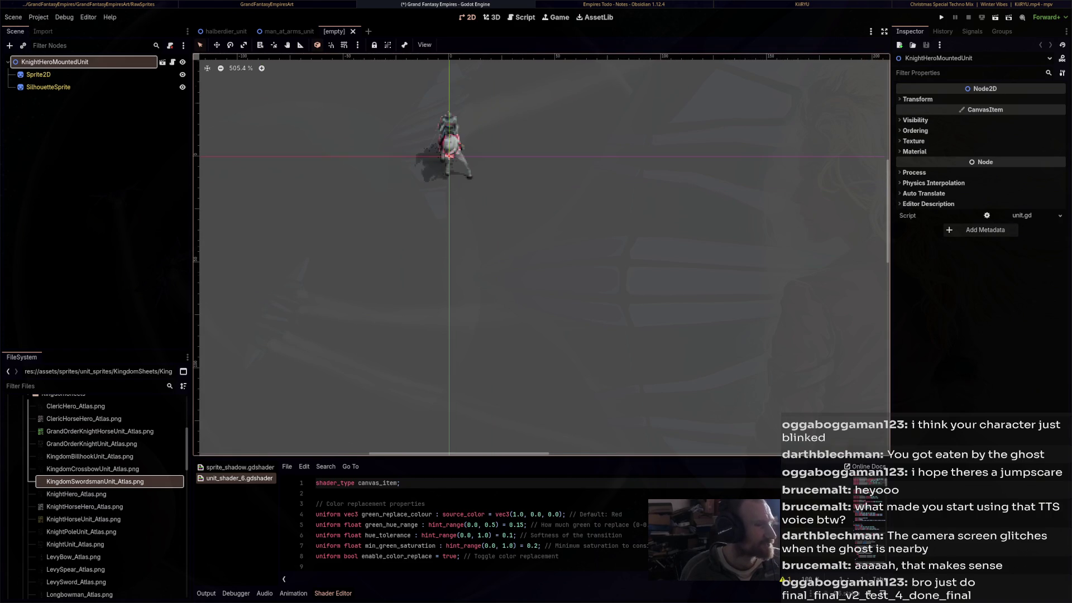
pyautogui.click(38, 74)
pyautogui.moveTo(92, 469)
pyautogui.mouseDown()
pyautogui.moveTo(140, 447)
pyautogui.moveTo(857, 262)
pyautogui.moveTo(1045, 112)
pyautogui.moveTo(1031, 107)
pyautogui.mouseUp()
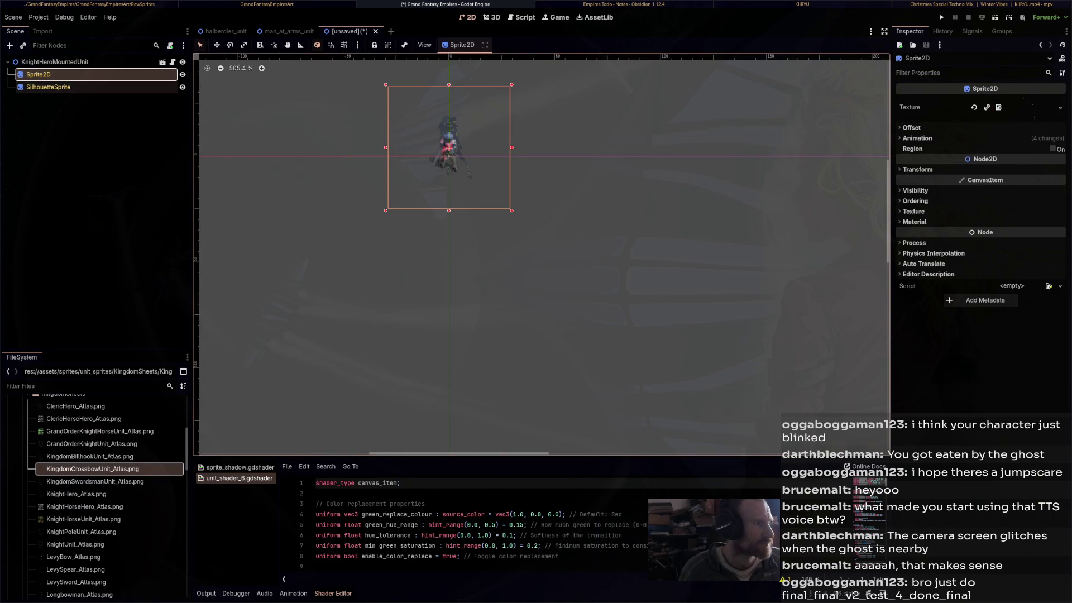
pyautogui.click(49, 87)
pyautogui.moveTo(93, 469)
pyautogui.mouseDown()
pyautogui.moveTo(670, 235)
pyautogui.moveTo(1030, 109)
pyautogui.mouseUp()
pyautogui.scroll(6, 559, 201)
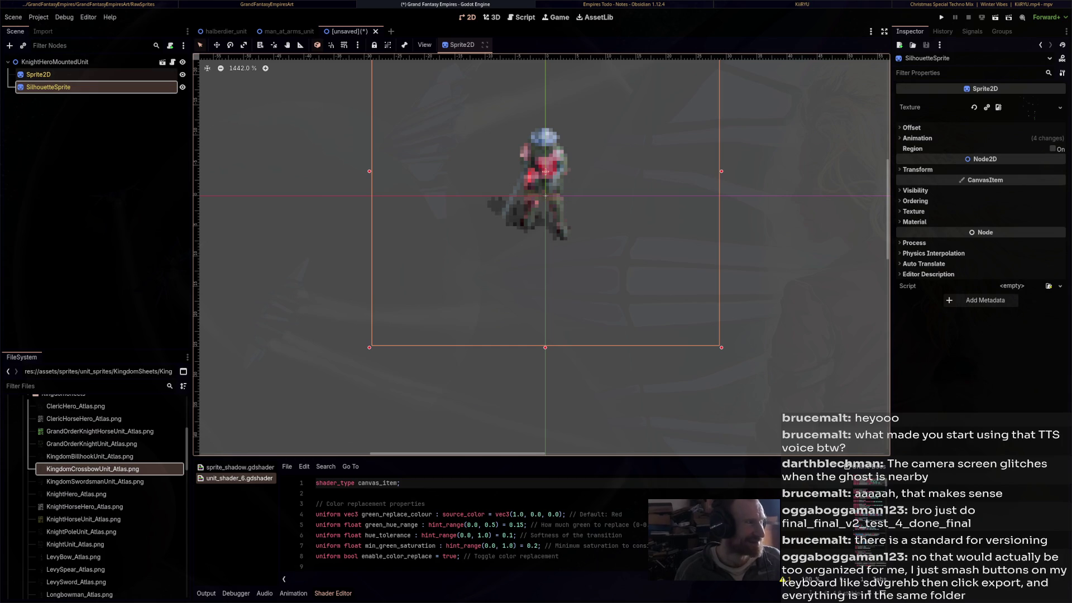
# Rename the root node to CrossbowmanUnit
pyautogui.click(112, 62)
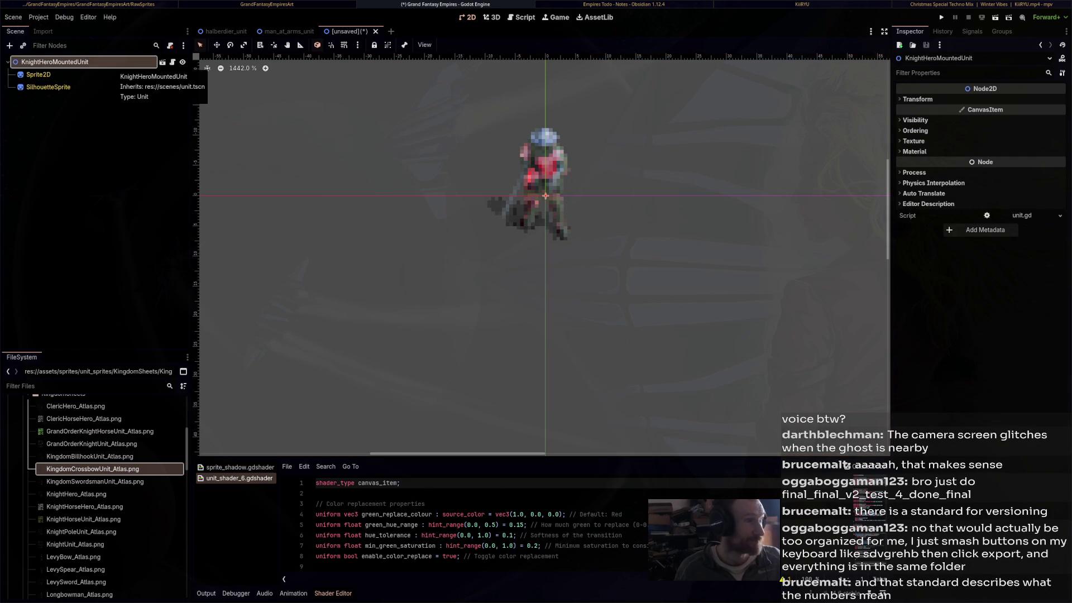
pyautogui.doubleClick(112, 62)
pyautogui.write('Crossbno')
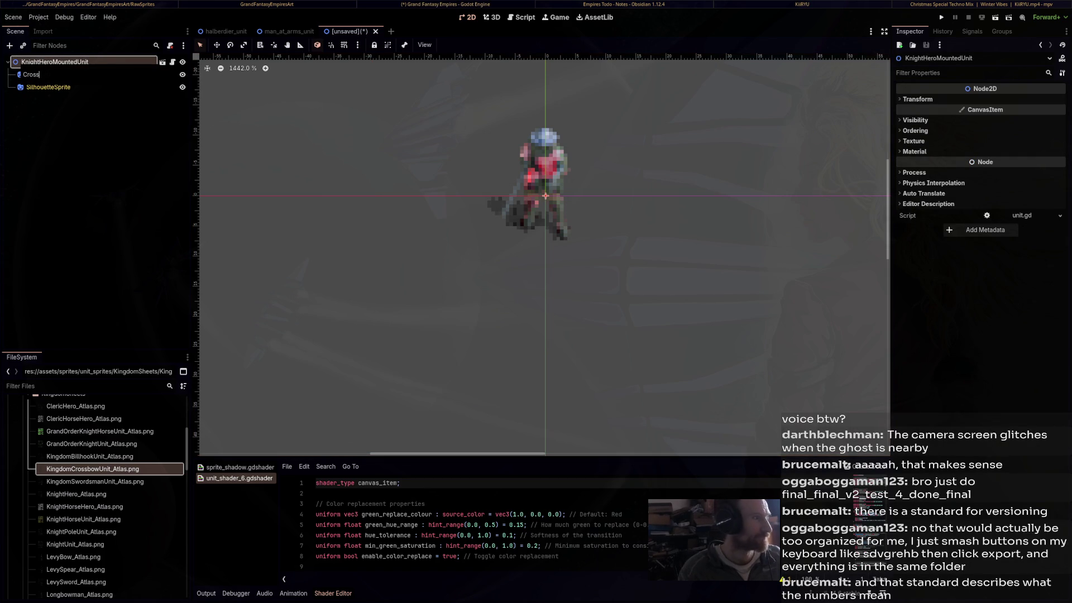
pyautogui.press('BackSpace')
pyautogui.press('BackSpace')
pyautogui.write('owman')
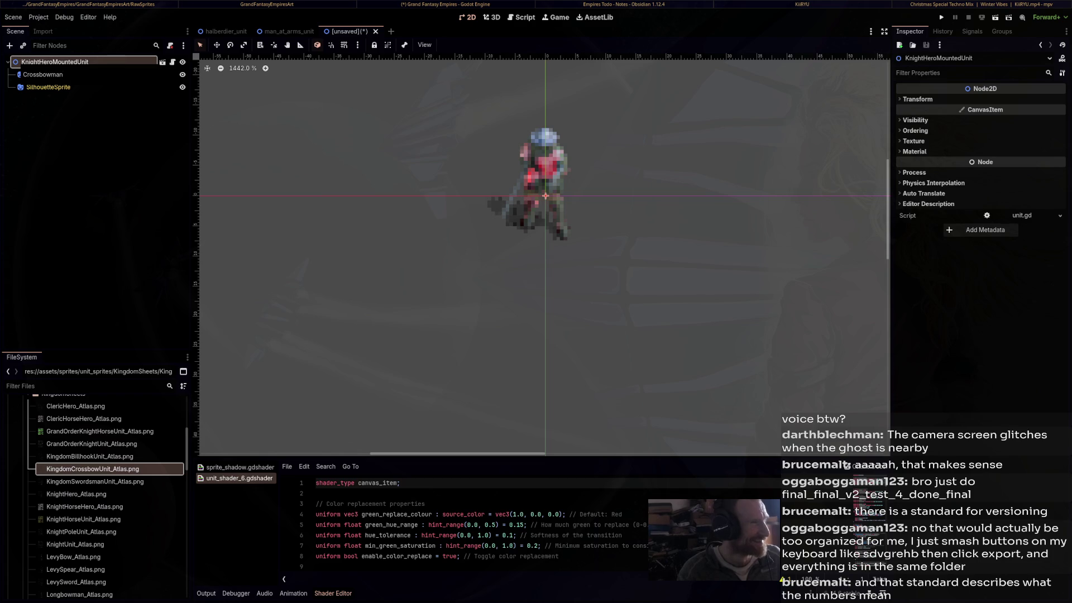
pyautogui.write('Unit')
pyautogui.press('Return')
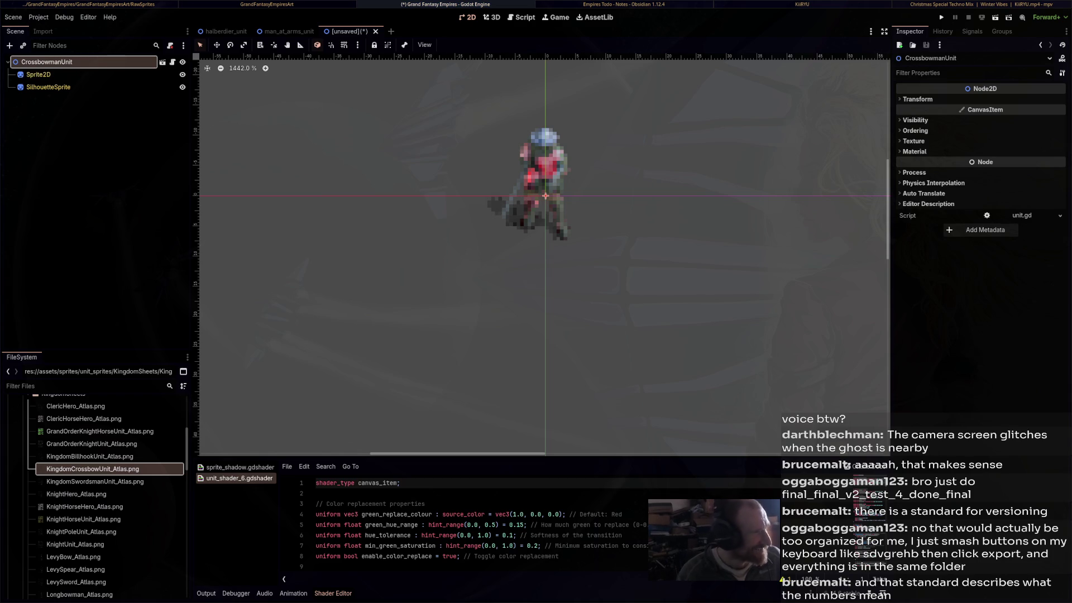
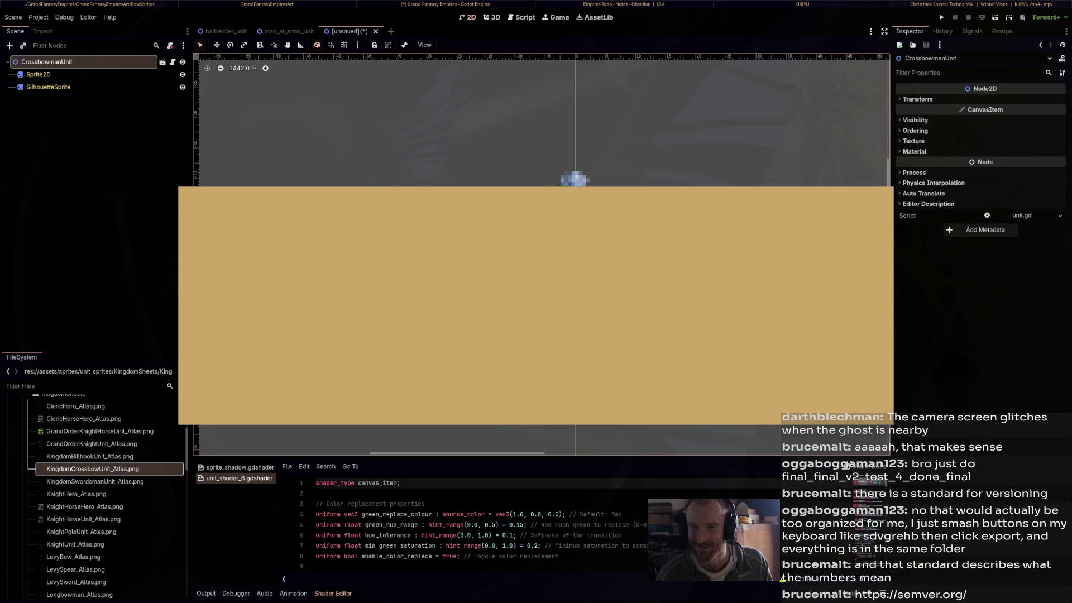
# Switch from the Twitch Creator Dashboard to the open Semantic Versioning 2.0.0 tab in Firefox
pyautogui.hotkey('alt', 'Tab')
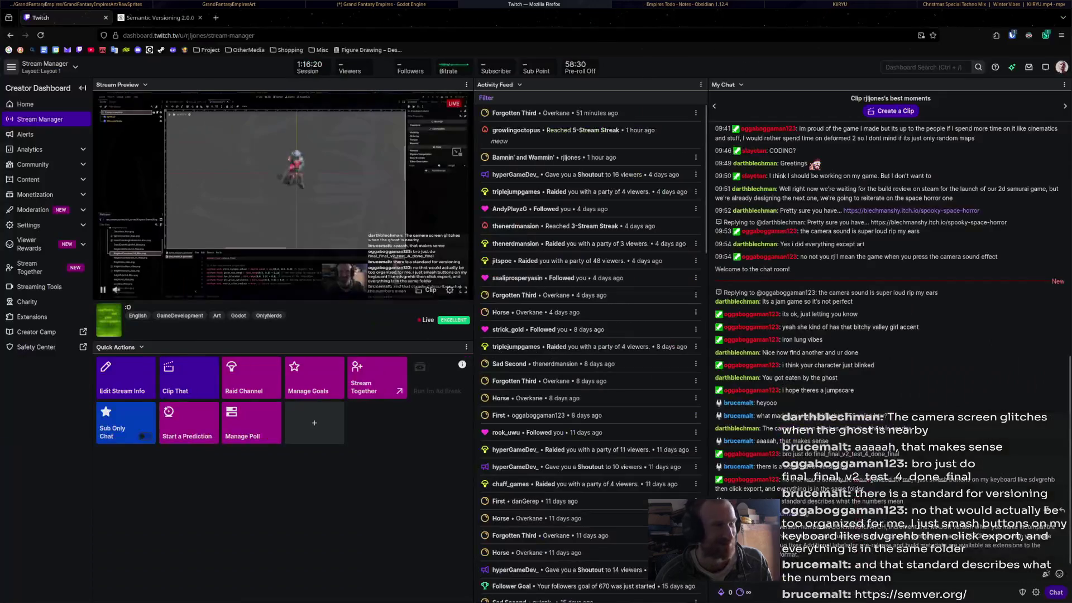
pyautogui.hotkey('ctrl', 'Tab')
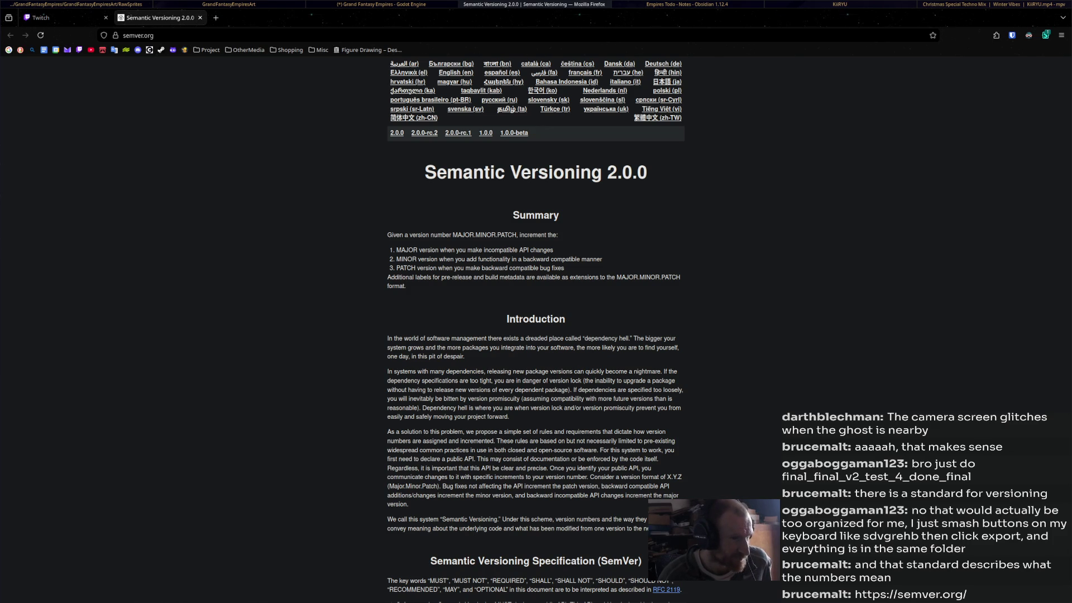
# Read through the semver.org page, then close its tab and return to the Godot editor
pyautogui.doubleClick(601, 339)
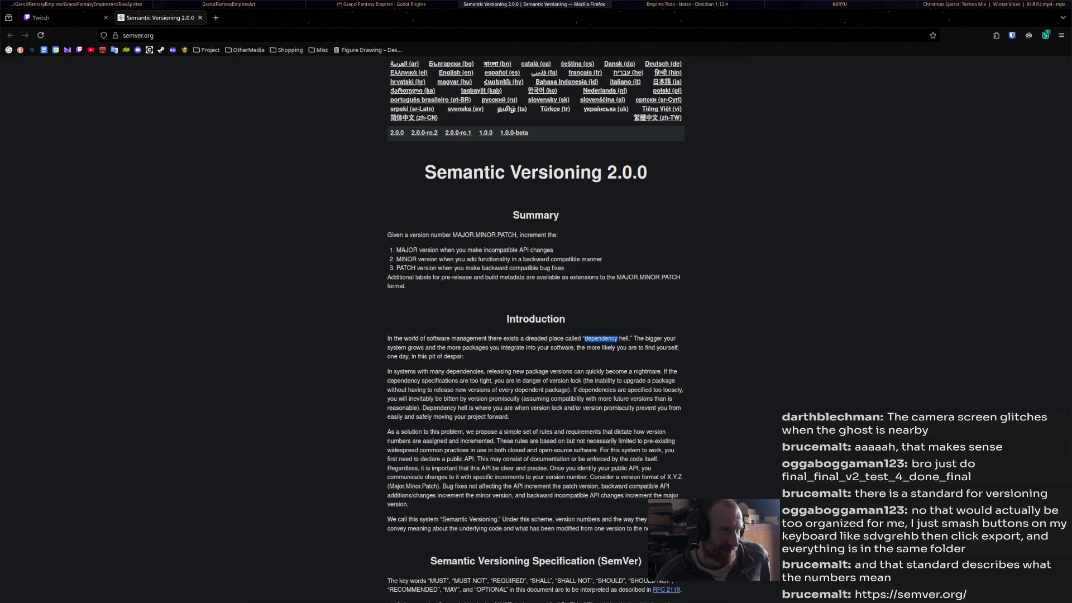
pyautogui.scroll(-3, 536, 335)
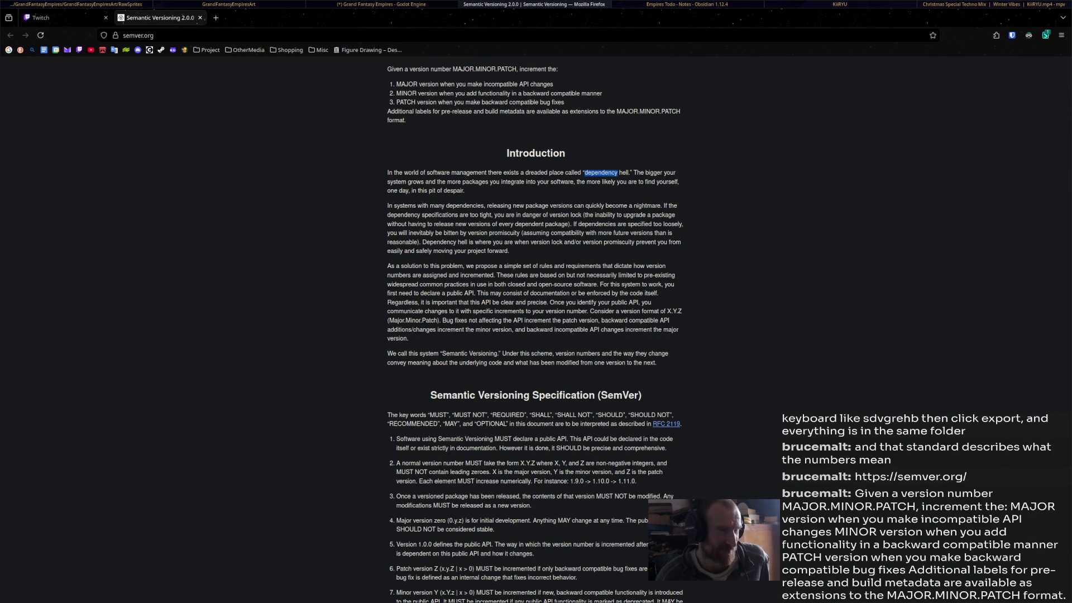
pyautogui.scroll(-1, 536, 329)
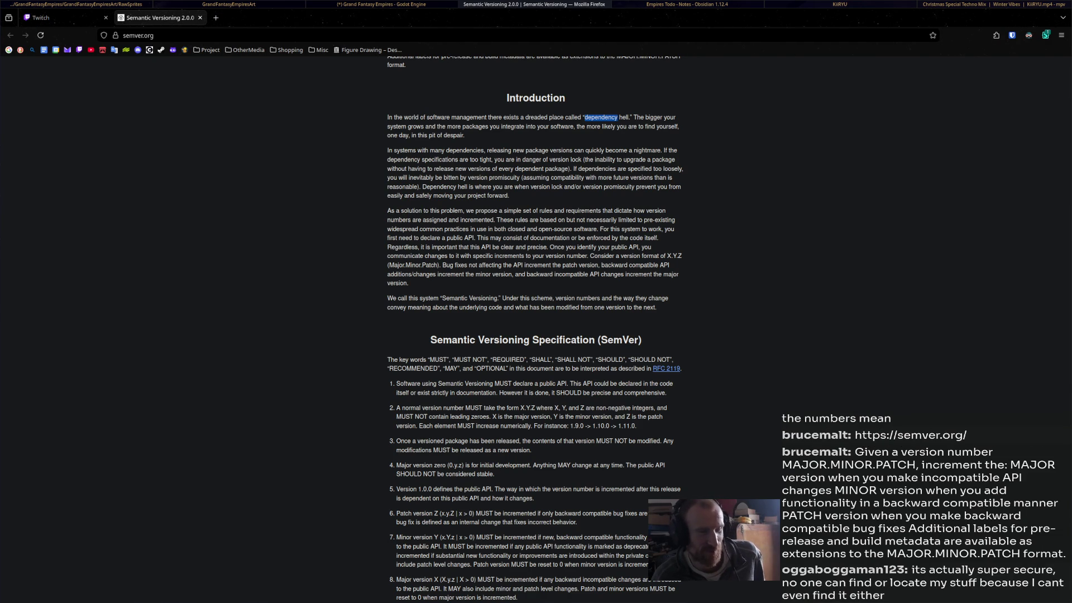
pyautogui.scroll(-3, 536, 329)
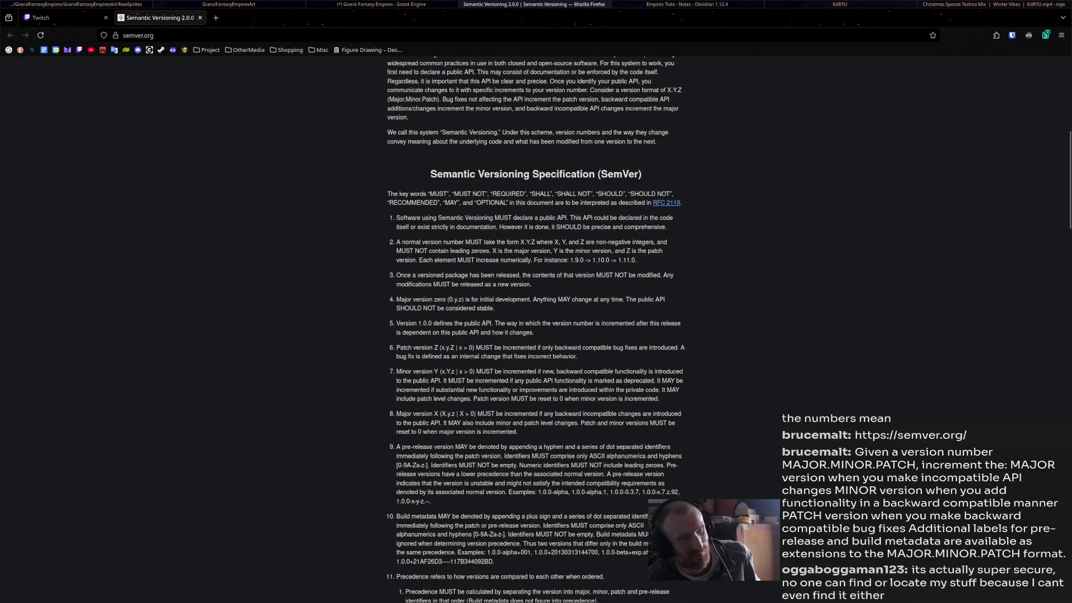
pyautogui.scroll(3, 536, 330)
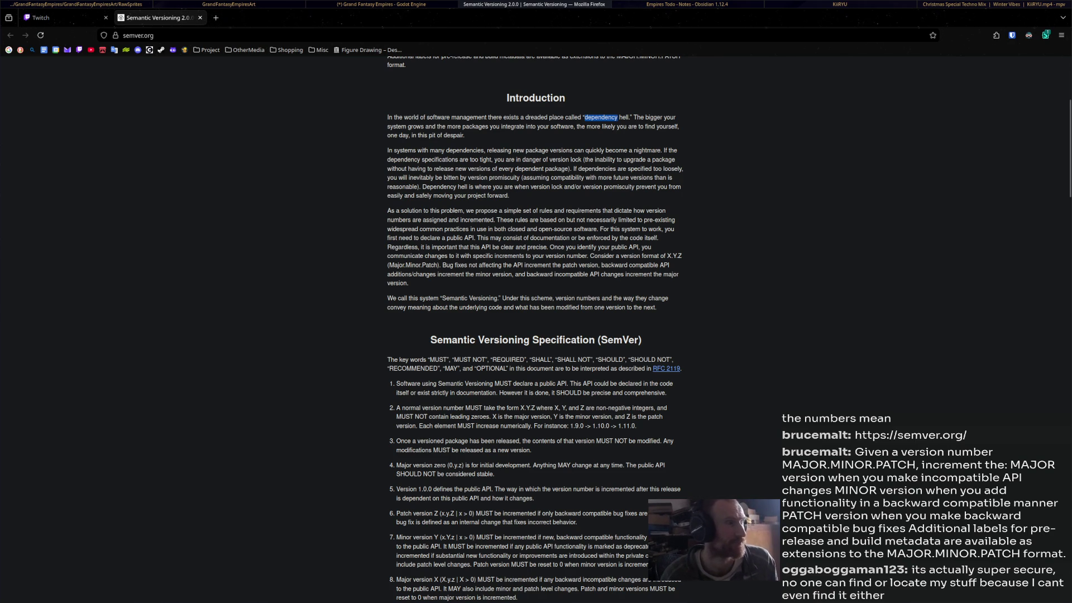
pyautogui.click(200, 17)
pyautogui.hotkey('alt', 'Tab')
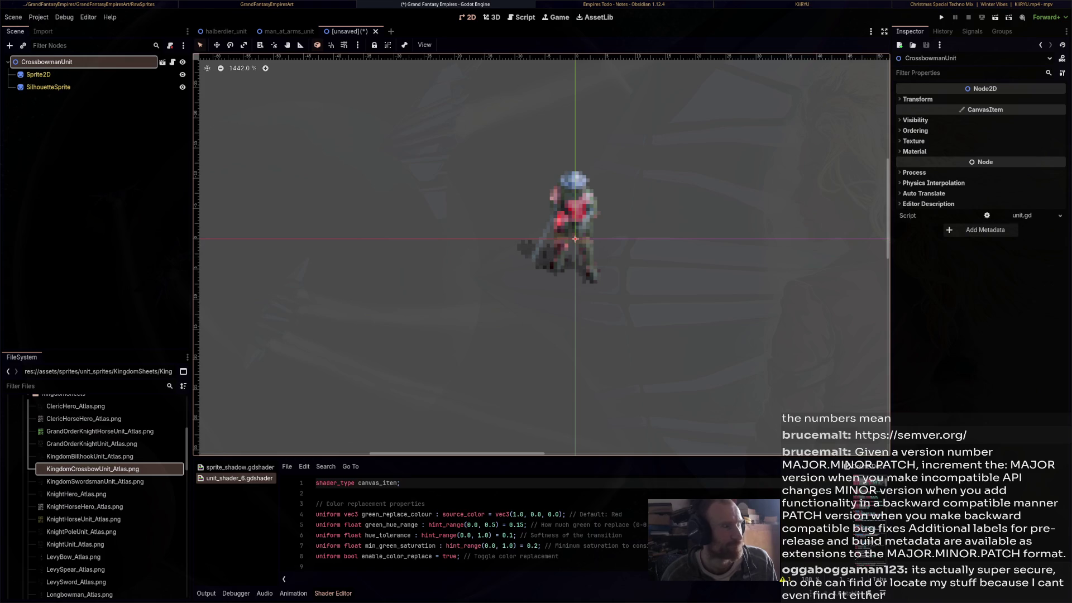
# Check Sprite2D and SilhouetteSprite, save the scene as crossbowman_unit.tscn, and start a new scene
pyautogui.click(38, 74)
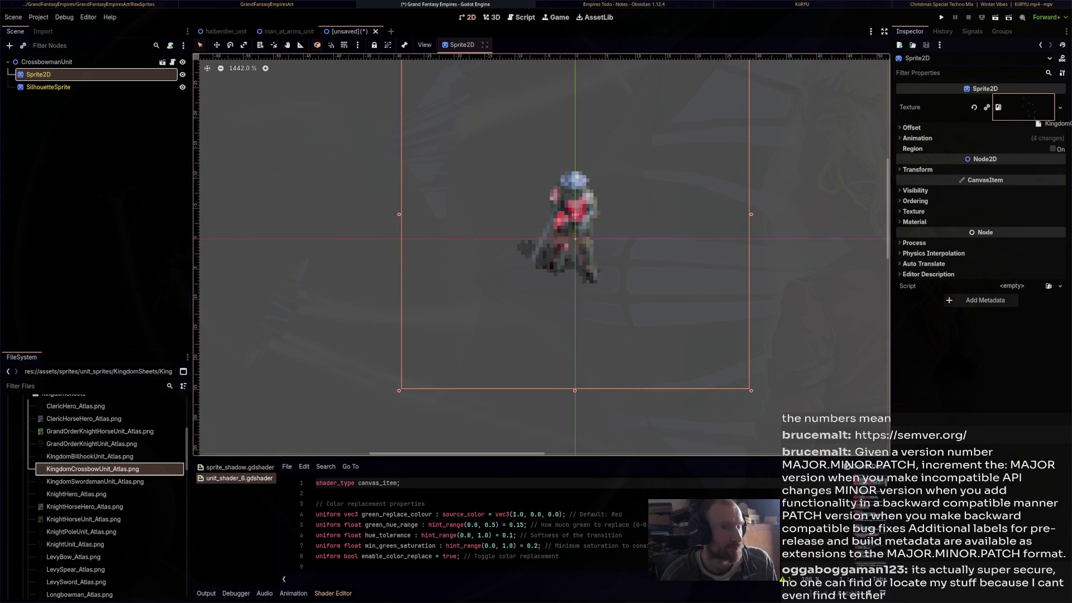
pyautogui.click(48, 87)
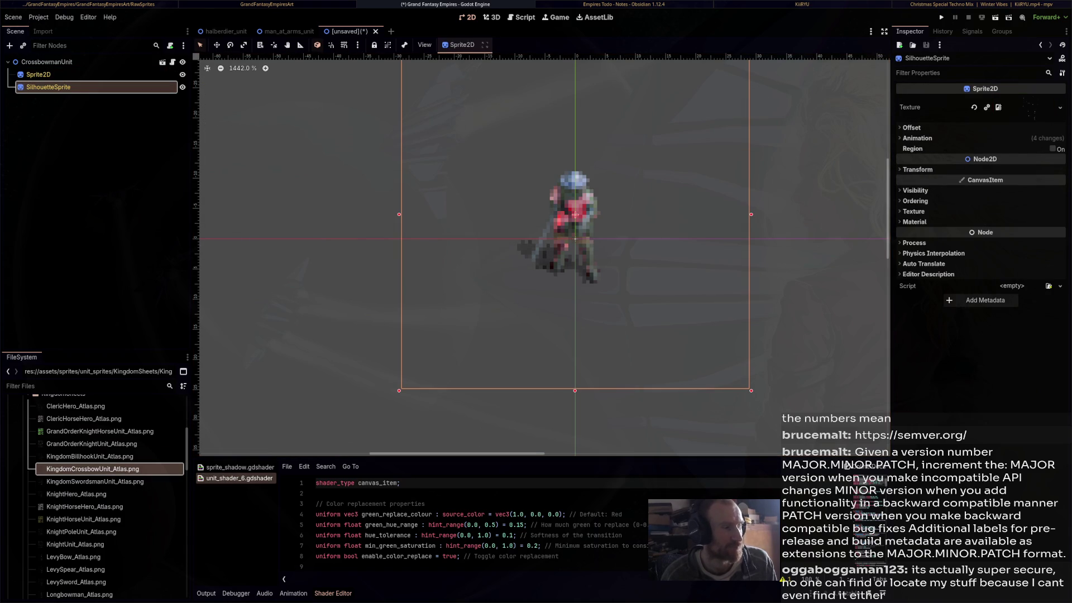
pyautogui.hotkey('ctrl', 's')
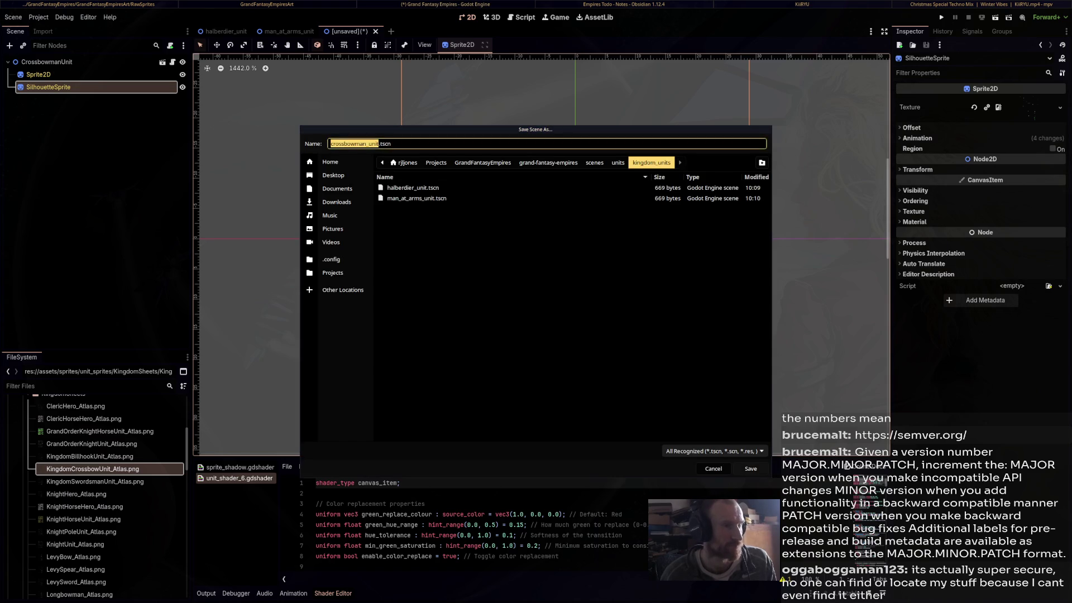
pyautogui.press('Return')
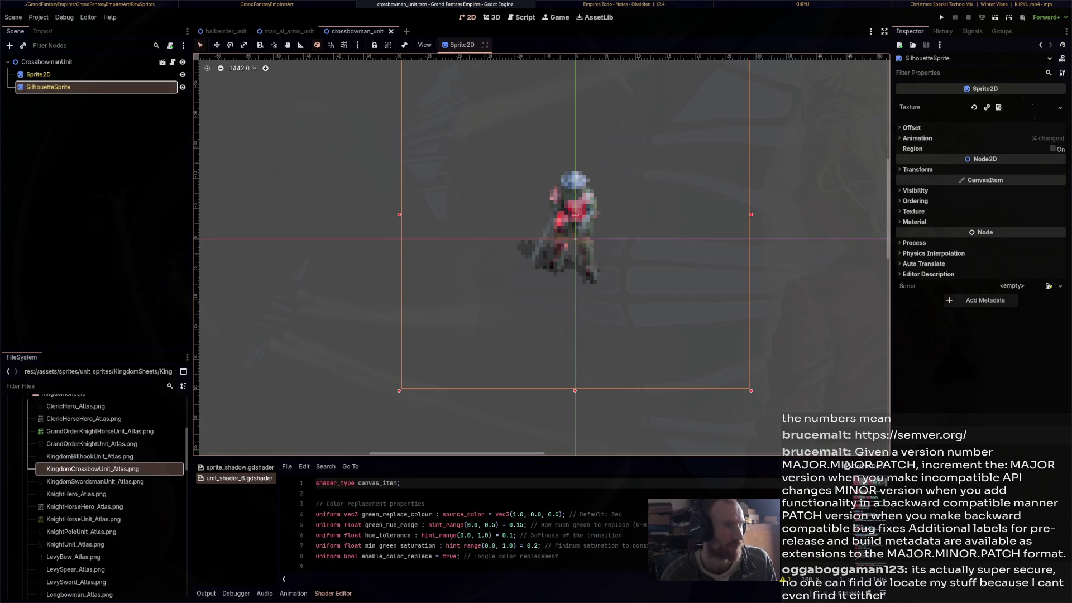
pyautogui.hotkey('ctrl', 'n')
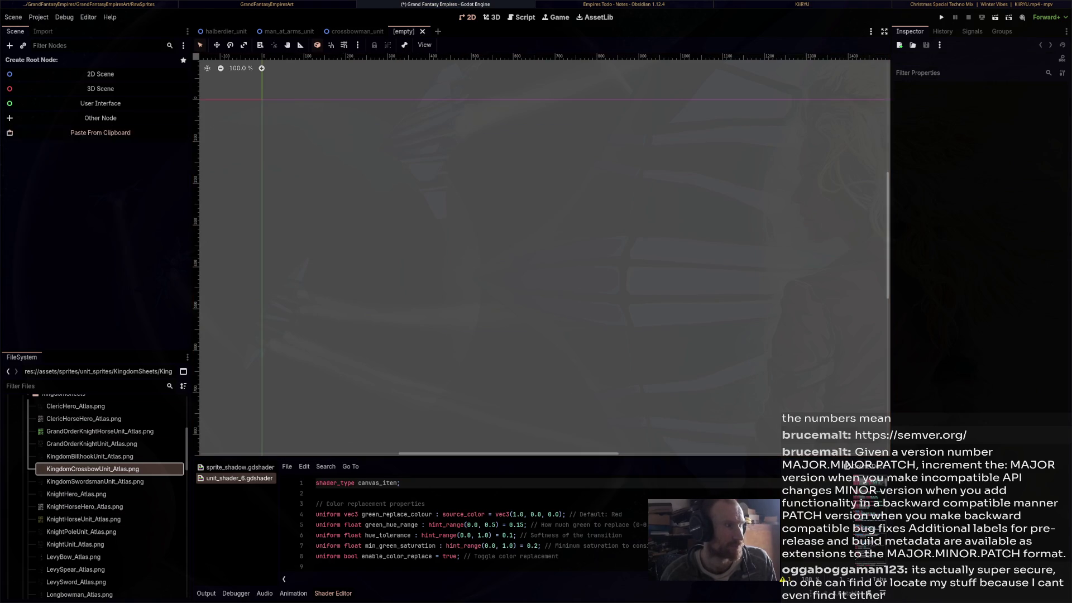
# Paste the unit template and give Sprite2D and SilhouetteSprite the KnightUnit_Atlas.png texture
pyautogui.click(94, 133)
pyautogui.scroll(8, 580, 252)
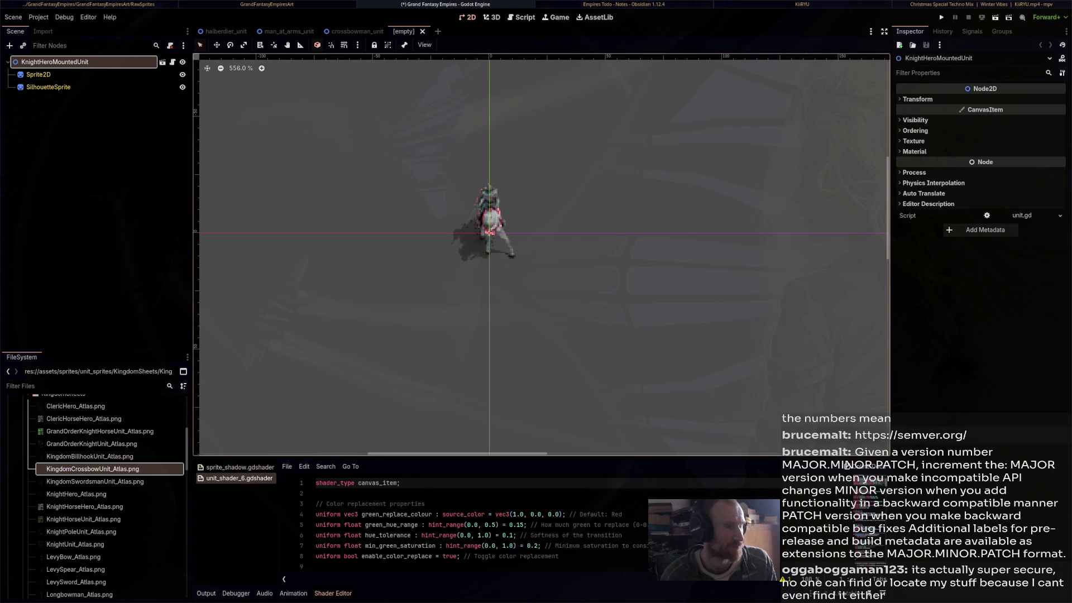
pyautogui.click(40, 74)
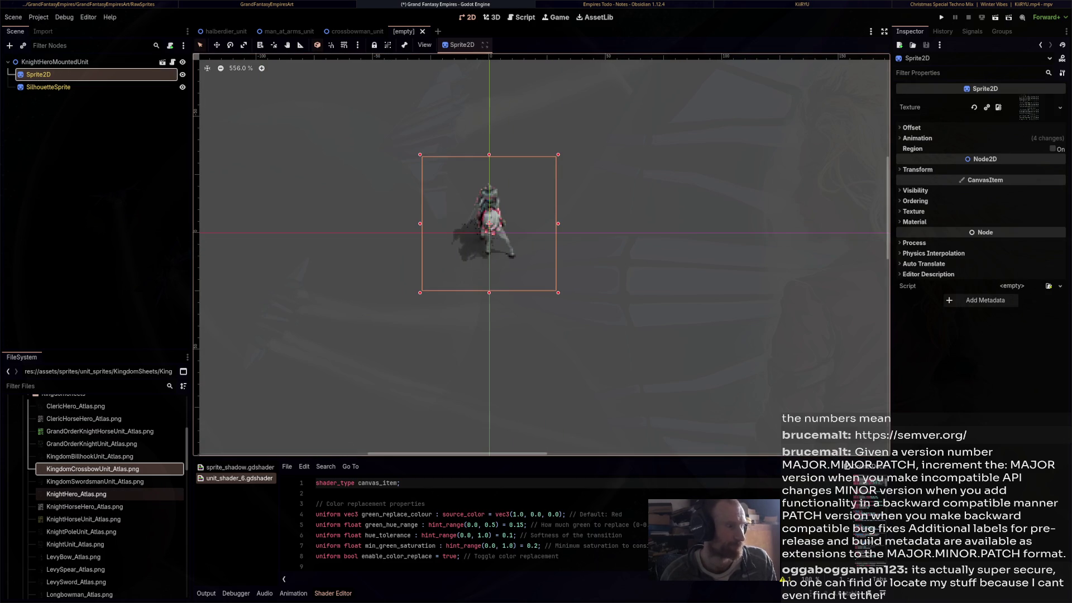
pyautogui.hotkey('alt', 'Tab')
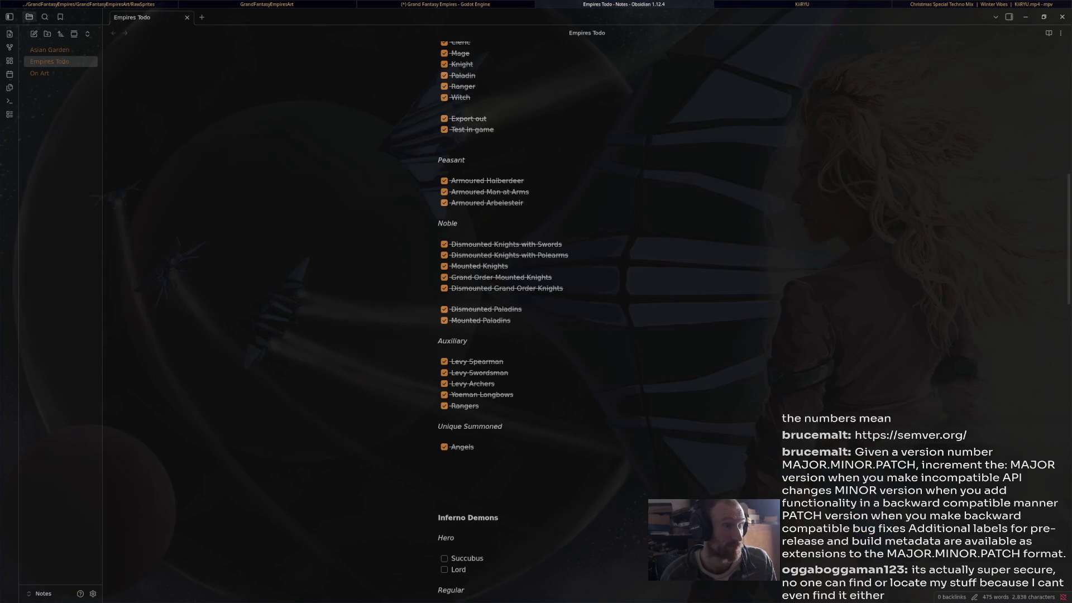
pyautogui.hotkey('alt', 'Tab')
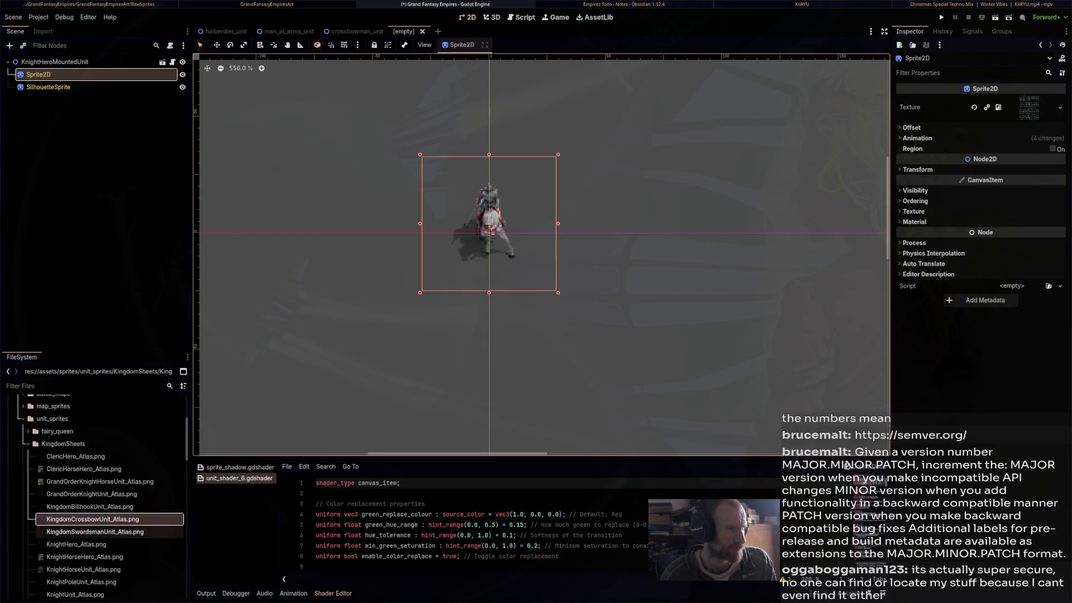
pyautogui.scroll(-4, 109, 503)
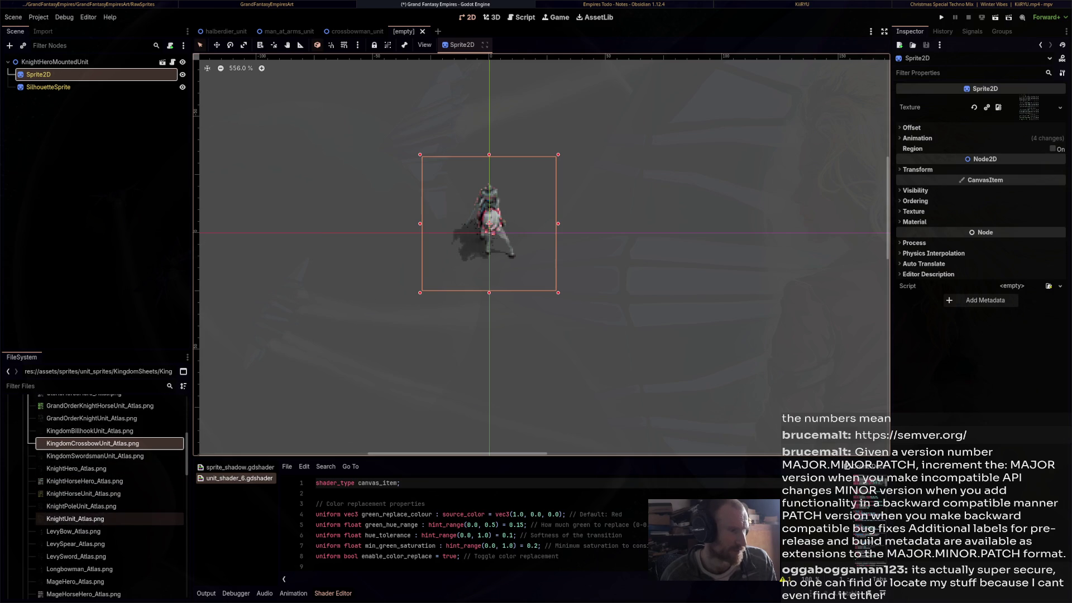
pyautogui.click(78, 519)
pyautogui.moveTo(79, 519)
pyautogui.mouseDown()
pyautogui.moveTo(491, 235)
pyautogui.moveTo(1029, 109)
pyautogui.mouseUp()
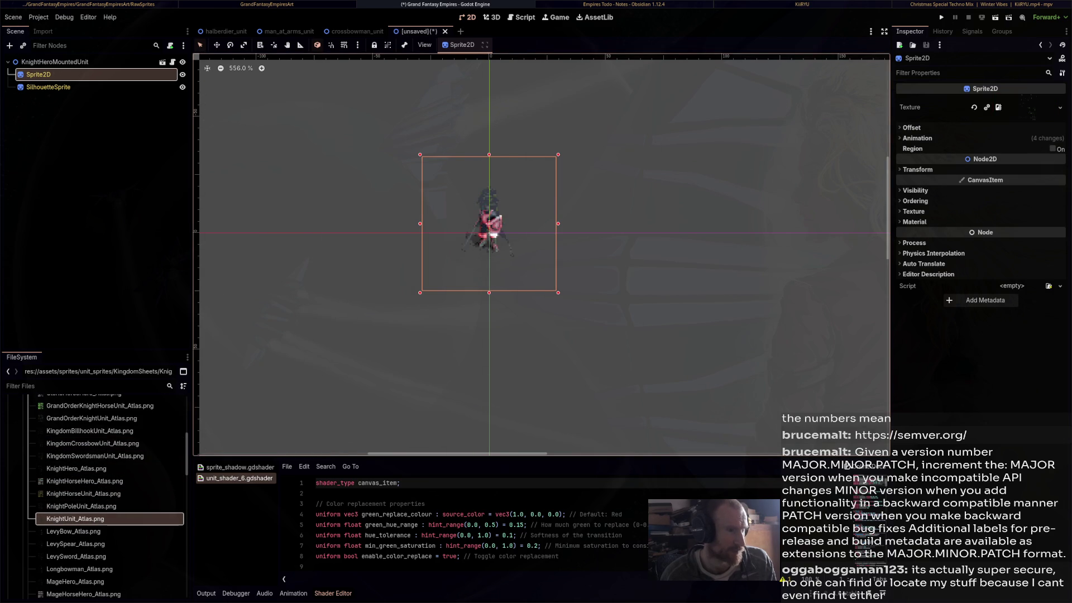
pyautogui.click(48, 87)
pyautogui.moveTo(78, 518)
pyautogui.mouseDown()
pyautogui.moveTo(559, 223)
pyautogui.moveTo(1015, 116)
pyautogui.mouseUp()
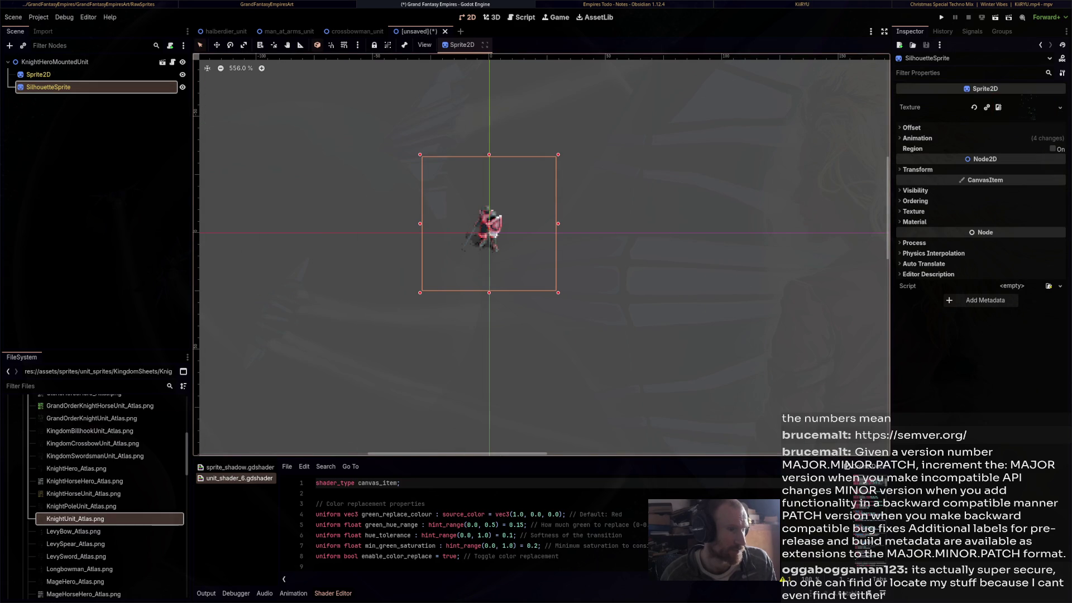
pyautogui.scroll(4, 480, 246)
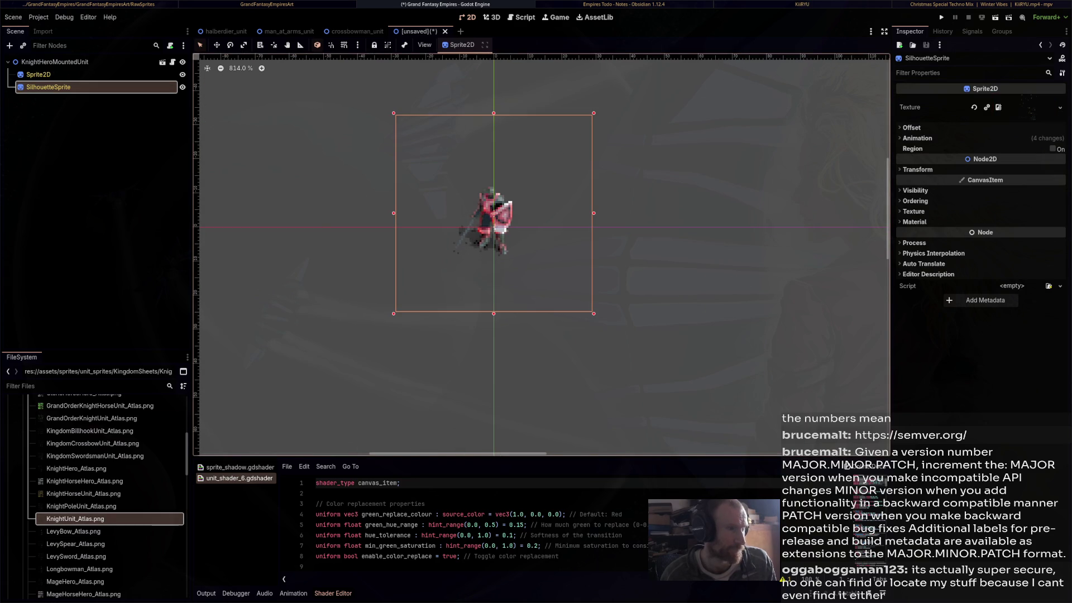
# Rename the root node to KnightShieldUnit and save the scene as knight_shield_unit.tscn
pyautogui.hotkey('ctrl', 's')
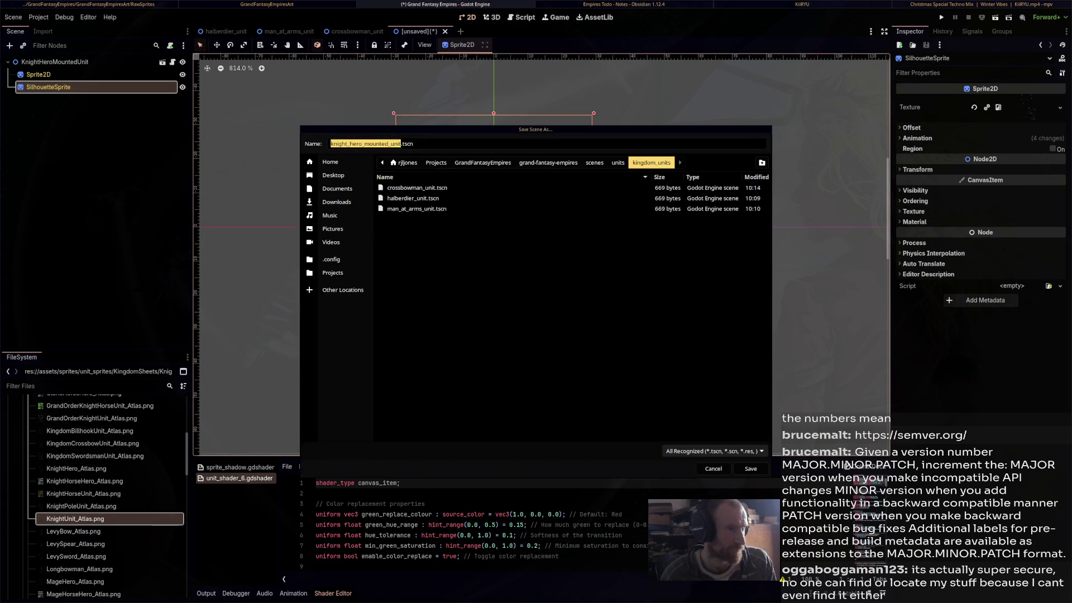
pyautogui.press('Escape')
pyautogui.doubleClick(55, 62)
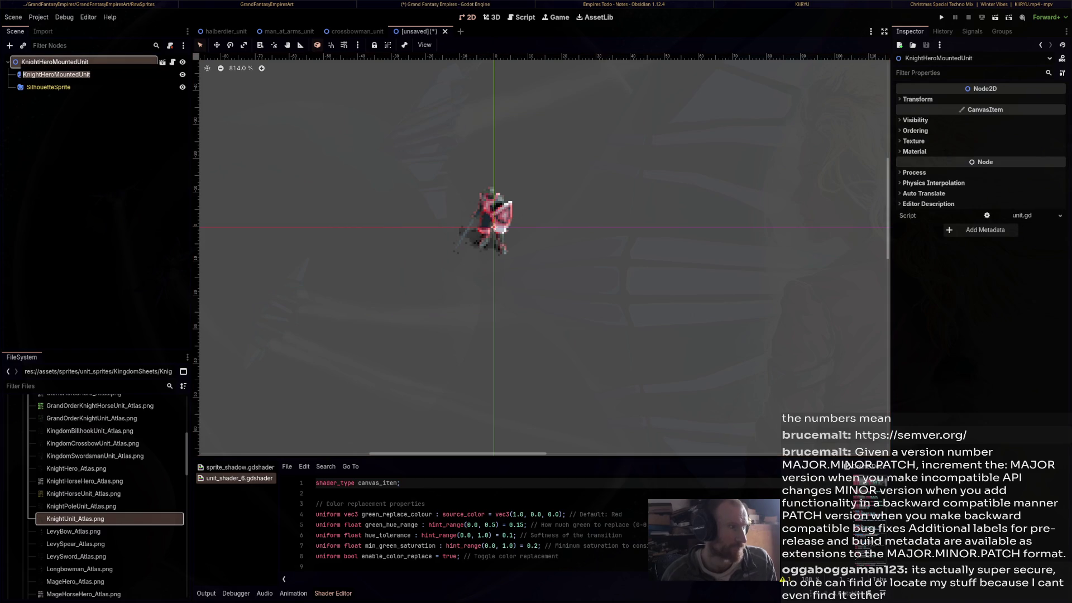
pyautogui.write('KnightUnit')
pyautogui.press('Return')
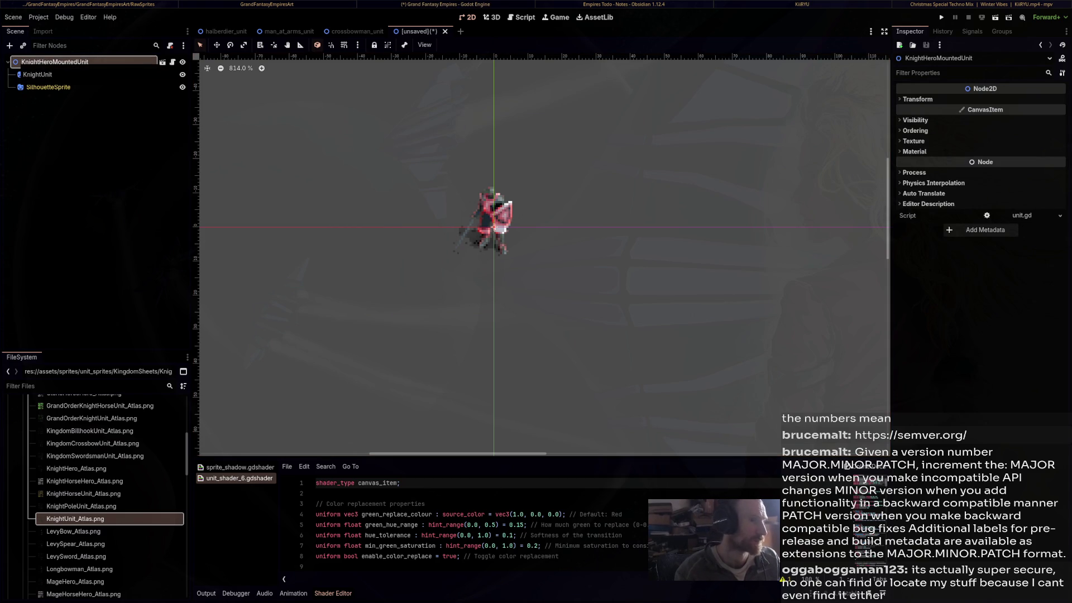
pyautogui.press('BackSpace')
pyautogui.press('BackSpace')
pyautogui.press('BackSpace')
pyautogui.write('ShieldUnit')
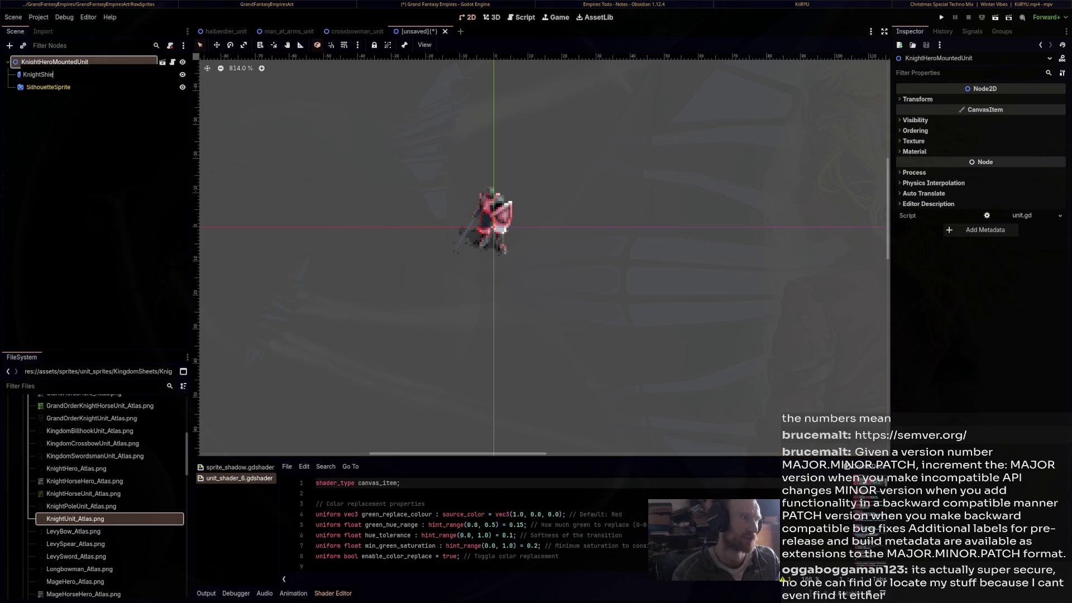
pyautogui.press('Return')
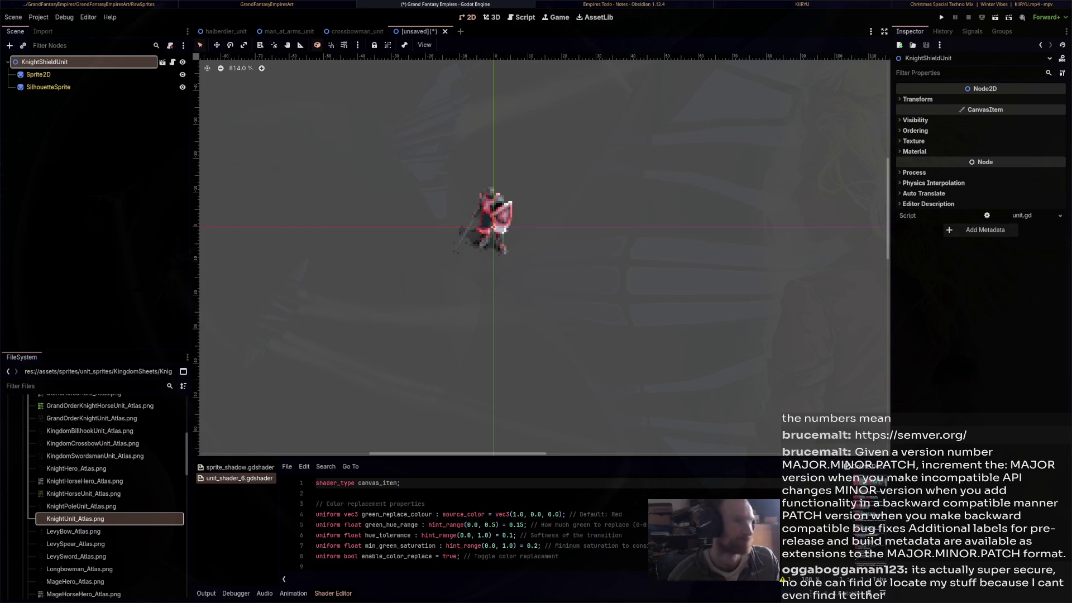
pyautogui.hotkey('ctrl', 's')
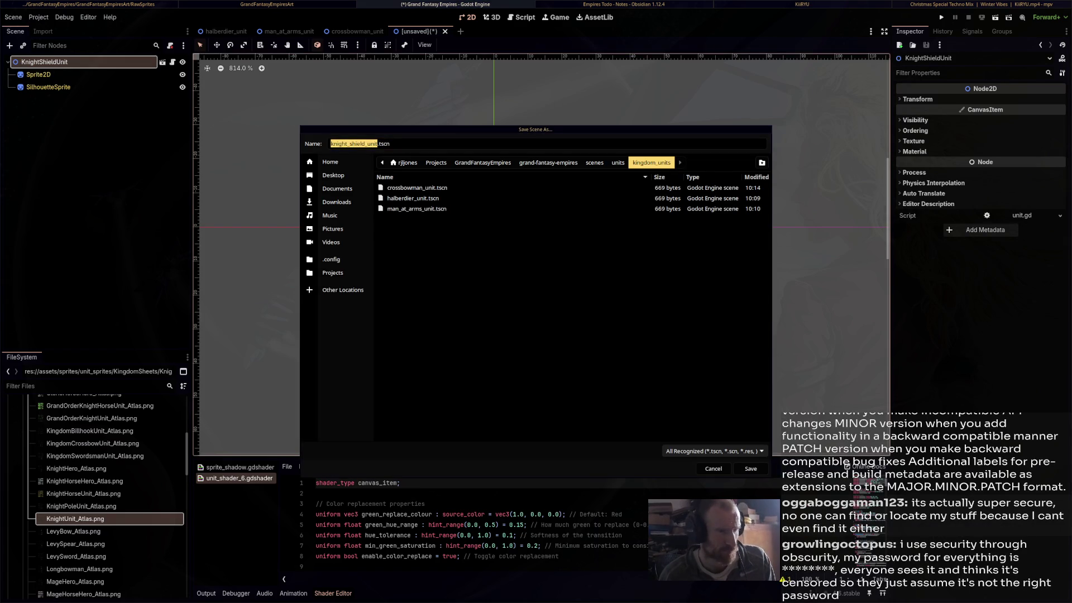
pyautogui.press('Return')
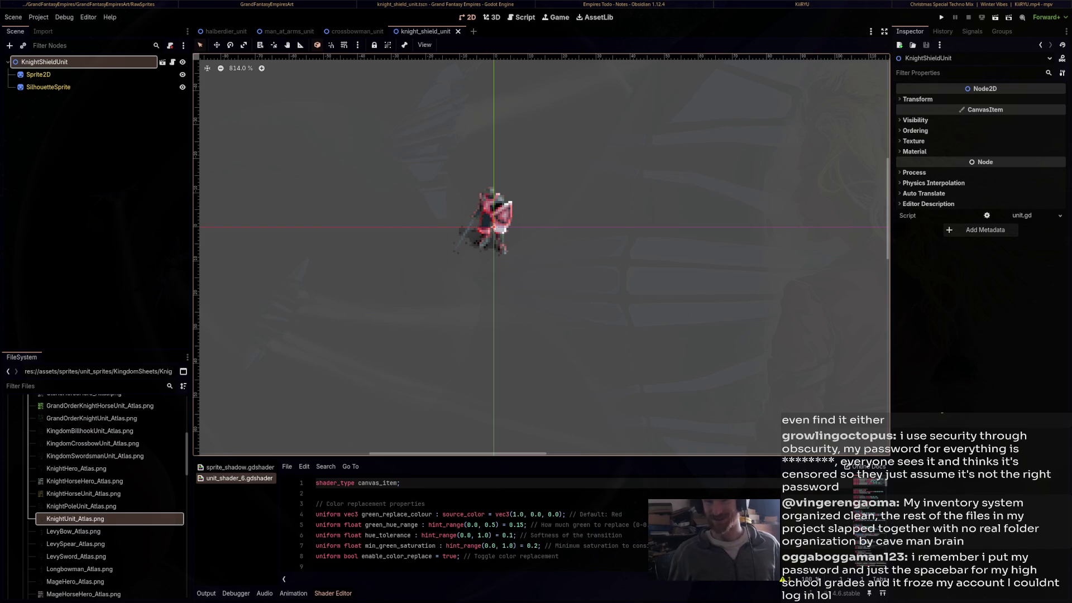
pyautogui.scroll(-2, 542, 254)
pyautogui.hscroll(-3, 542, 254)
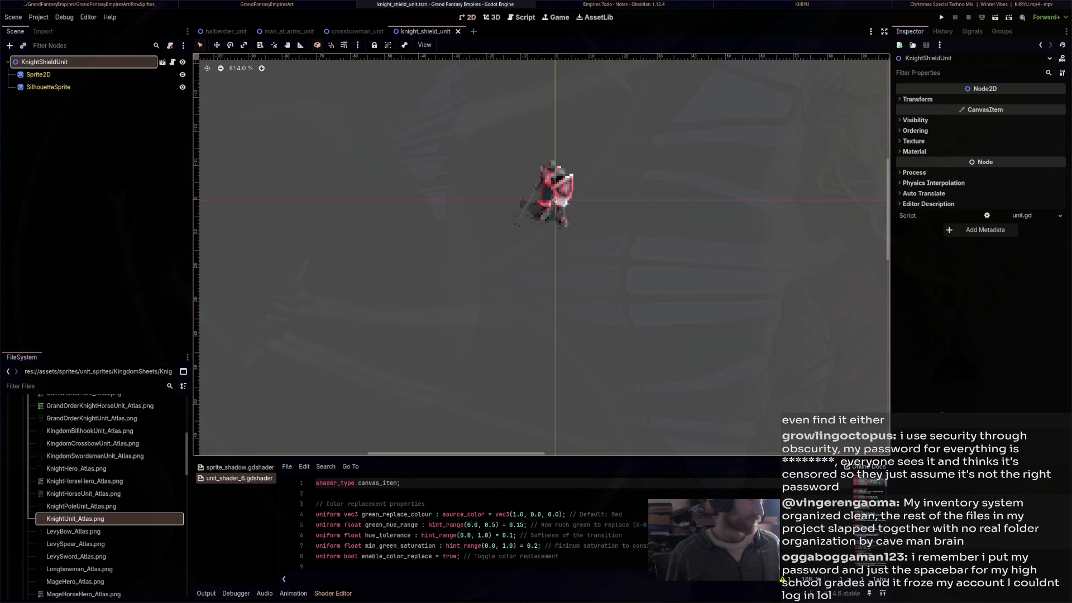
# In a new scene, paste the unit template and rename its root KnightPoleaxeUnit
pyautogui.hotkey('ctrl', 'n')
pyautogui.hotkey('ctrl', 'v')
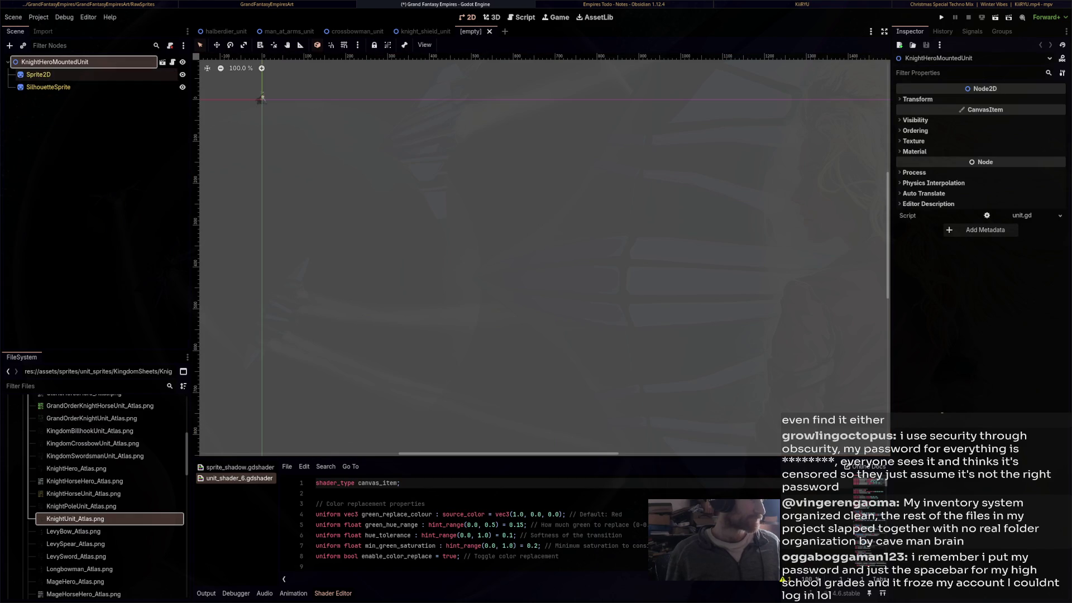
pyautogui.press('Down')
pyautogui.press('F2')
pyautogui.write('Kni')
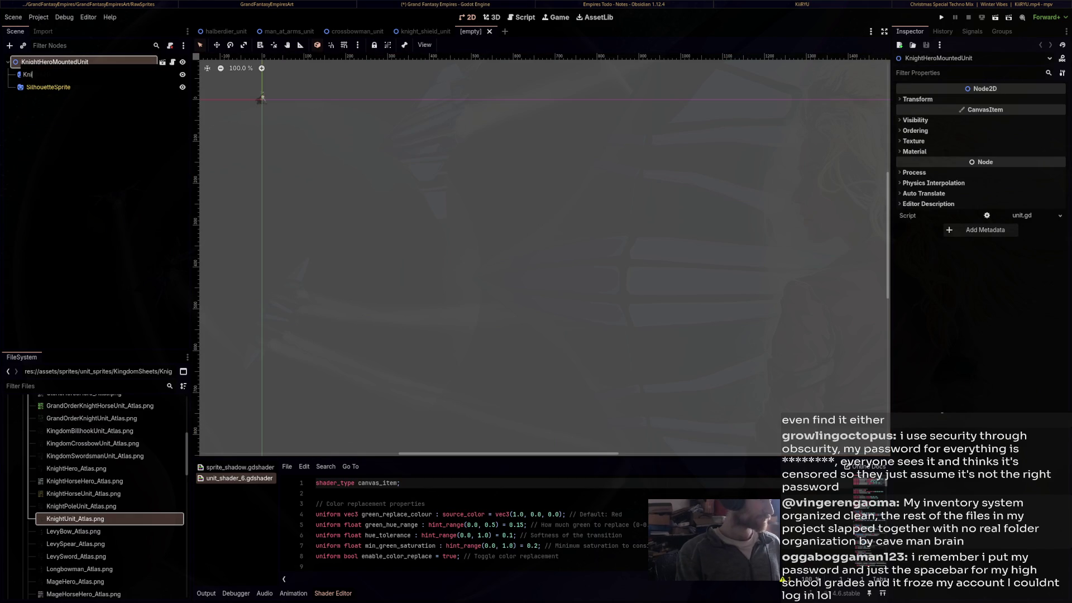
pyautogui.write('ghtPole')
pyautogui.write('axeUni')
pyautogui.press('Return')
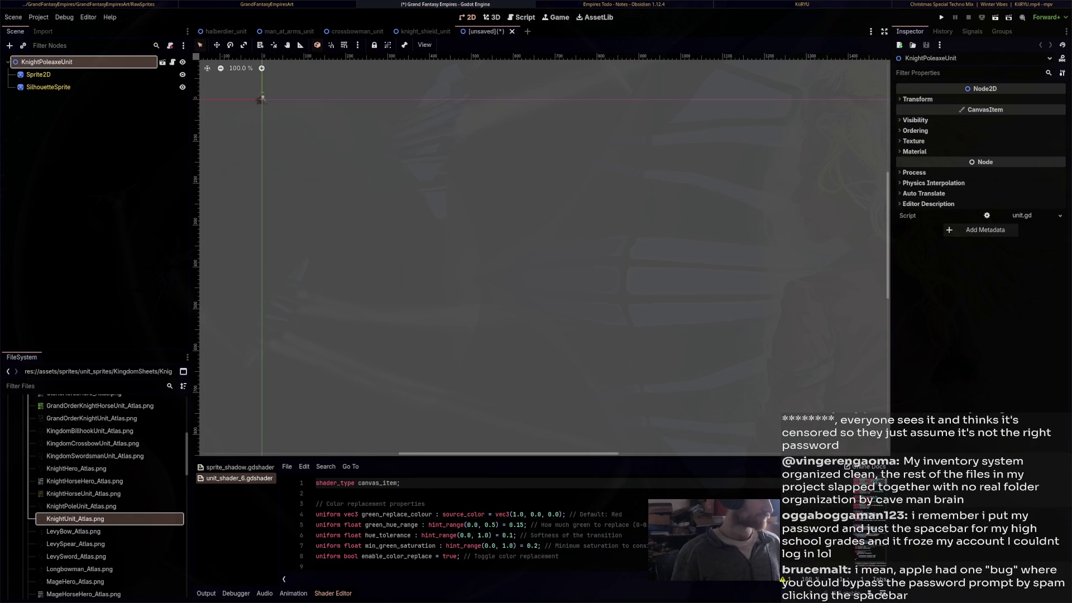
pyautogui.press('f')
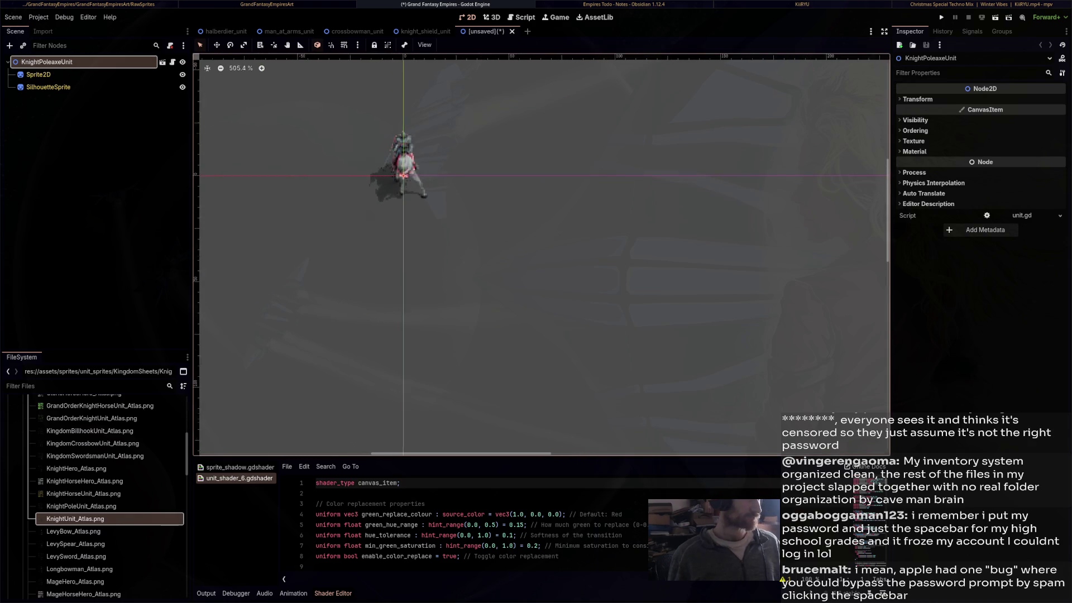
# Give Sprite2D the KnightPoleUnit_Atlas.png texture and save as knight_poleaxe_unit.tscn
pyautogui.doubleClick(38, 74)
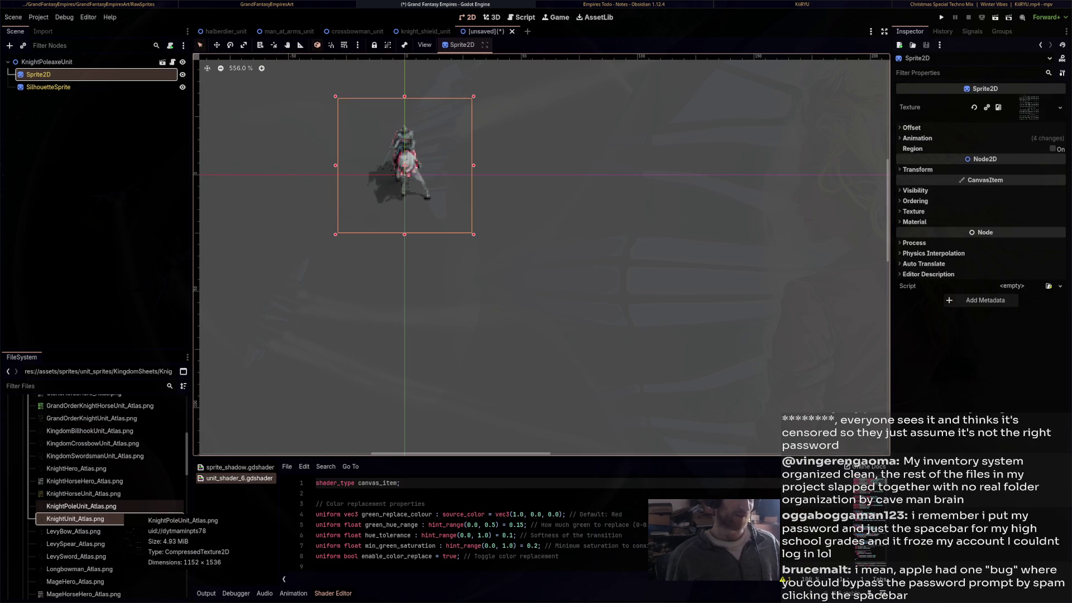
pyautogui.moveTo(81, 505)
pyautogui.mouseDown()
pyautogui.moveTo(347, 413)
pyautogui.moveTo(564, 123)
pyautogui.moveTo(998, 107)
pyautogui.mouseUp()
pyautogui.click(48, 87)
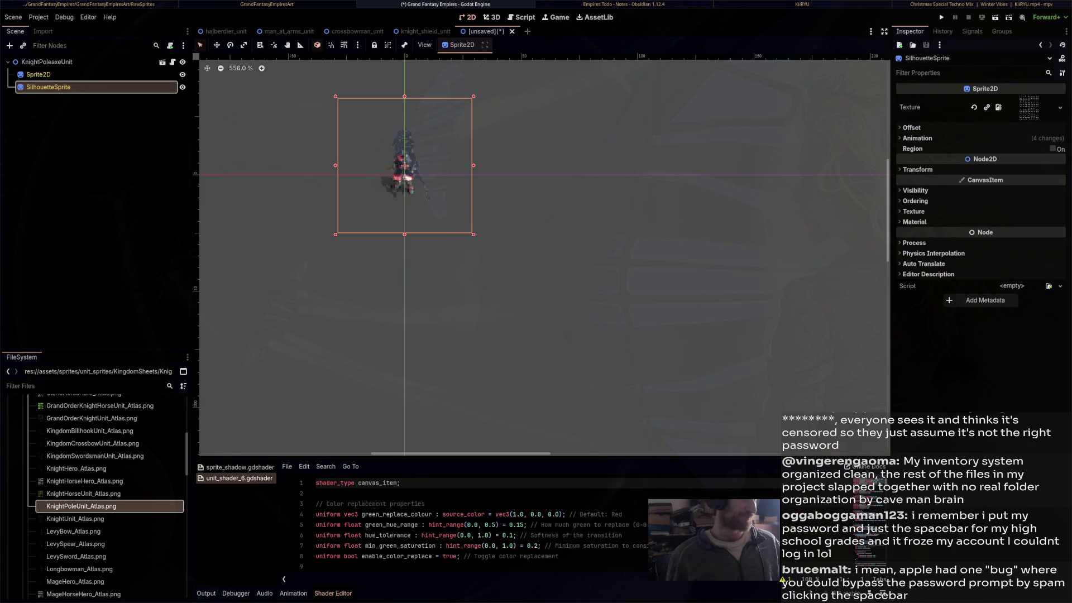
pyautogui.moveTo(541, 252); pyautogui.dragTo(598, 257)
pyautogui.scroll(4, 493, 165)
pyautogui.hotkey('ctrl', 's')
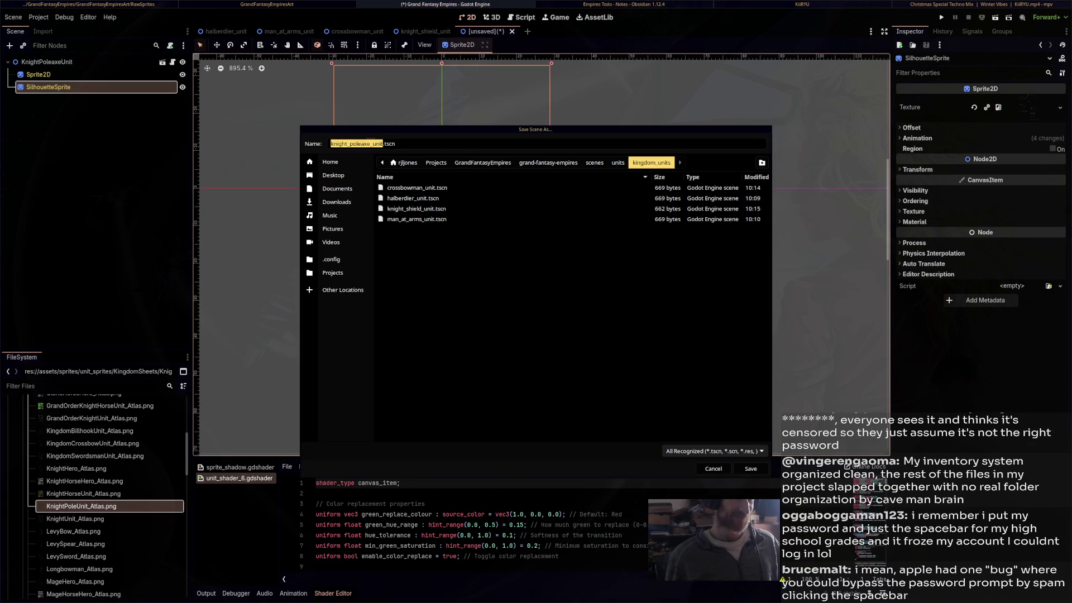
pyautogui.press('Return')
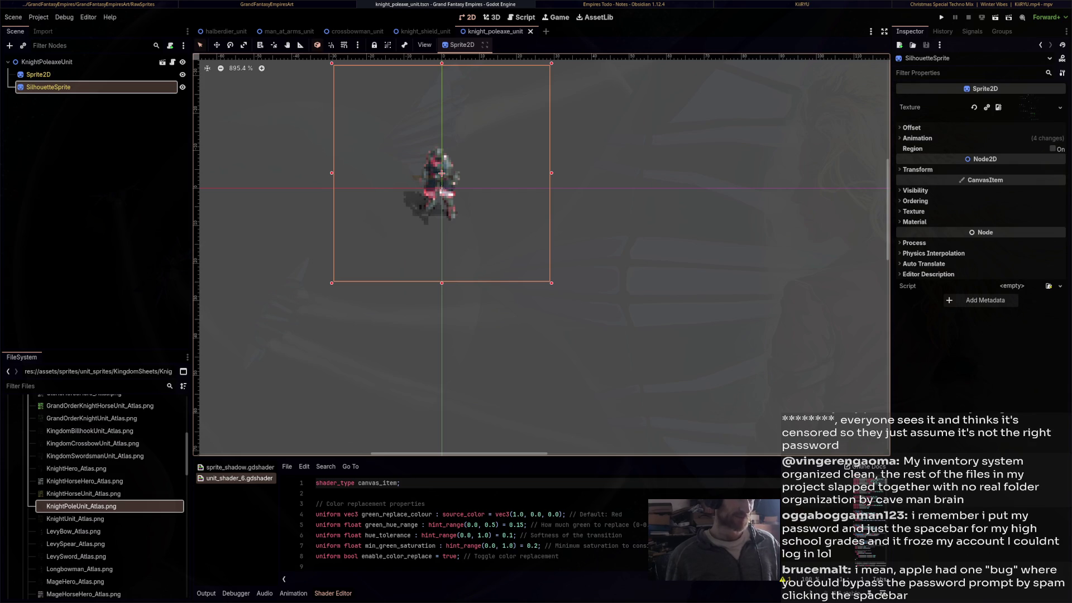
pyautogui.hotkey('ctrl', 'n')
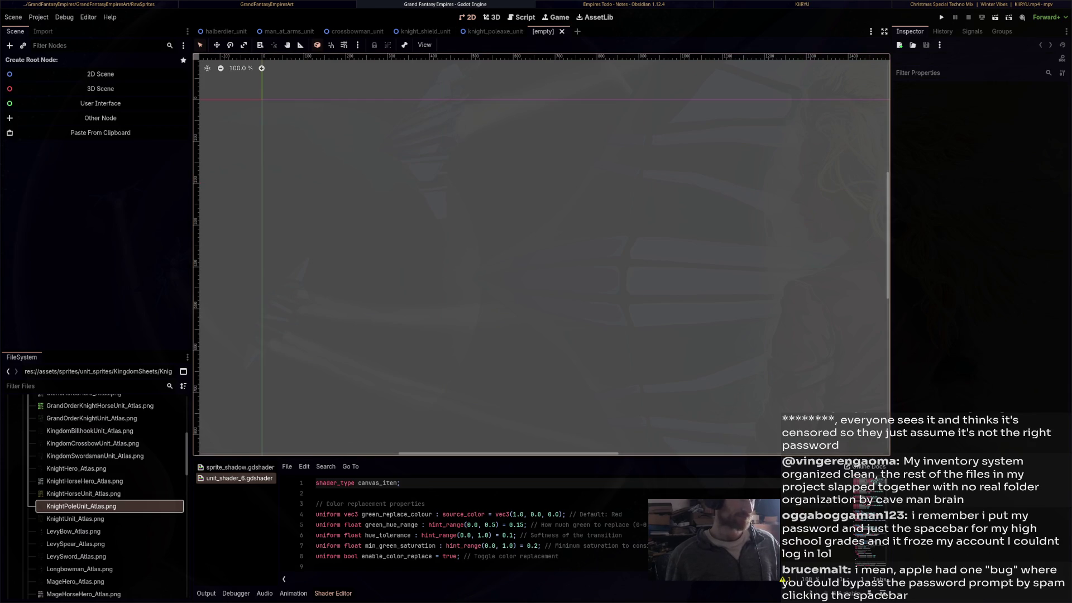
# Paste the unit template and rename its root KnightMountedUnit
pyautogui.hotkey('ctrl', 'v')
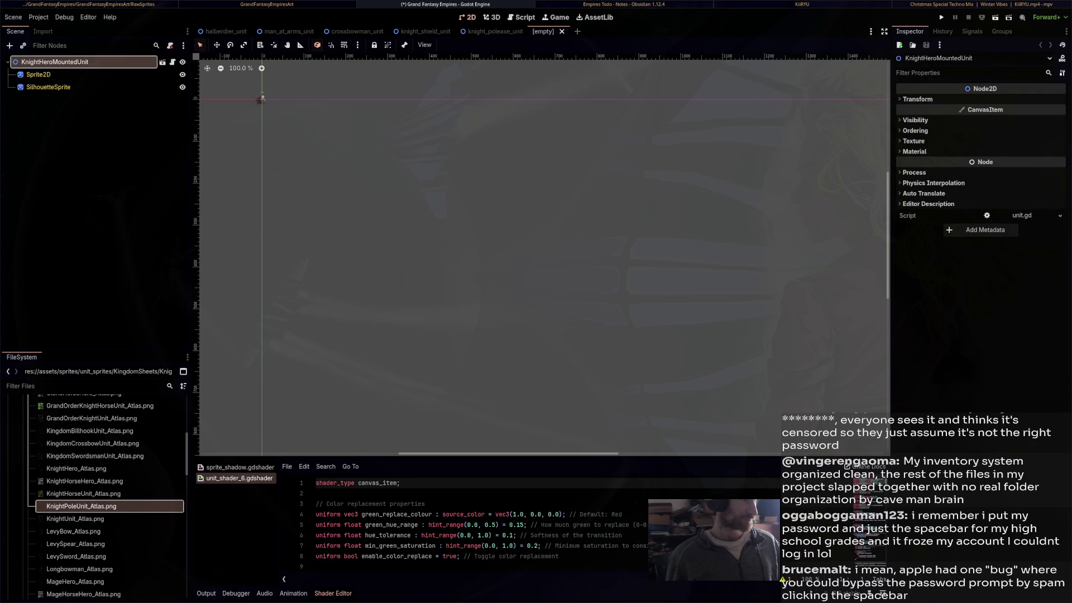
pyautogui.press('F2')
pyautogui.write('Knig')
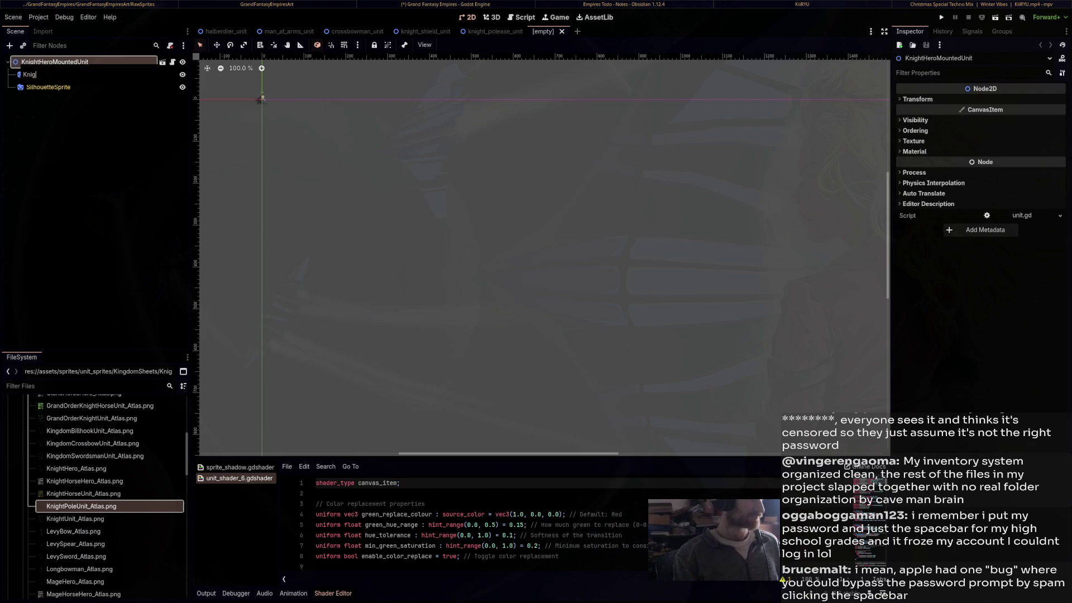
pyautogui.write('htMountedUnit')
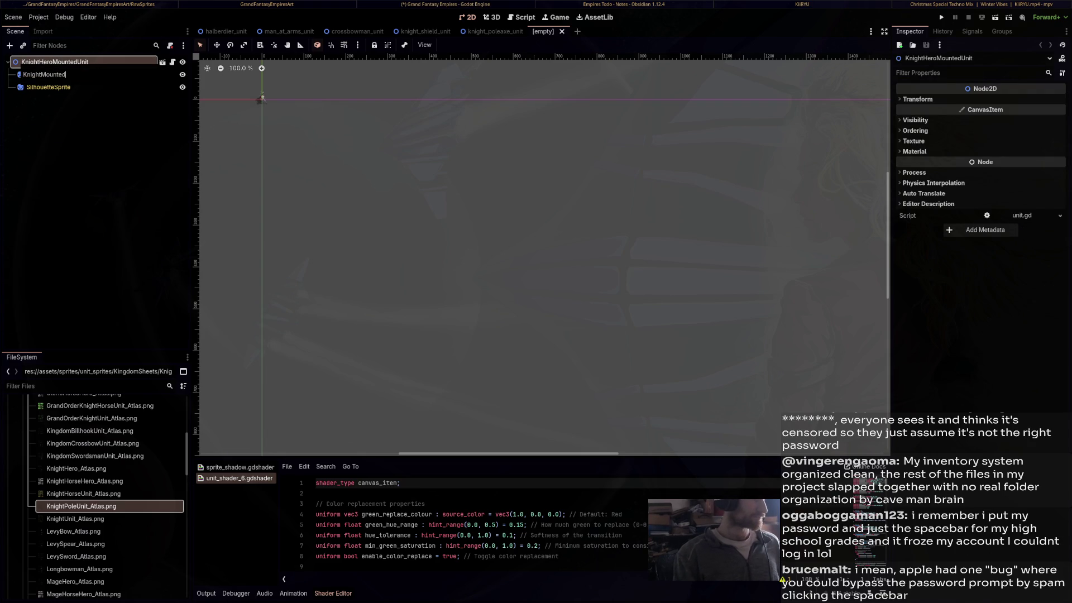
pyautogui.press('Return')
pyautogui.hotkey('shift', 'f')
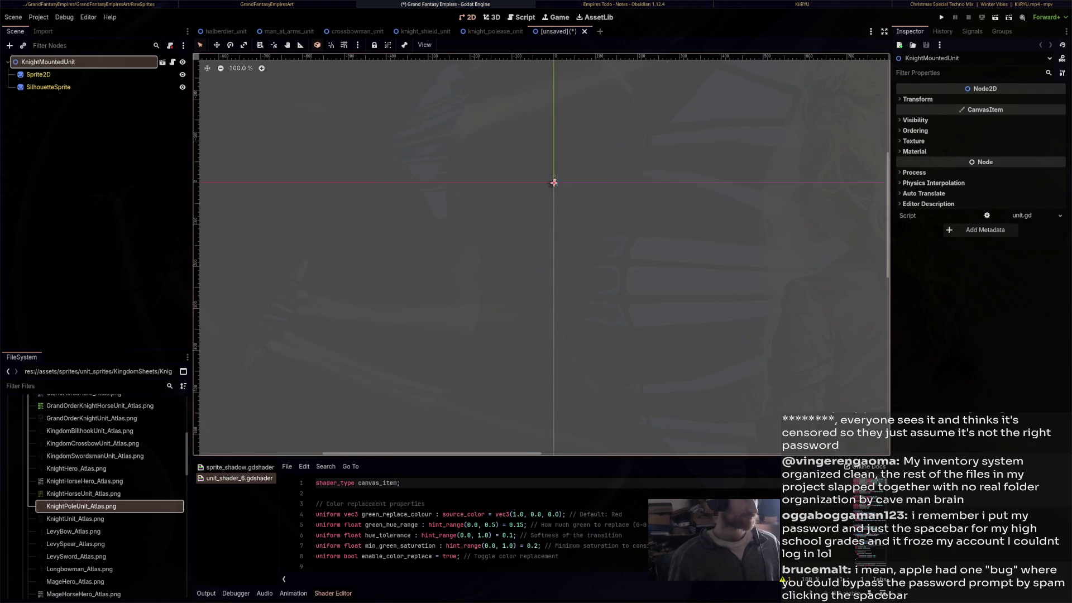
pyautogui.scroll(10, 501, 168)
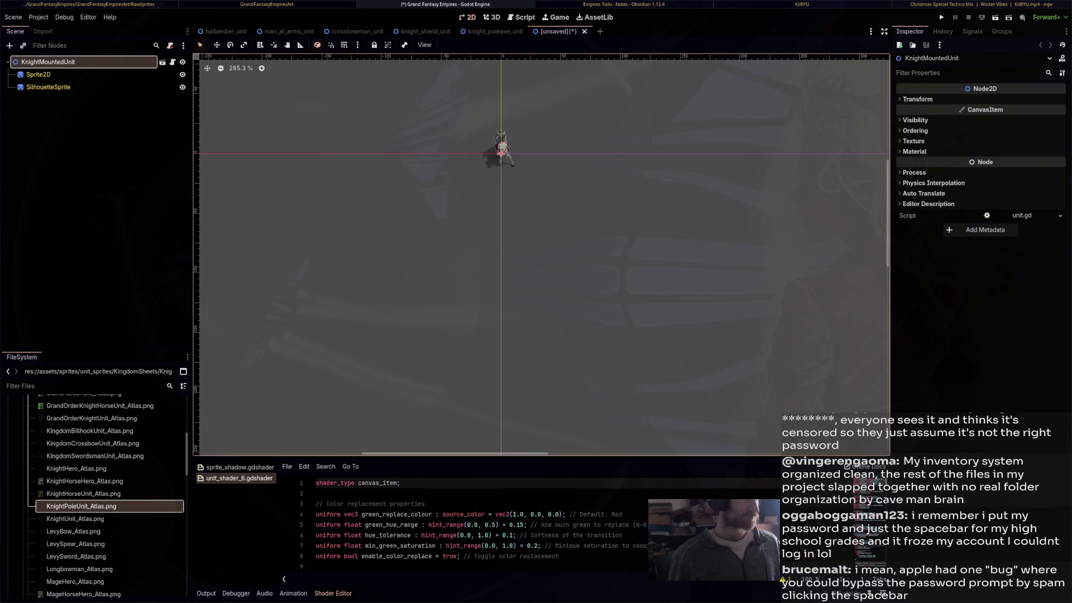
# Assign KnightHorseUnit_Atlas.png to Sprite2D and SilhouetteSprite, then start saving the scene
pyautogui.click(38, 75)
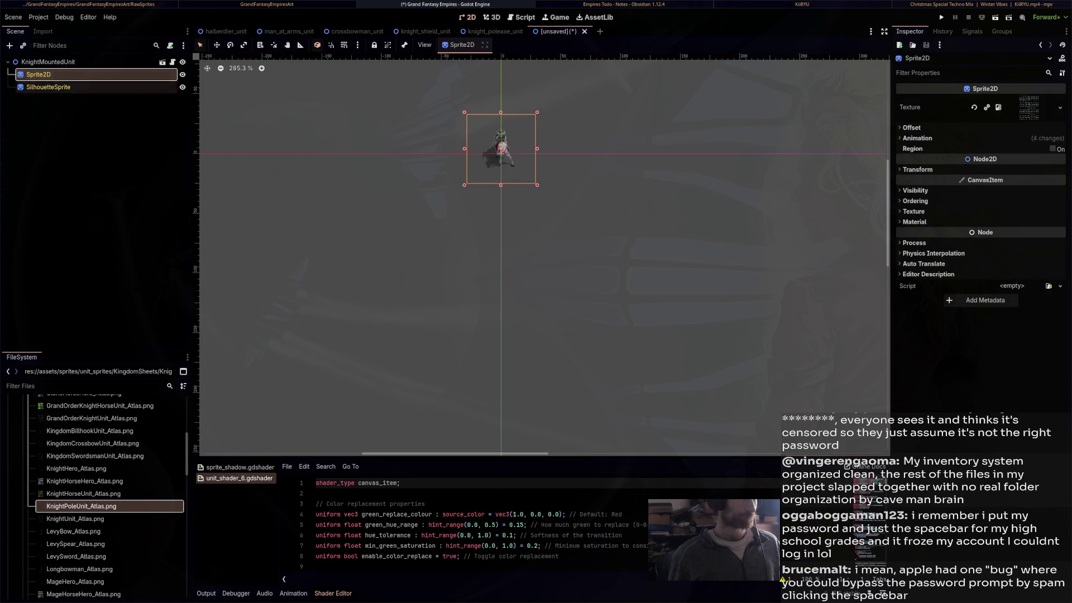
pyautogui.click(83, 494)
pyautogui.moveTo(84, 494)
pyautogui.mouseDown()
pyautogui.moveTo(555, 366)
pyautogui.moveTo(640, 366)
pyautogui.moveTo(1058, 84)
pyautogui.moveTo(1030, 107)
pyautogui.mouseUp()
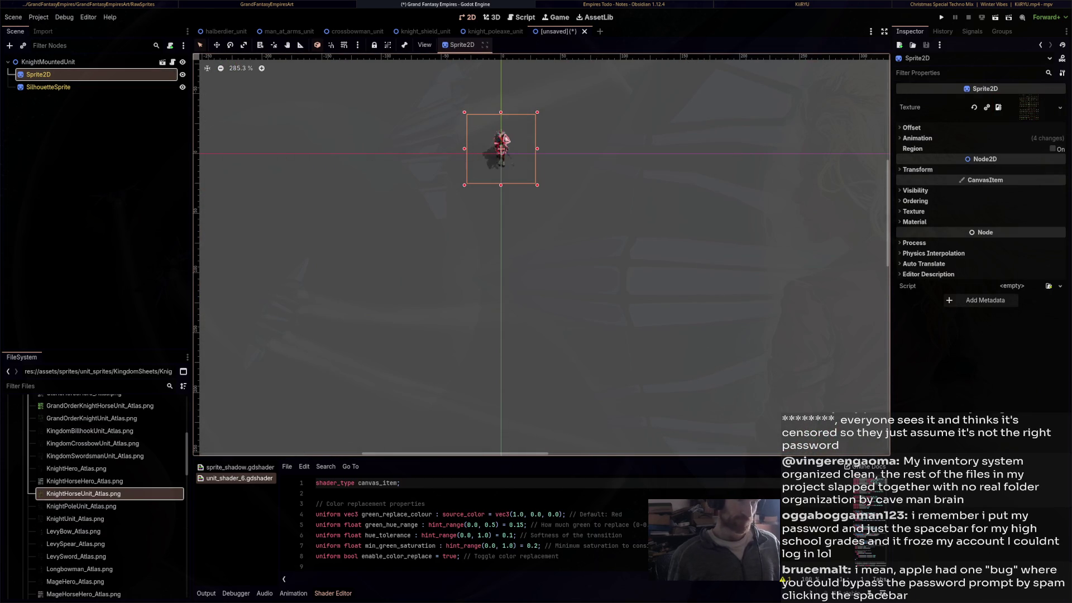
pyautogui.scroll(5, 507, 127)
pyautogui.click(48, 87)
pyautogui.moveTo(84, 494)
pyautogui.mouseDown()
pyautogui.moveTo(385, 467)
pyautogui.moveTo(726, 128)
pyautogui.moveTo(1016, 117)
pyautogui.moveTo(1031, 108)
pyautogui.mouseUp()
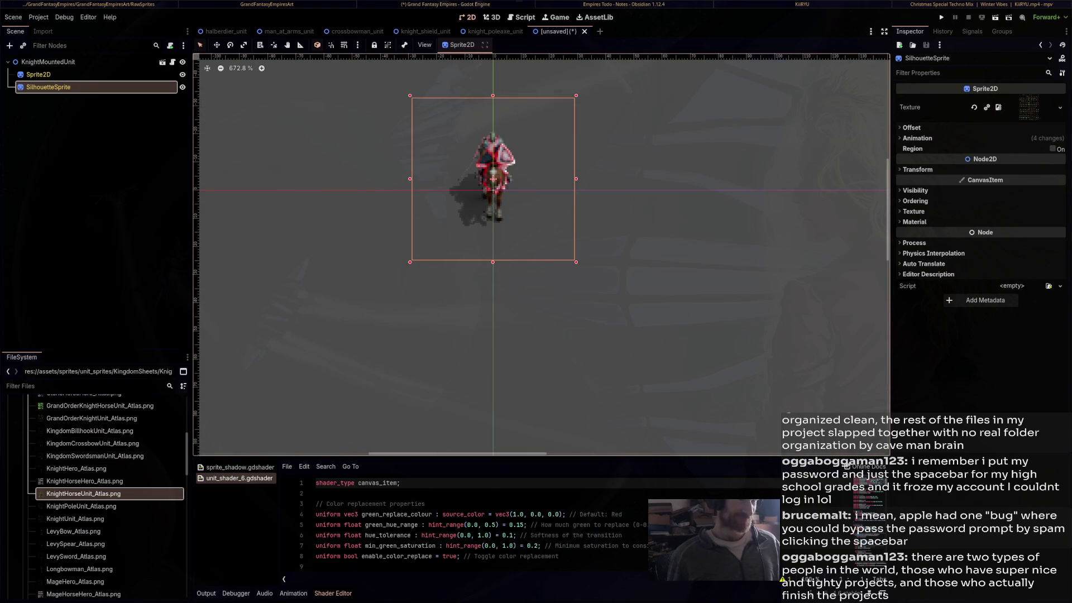
pyautogui.hotkey('ctrl', 's')
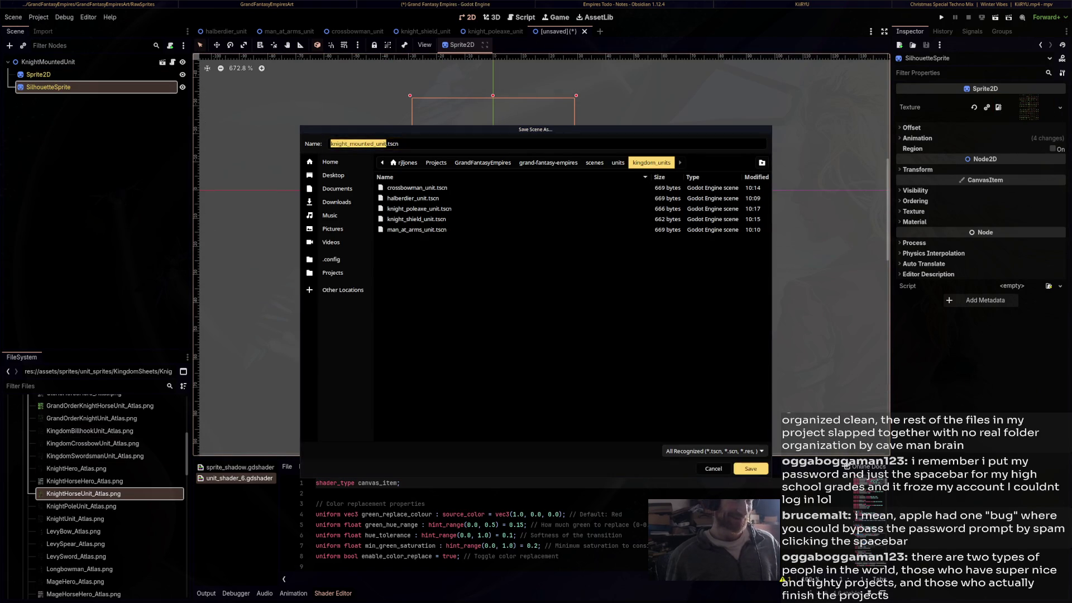
# Save the mounted knight scene as knight_mounted_unit.tscn and save it once more
pyautogui.press('Return')
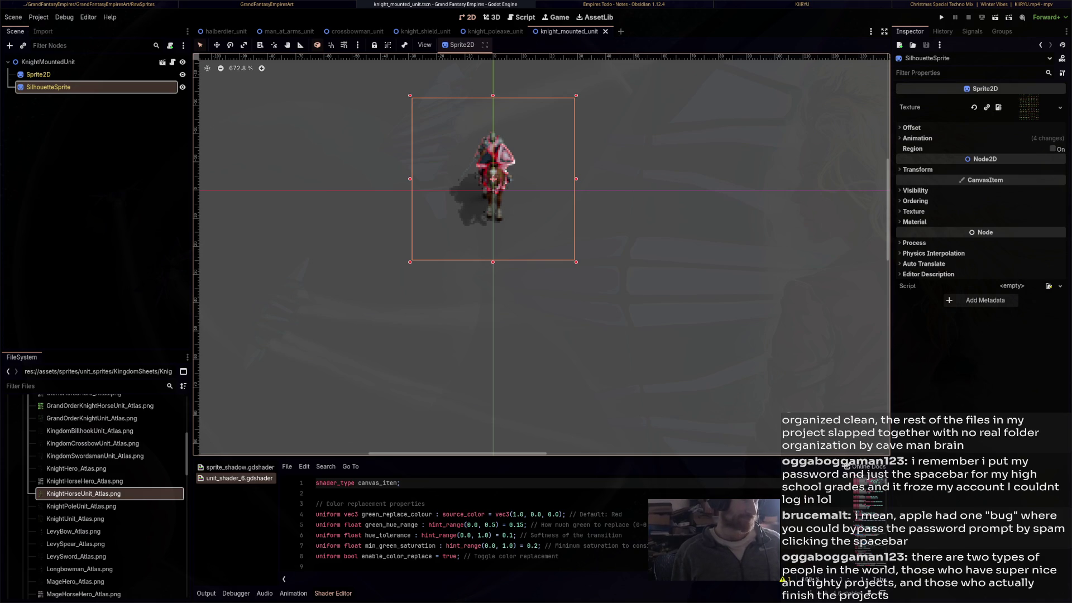
pyautogui.hotkey('ctrl', 's')
# Start a new scene with the pasted unit template as root, then switch to the Empires Todo note
pyautogui.hotkey('ctrl', 'n')
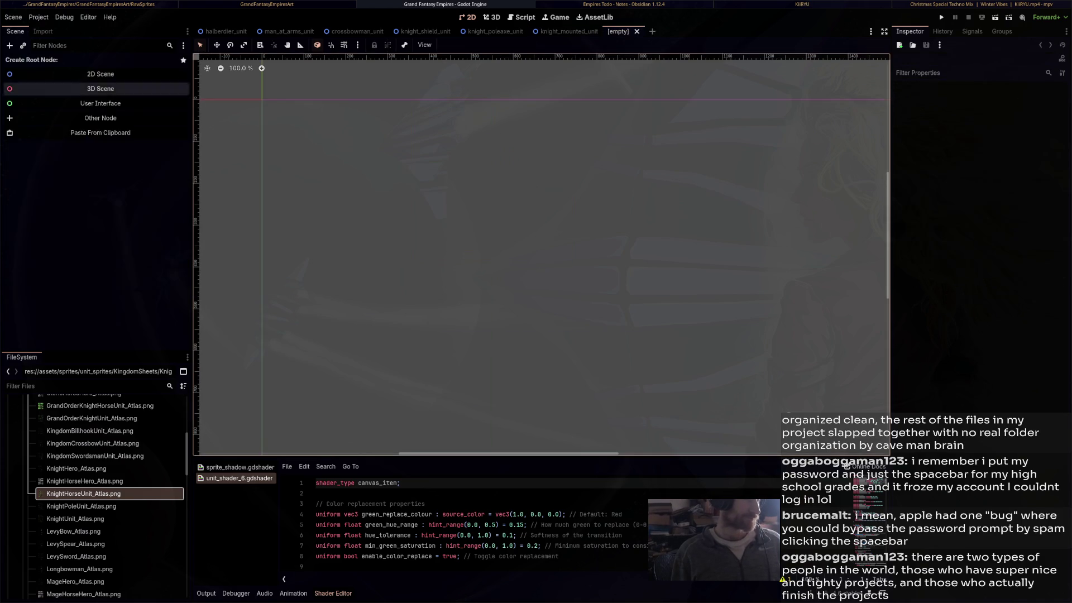
pyautogui.click(95, 133)
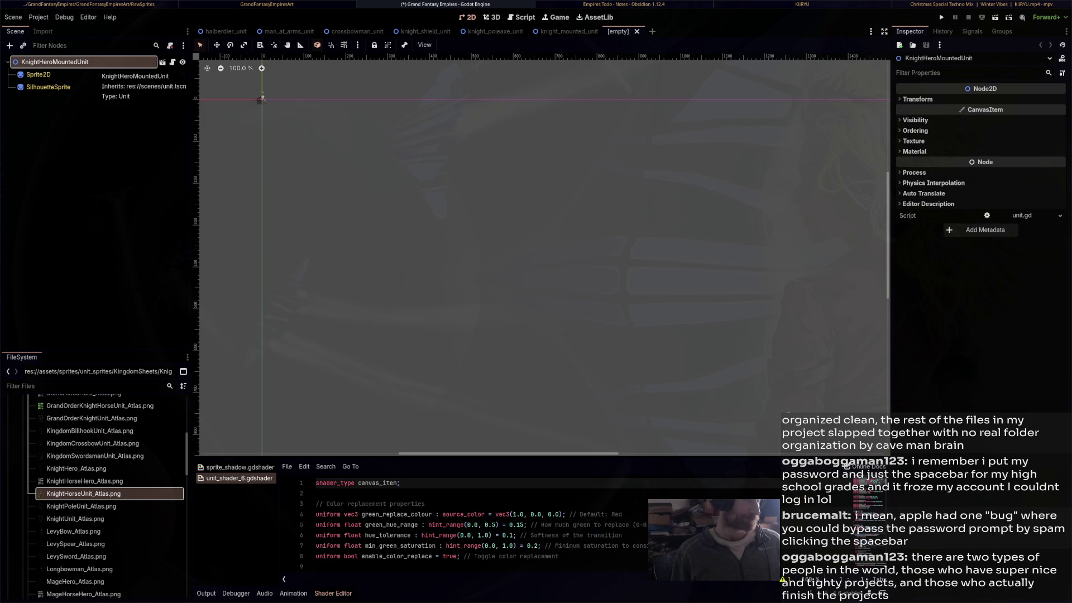
pyautogui.hotkey('alt', 'Tab')
pyautogui.hotkey('alt', 'Tab')
pyautogui.hotkey('alt', 'Tab')
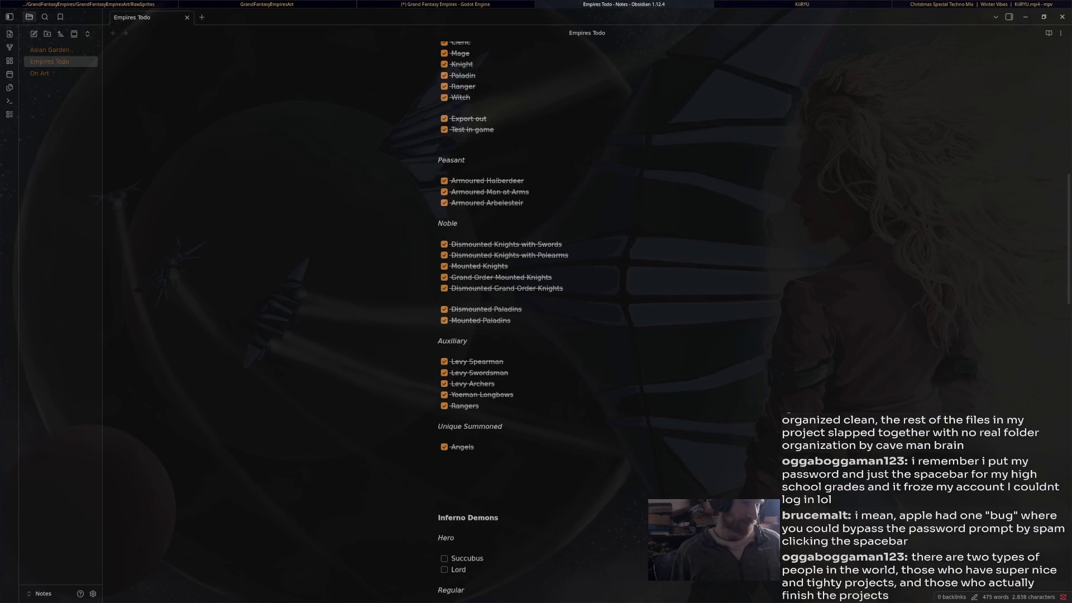
# Return from the Empires Todo note to Godot's new KnightHeroMountedUnit scene
pyautogui.hotkey('alt', 'Tab')
pyautogui.hotkey('alt', 'Tab')
pyautogui.hotkey('alt', 'Tab')
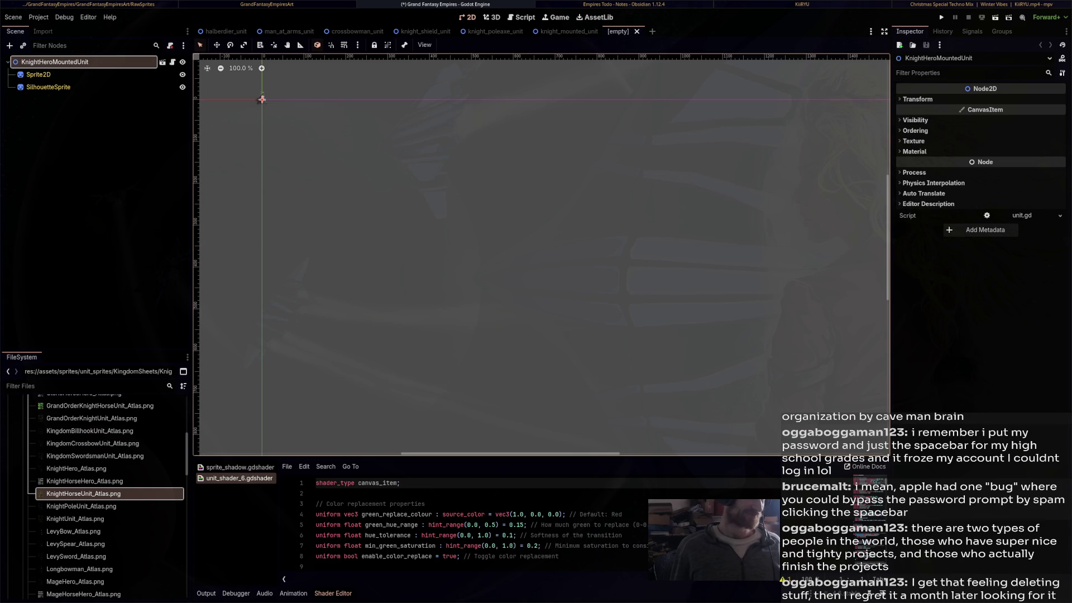
# Frame the unit and rename its root node to GrandOrderKnightUnit
pyautogui.press('f')
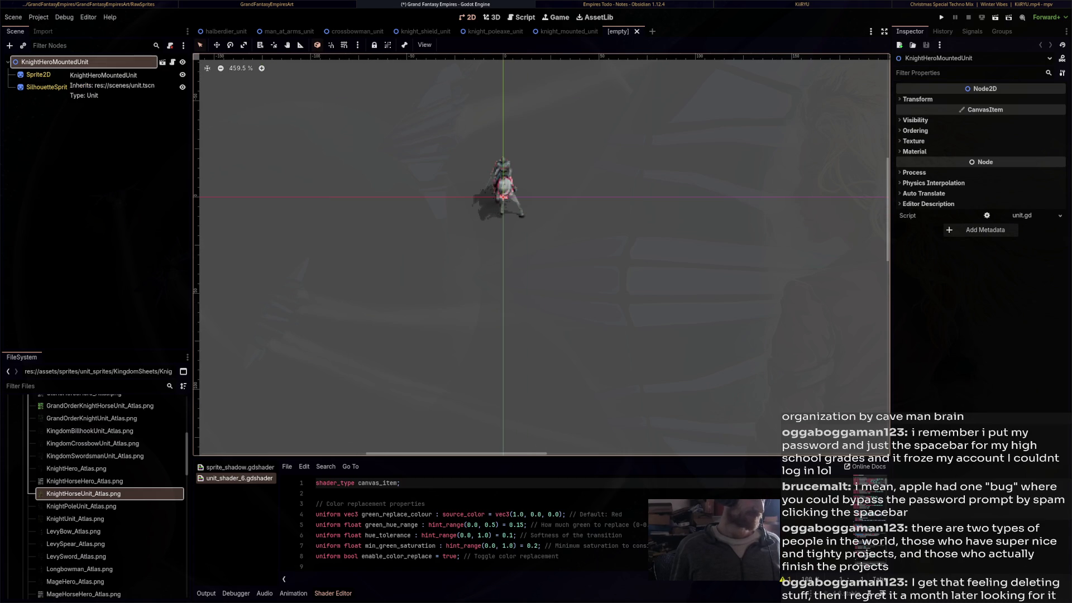
pyautogui.doubleClick(38, 74)
pyautogui.write('GrandOrderKnight')
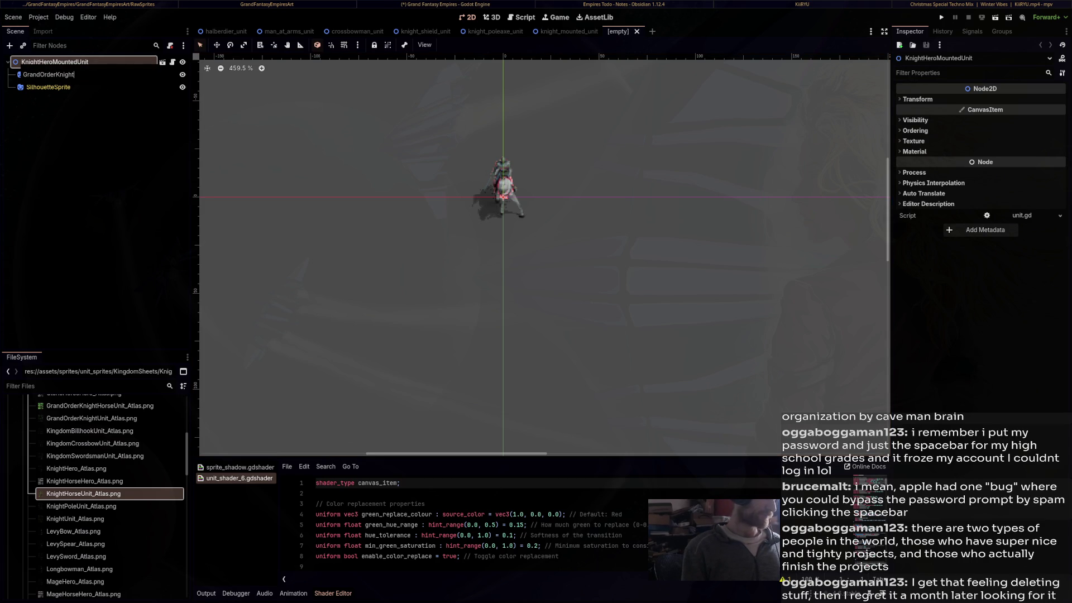
pyautogui.write('Unit')
pyautogui.press('Return')
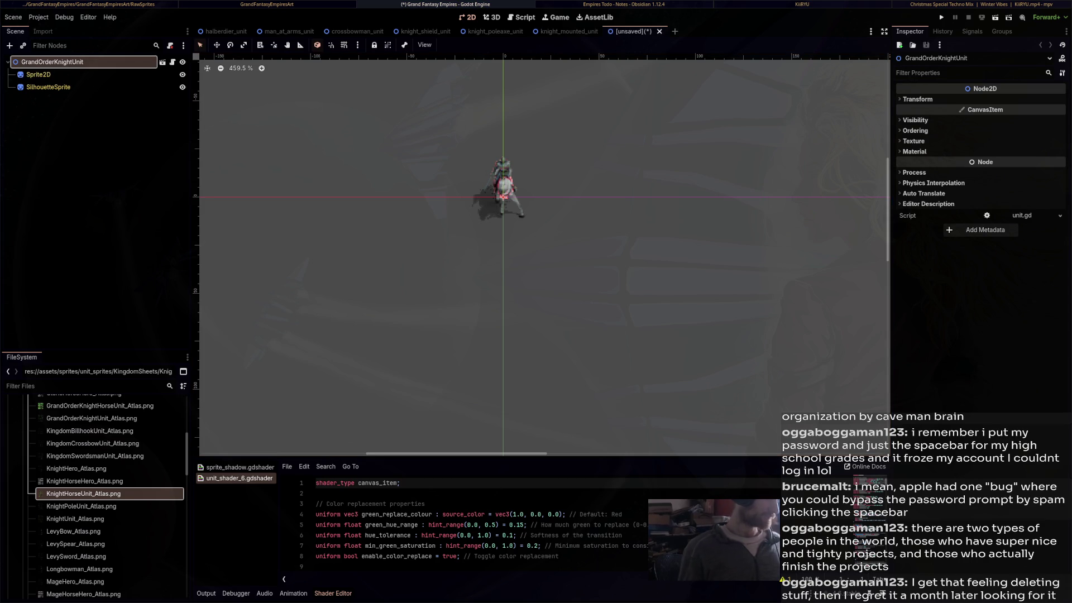
# Assign GrandOrderKnightUnit_Atlas.png to Sprite2D and start saving as grand_order_knight_unit.tscn
pyautogui.click(38, 74)
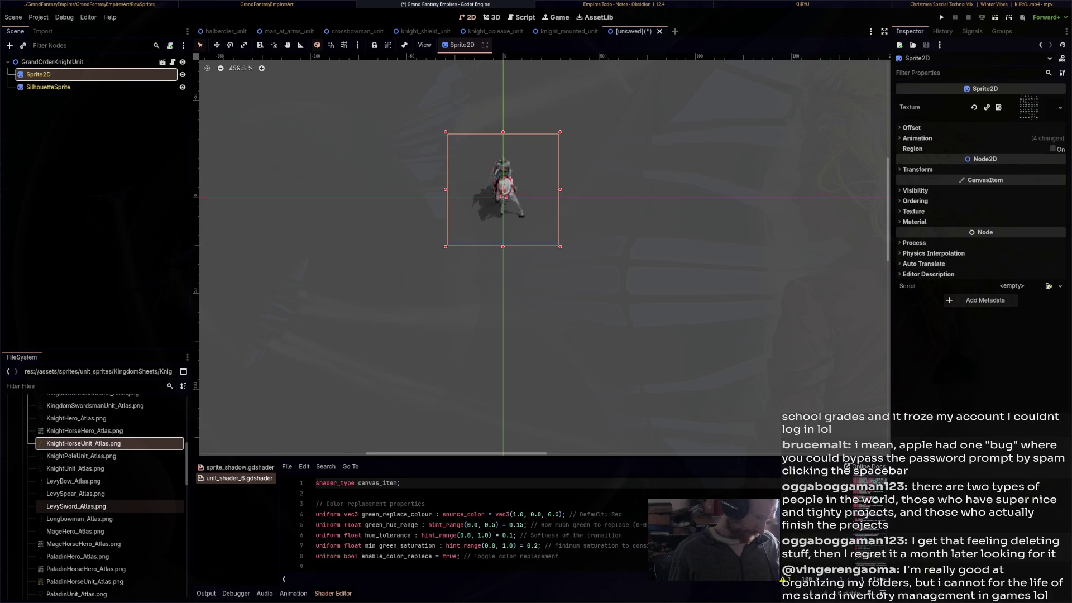
pyautogui.scroll(3, 89, 531)
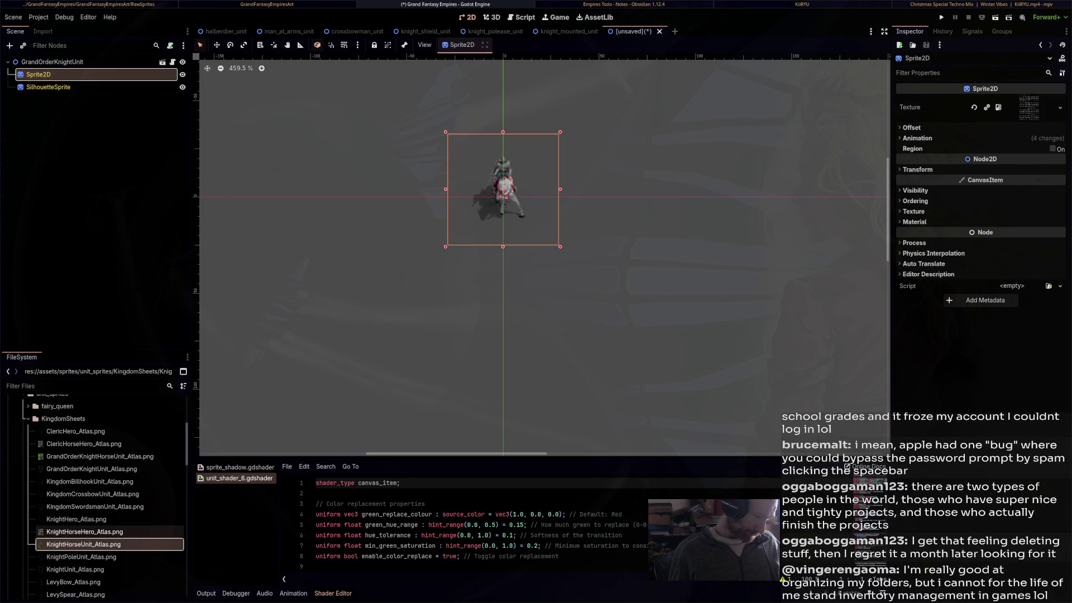
pyautogui.moveTo(89, 469)
pyautogui.mouseDown()
pyautogui.moveTo(558, 251)
pyautogui.moveTo(1036, 109)
pyautogui.mouseUp()
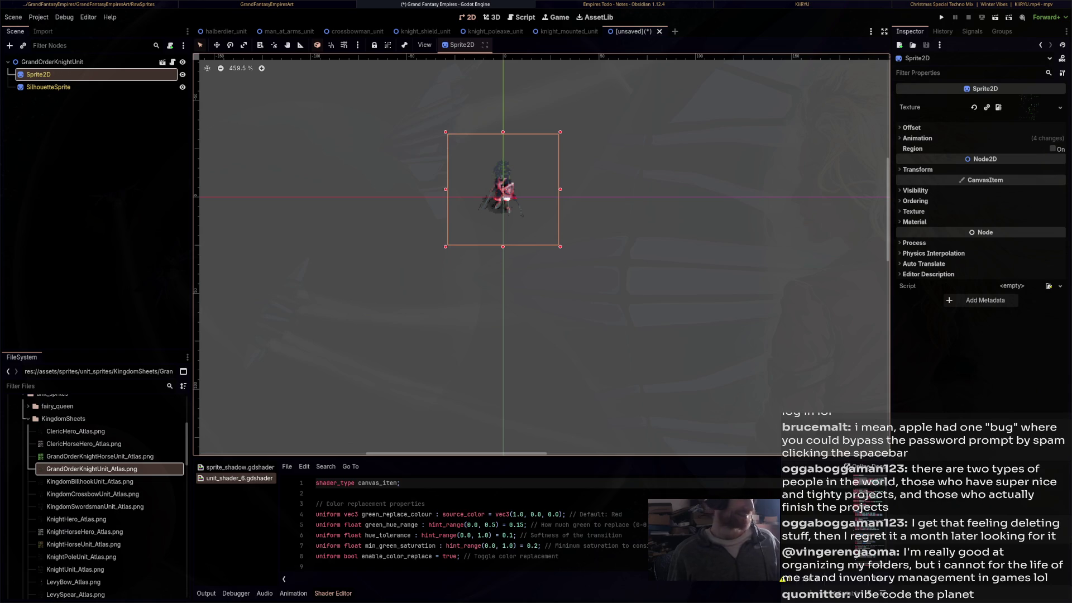
pyautogui.click(48, 86)
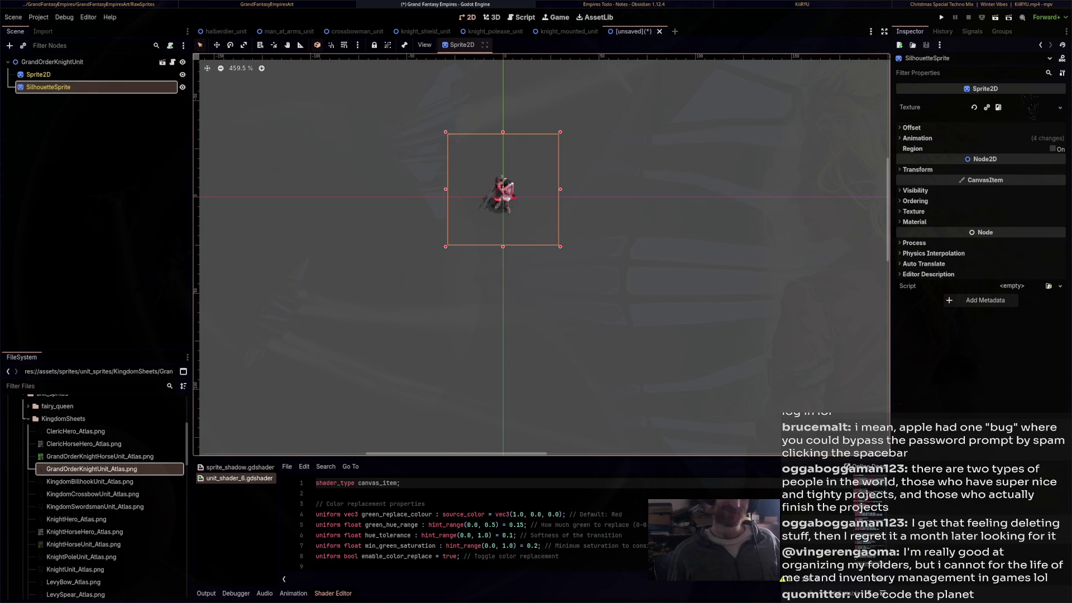
pyautogui.scroll(10, 477, 204)
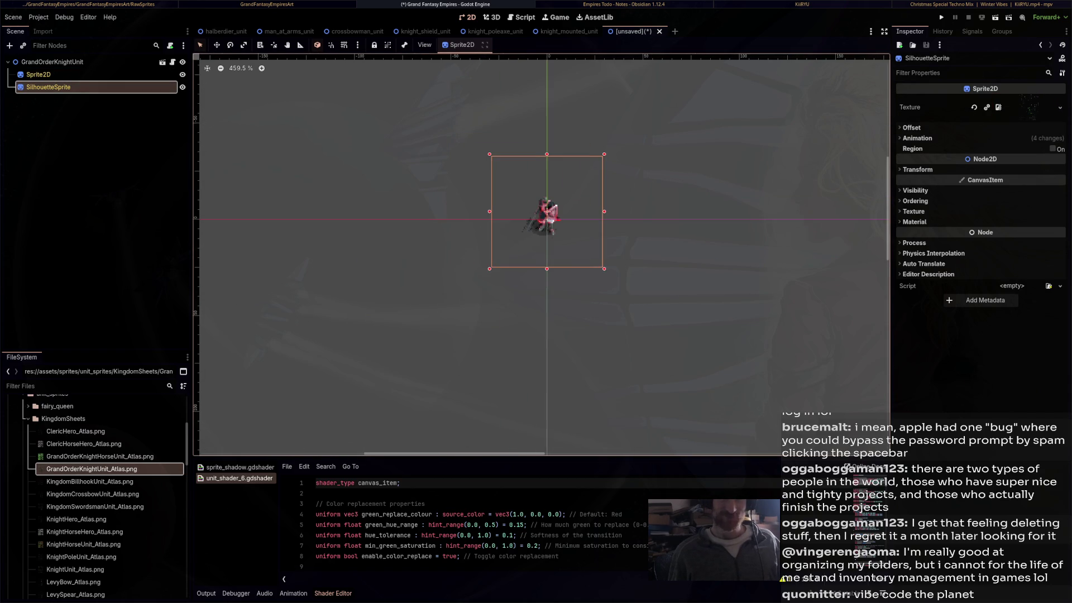
pyautogui.scroll(1, 545, 240)
pyautogui.hotkey('ctrl', 's')
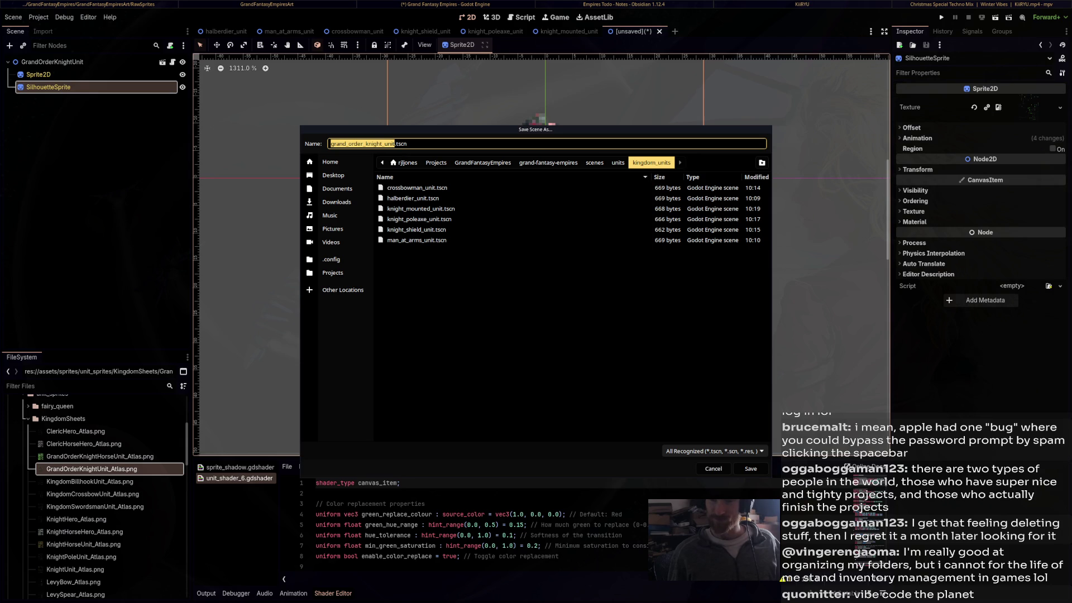
# Recentre the knight on the canvas and check the Sprite2D and SilhouetteSprite nodes
pyautogui.press('Escape')
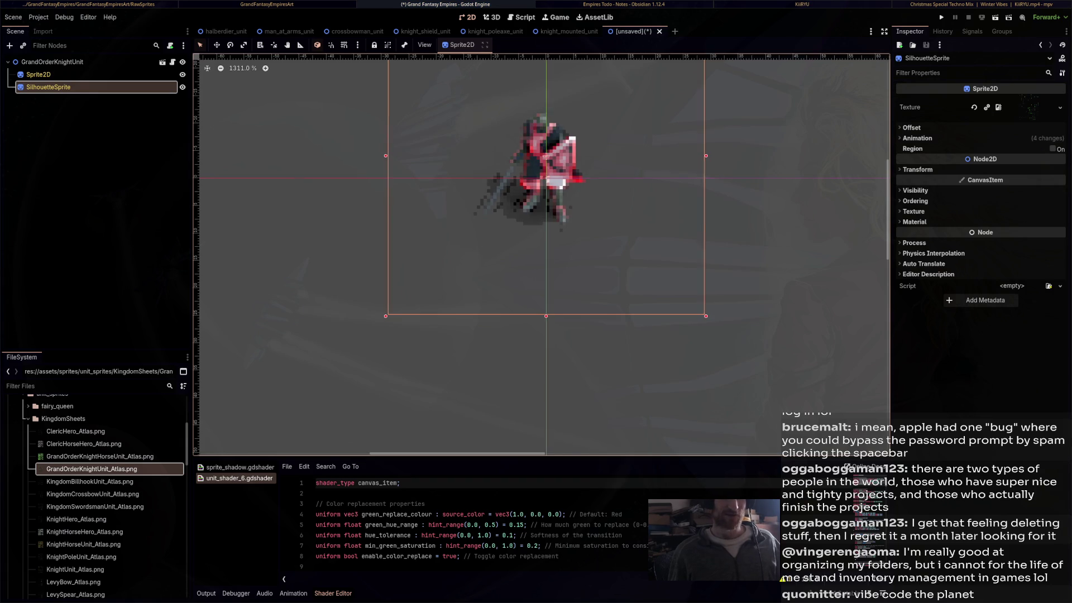
pyautogui.moveTo(483, 203); pyautogui.dragTo(507, 258)
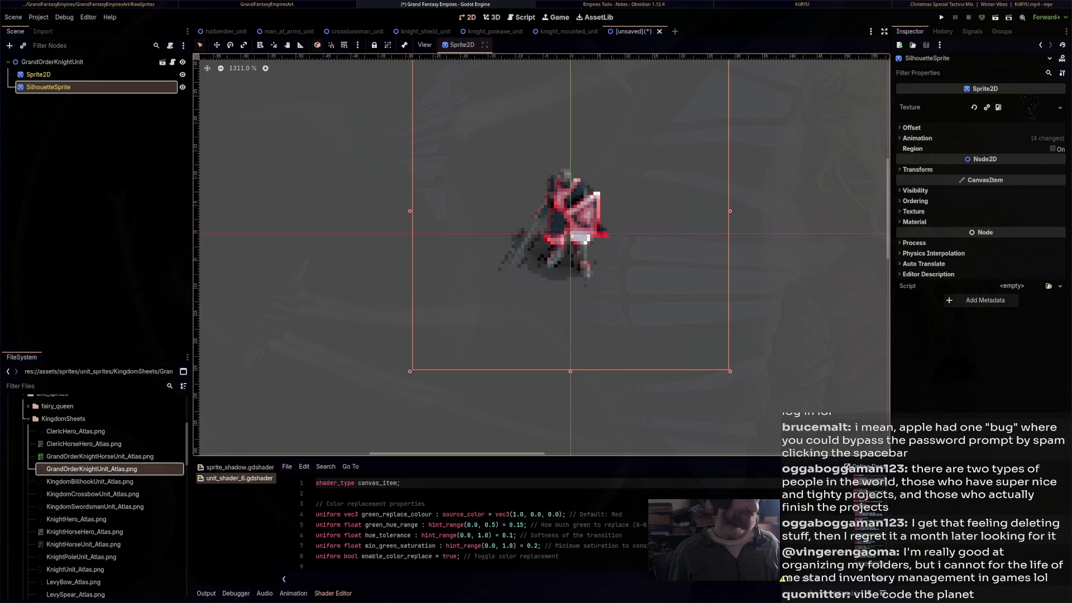
pyautogui.click(52, 62)
pyautogui.click(48, 86)
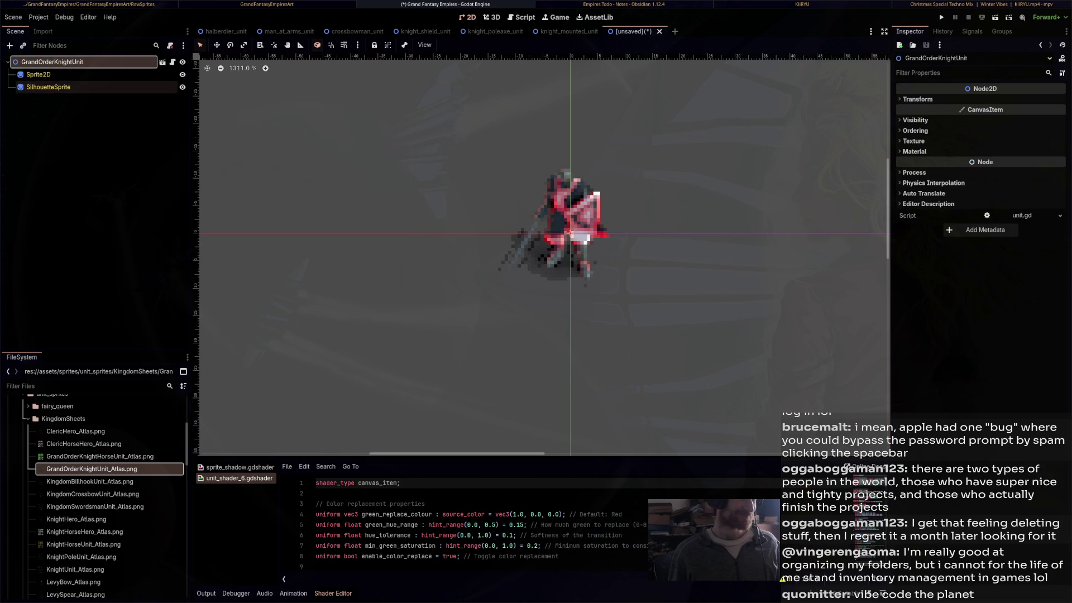
pyautogui.click(38, 74)
pyautogui.click(48, 87)
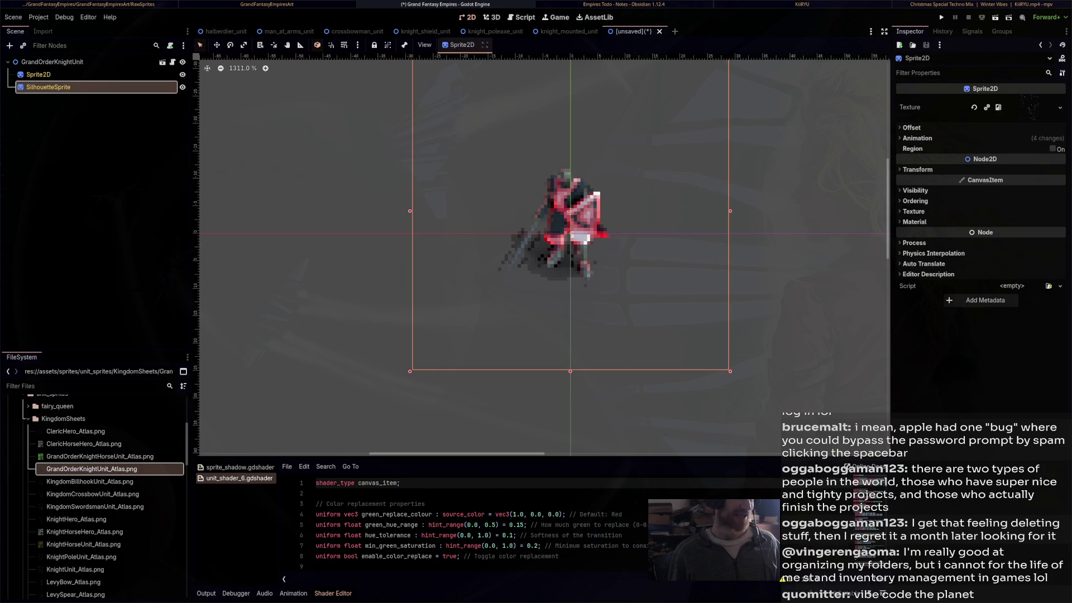
pyautogui.click(38, 74)
pyautogui.click(48, 86)
pyautogui.click(37, 75)
# Save the scene as grand_order_knight_unit.tscn in kingdom_units and start a new empty scene
pyautogui.hotkey('ctrl', 's')
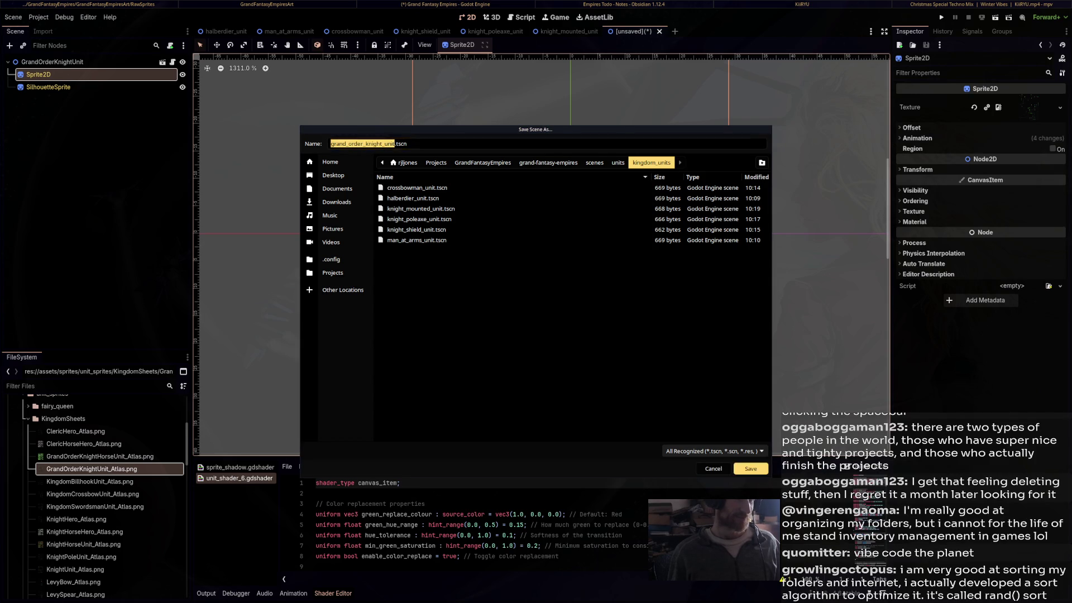
pyautogui.click(751, 469)
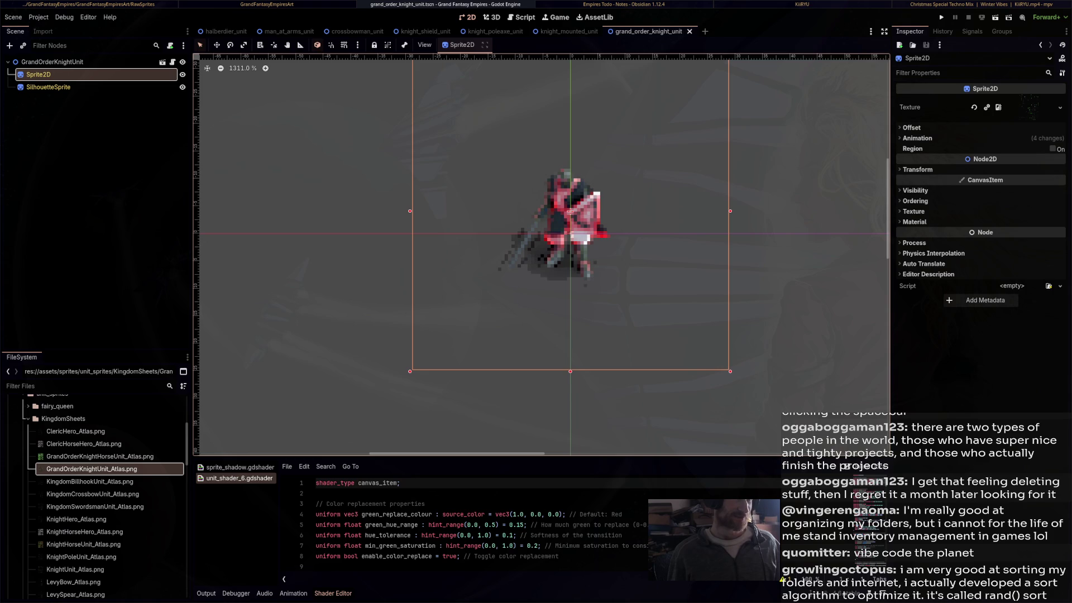
pyautogui.hotkey('ctrl', 'n')
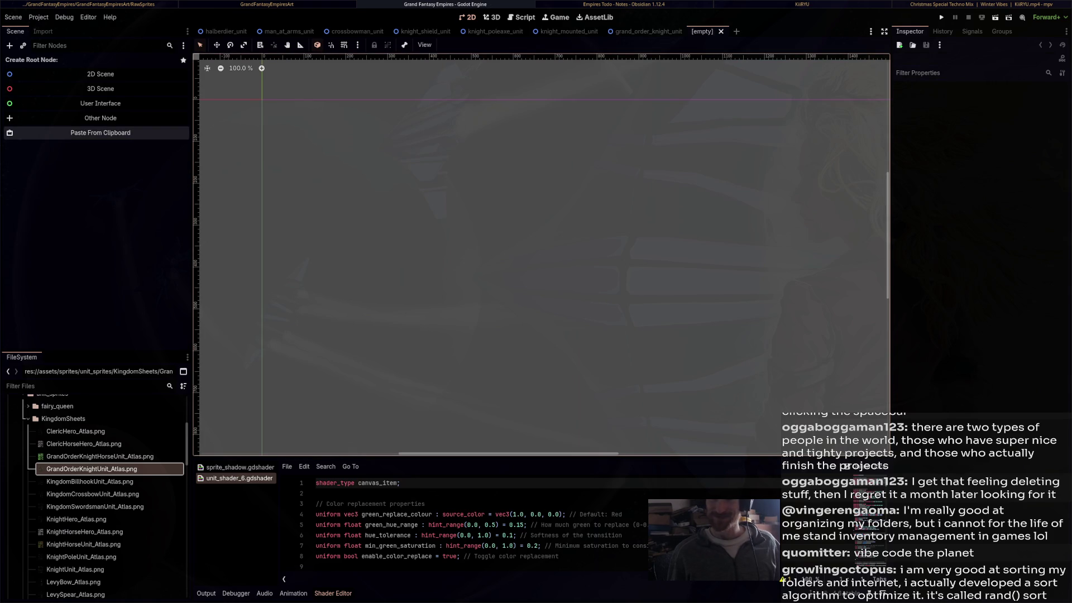
# Paste the copied unit as root and rename it GrandOrderKnightMountedUnit
pyautogui.click(101, 132)
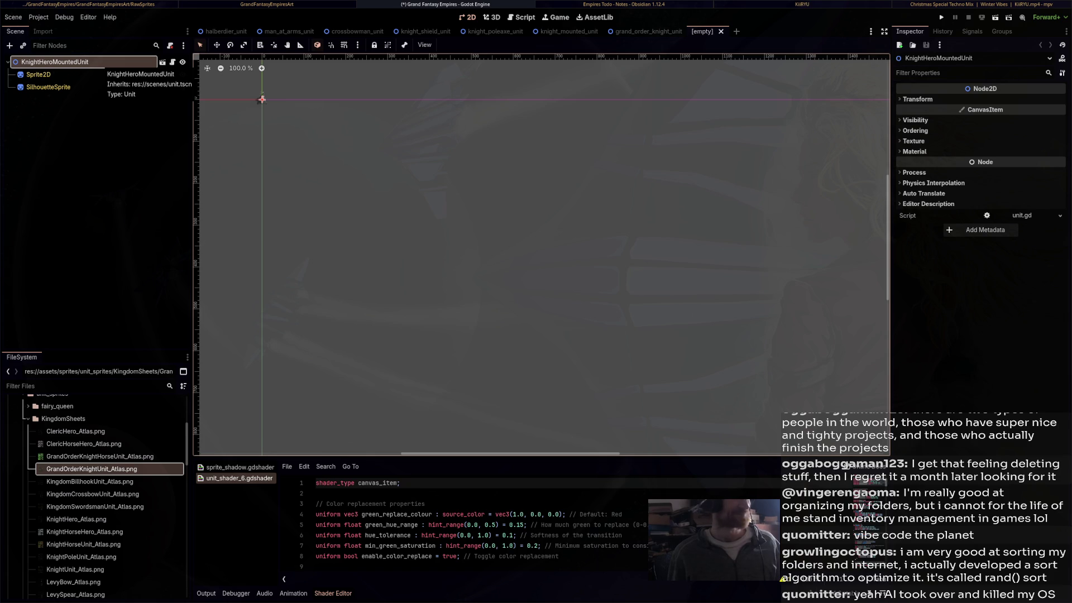
pyautogui.doubleClick(38, 74)
pyautogui.write('KnightHeroMountedUnit')
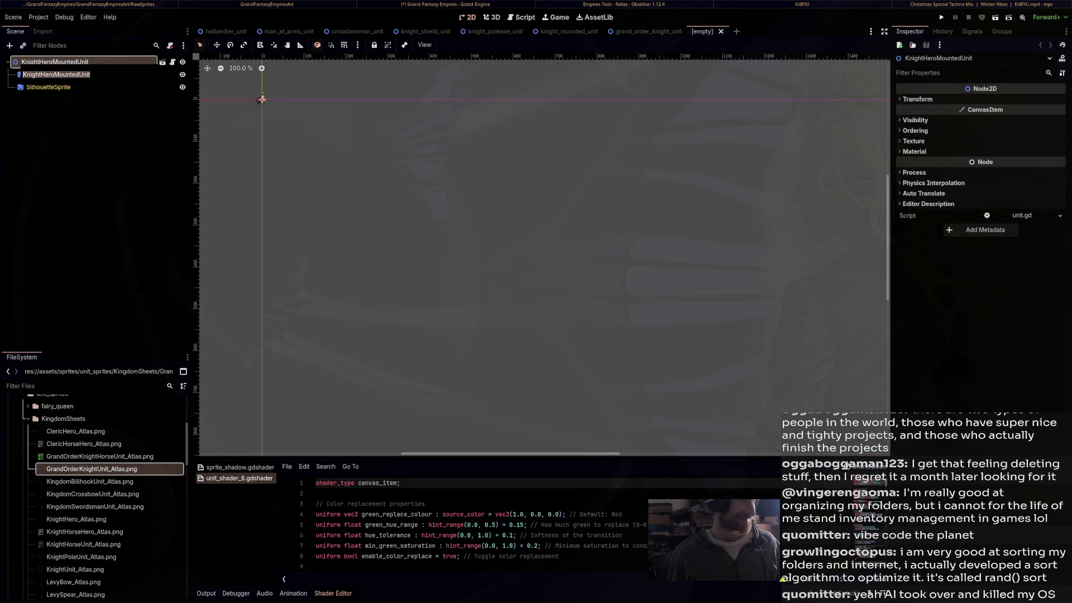
pyautogui.write('Gran')
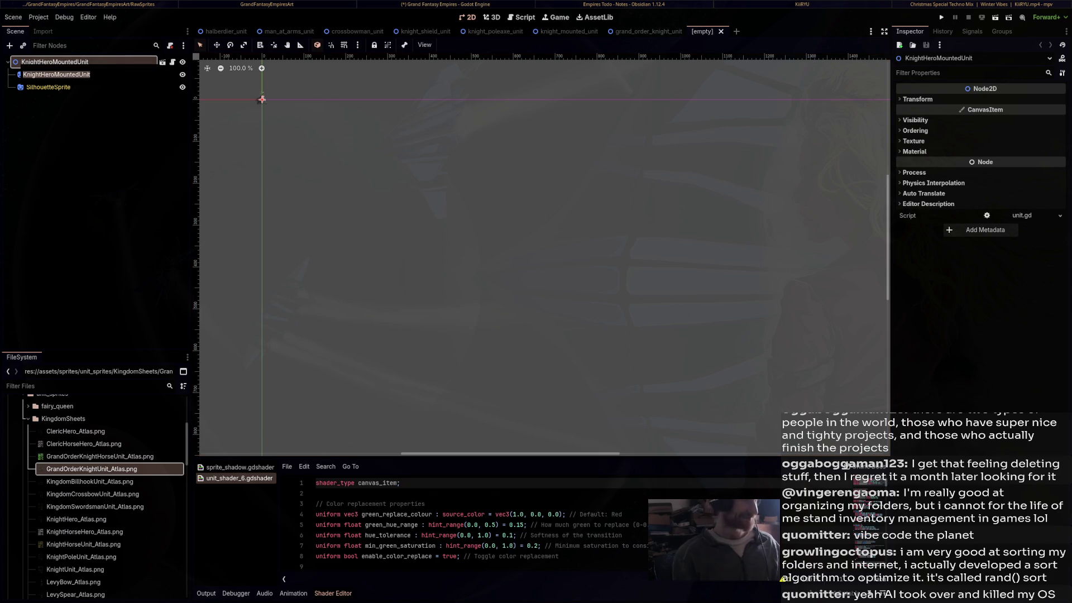
pyautogui.write('dOrderKnight')
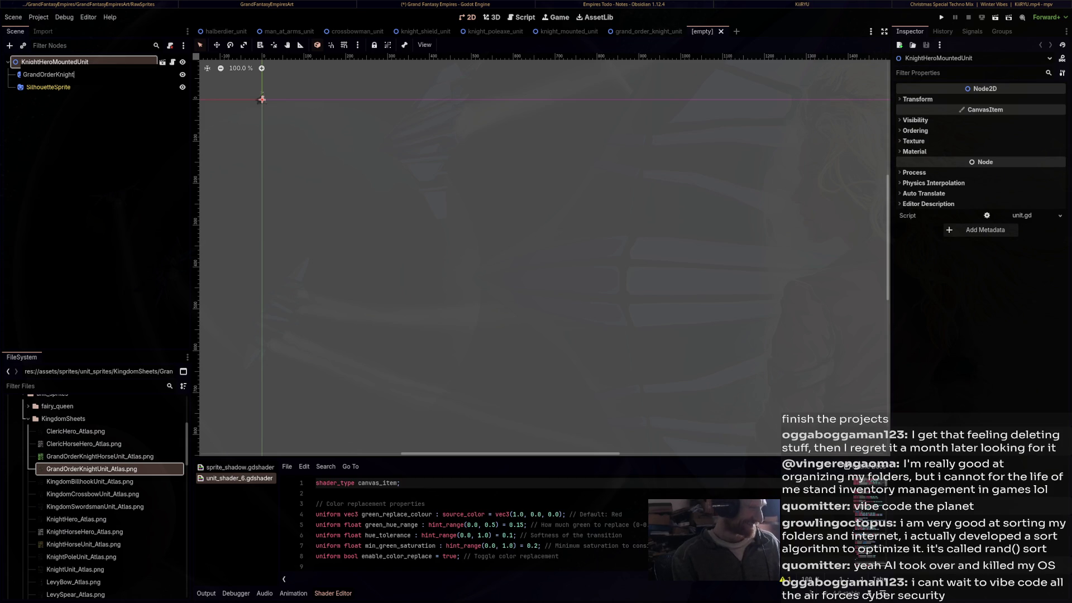
pyautogui.write('Mo')
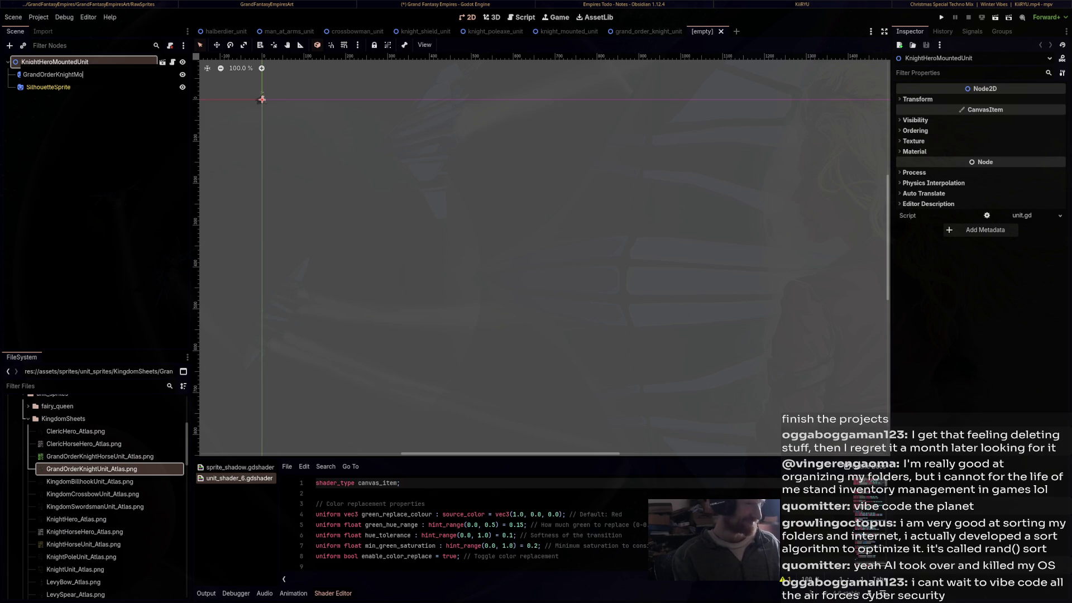
pyautogui.write('untedUnit')
pyautogui.press('Return')
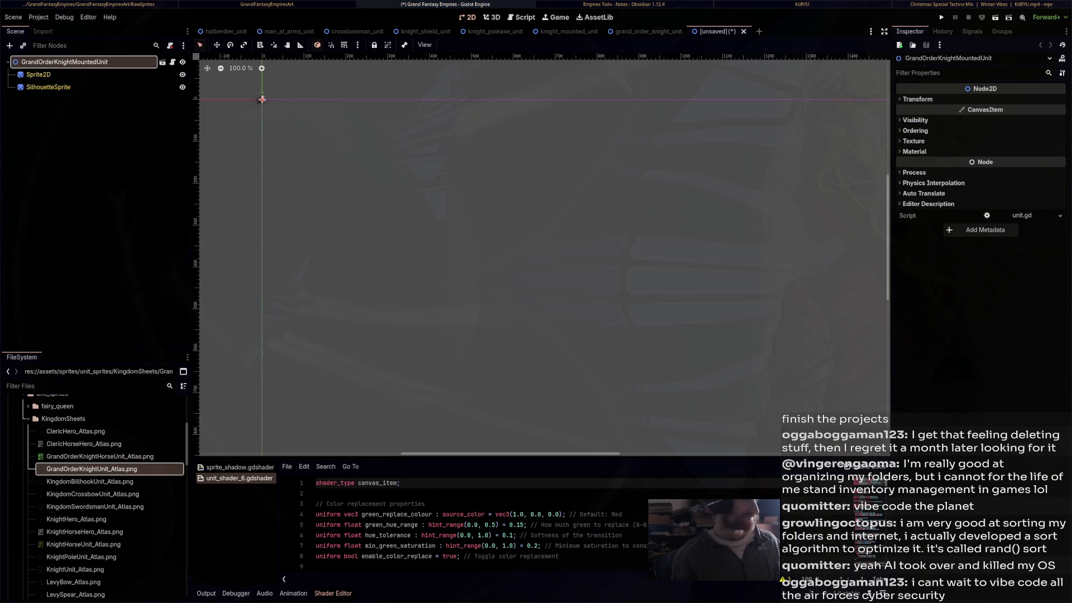
# Give Sprite2D and SilhouetteSprite the GrandOrderKnightHorseUnit_Atlas.png texture and begin saving
pyautogui.scroll(10, 595, 230)
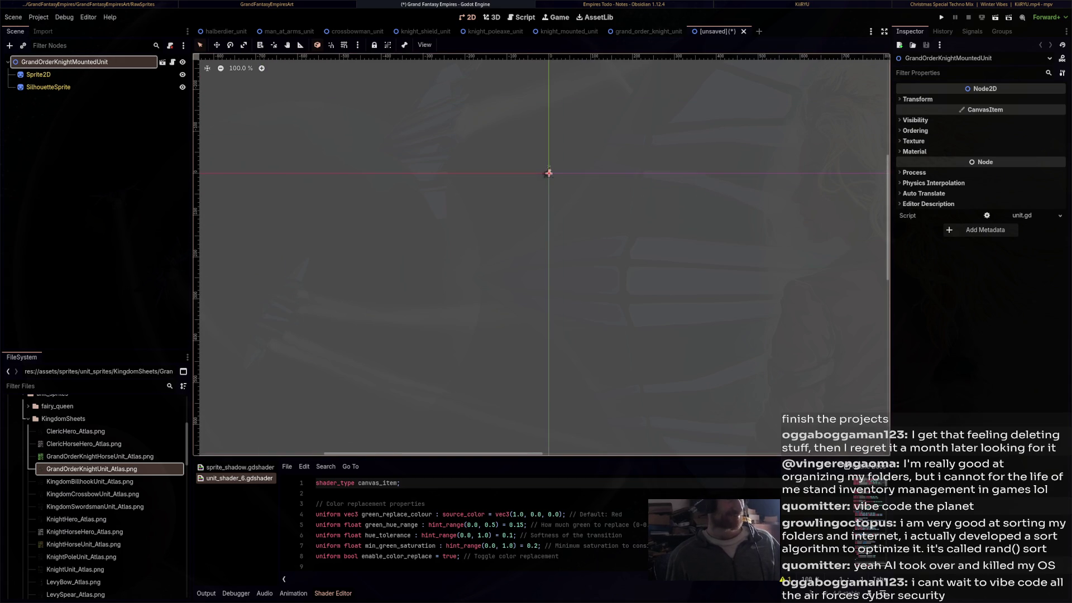
pyautogui.moveTo(596, 230); pyautogui.dragTo(683, 279)
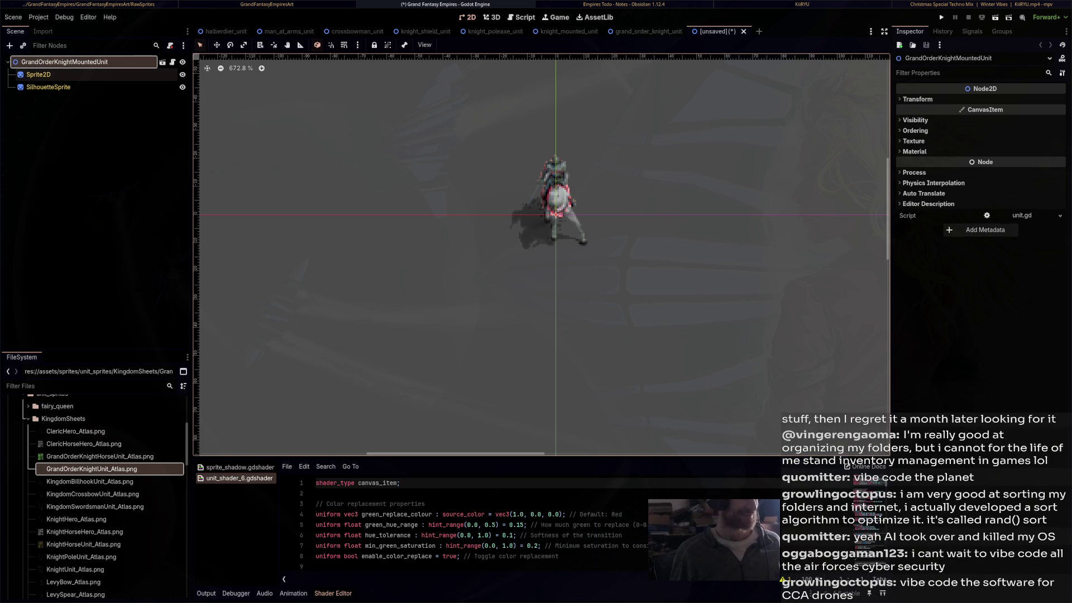
pyautogui.click(38, 74)
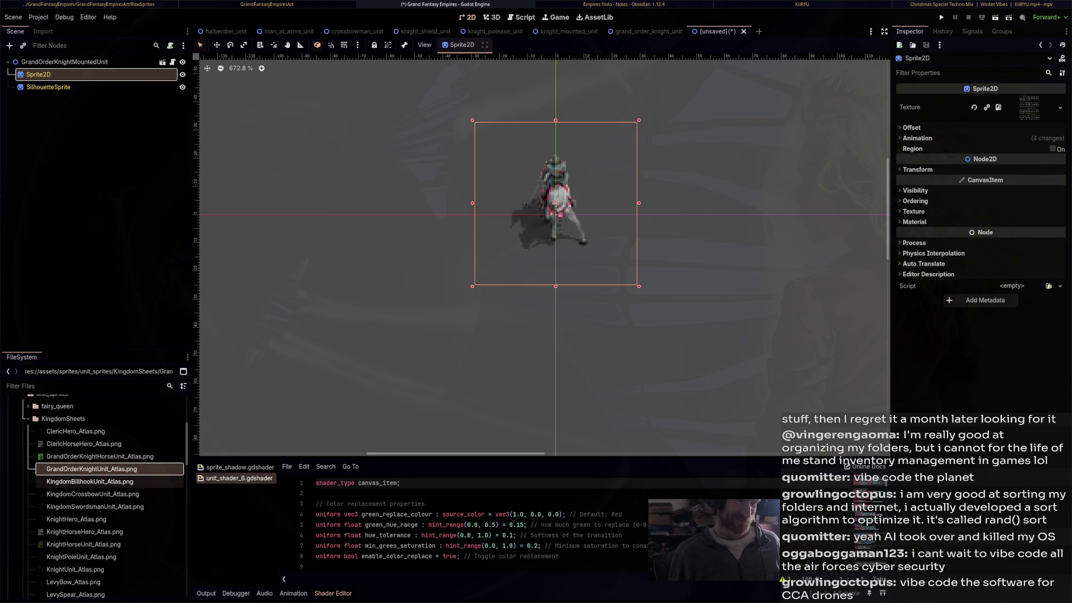
pyautogui.click(95, 456)
pyautogui.moveTo(95, 457)
pyautogui.mouseDown()
pyautogui.moveTo(252, 268)
pyautogui.moveTo(586, 168)
pyautogui.moveTo(1029, 107)
pyautogui.mouseUp()
pyautogui.click(48, 87)
pyautogui.moveTo(95, 456)
pyautogui.mouseDown()
pyautogui.moveTo(986, 157)
pyautogui.moveTo(1029, 108)
pyautogui.mouseUp()
pyautogui.hotkey('ctrl', 's')
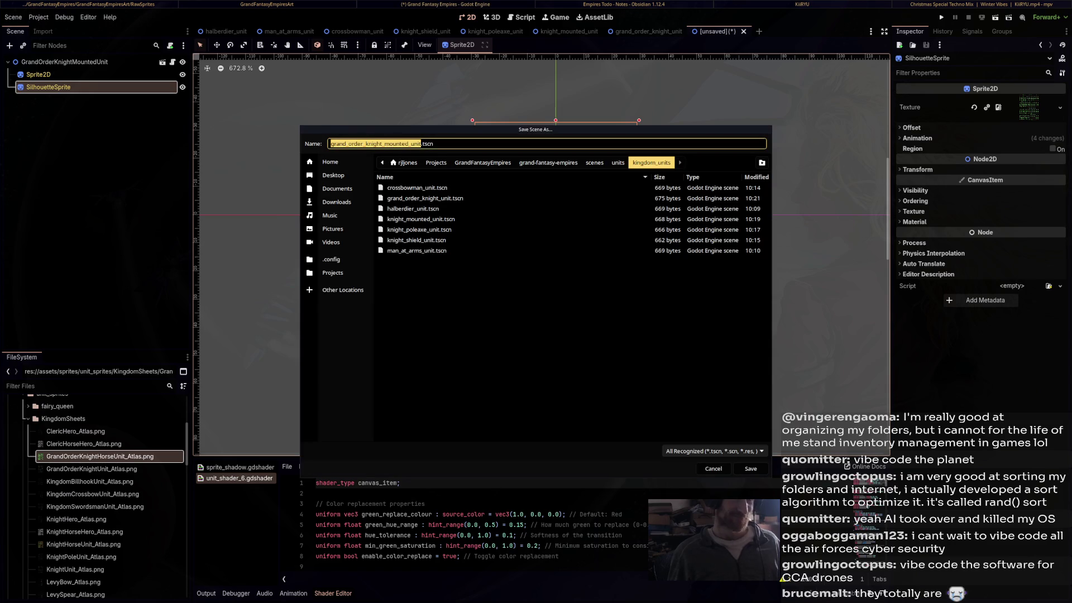
# Confirm grand_order_knight_mounted_unit.tscn as the file name, then drag GrandOrderKnightUnit_Atlas.png into the editor
pyautogui.press('Return')
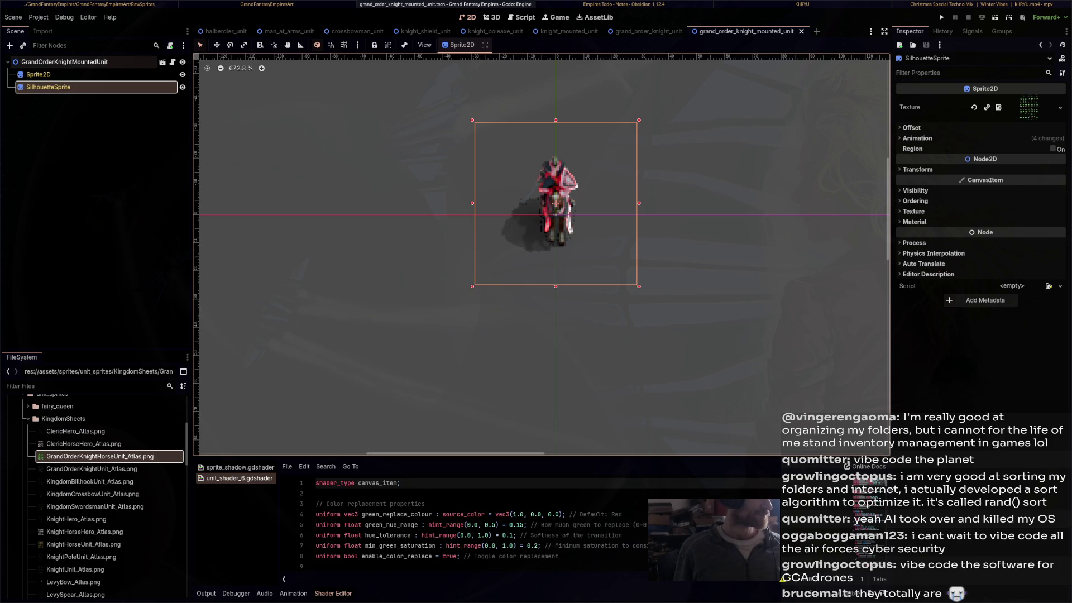
pyautogui.click(89, 469)
pyautogui.moveTo(99, 456)
pyautogui.mouseDown()
pyautogui.moveTo(279, 279)
pyautogui.moveTo(502, 112)
pyautogui.moveTo(624, 58)
pyautogui.moveTo(718, 57)
pyautogui.mouseUp()
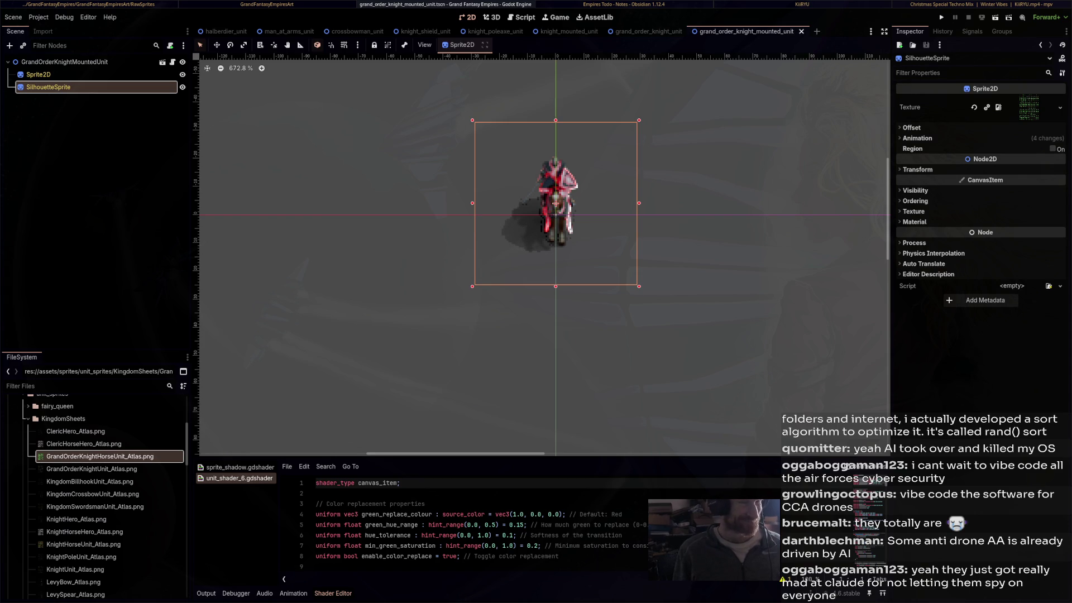
# Cycle through the open knight scene tabs and return to grand_order_knight_mounted_unit
pyautogui.hotkey('ctrl', 'shift', 'Tab')
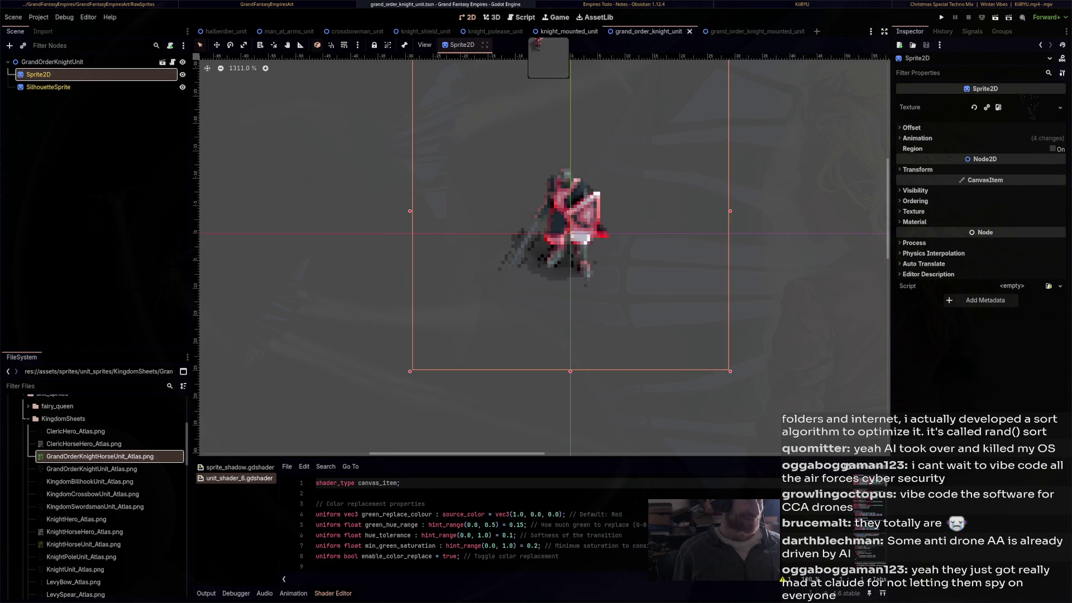
pyautogui.hotkey('ctrl', 'shift', 'Tab')
pyautogui.hotkey('ctrl', 'shift', 'Tab')
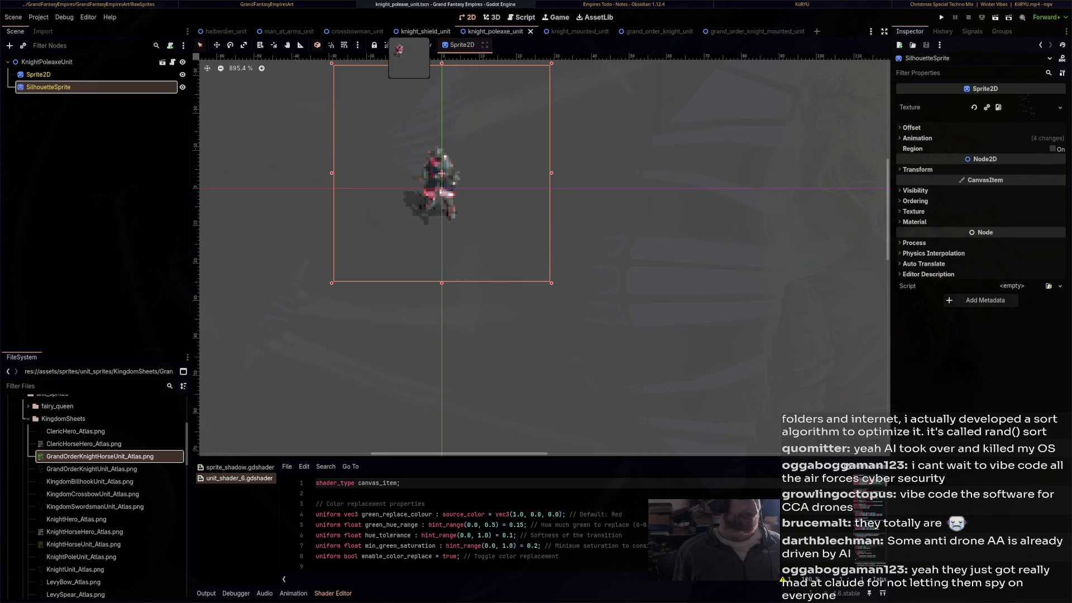
pyautogui.hotkey('ctrl', 'shift', 'Tab')
pyautogui.hotkey('ctrl', 'Tab')
pyautogui.hotkey('ctrl', 'Tab')
pyautogui.hotkey('ctrl', 'Tab')
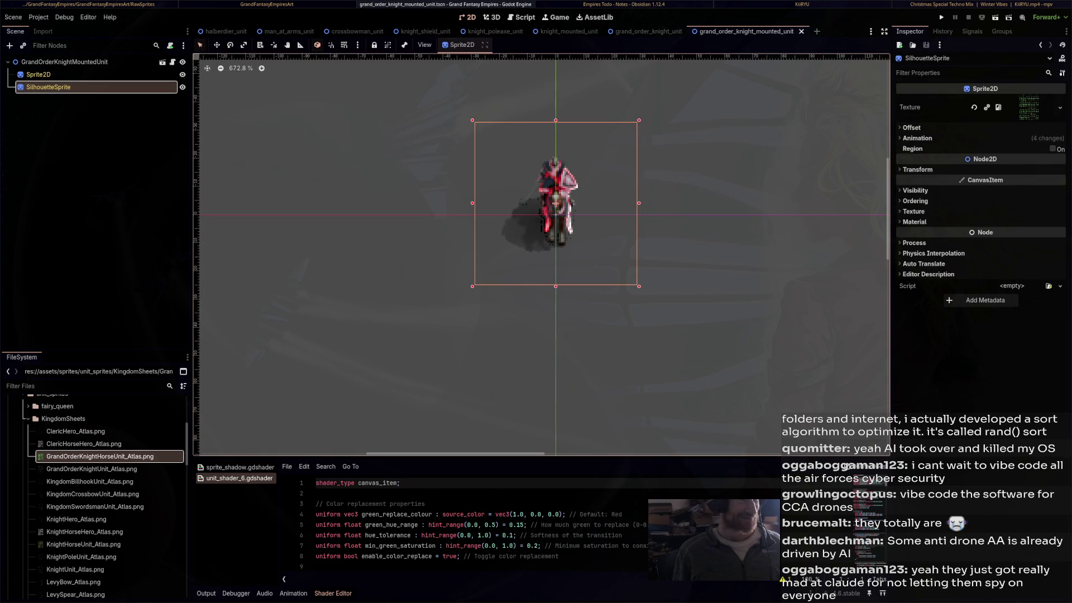
# Raise the root's unit_material.tres Alpha Threshold to 0.281 and save the scene
pyautogui.click(38, 74)
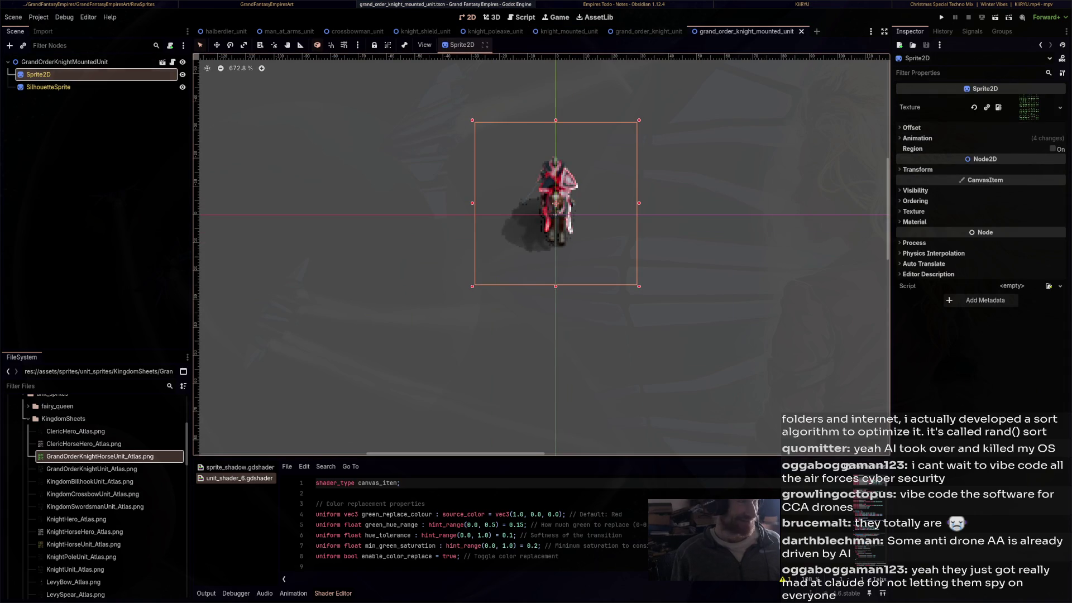
pyautogui.click(64, 61)
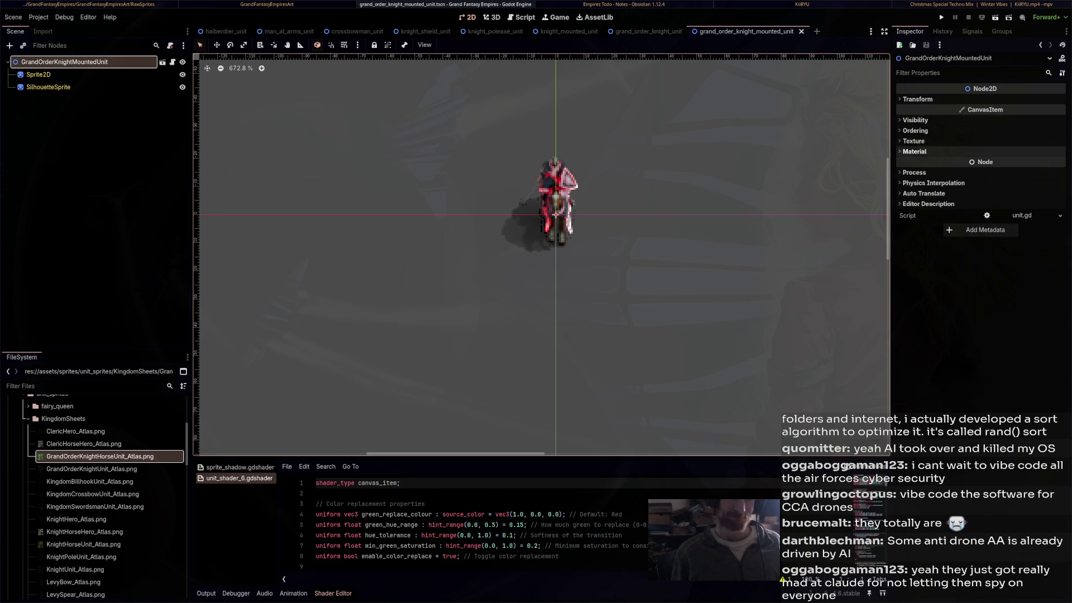
pyautogui.click(915, 151)
pyautogui.click(1025, 163)
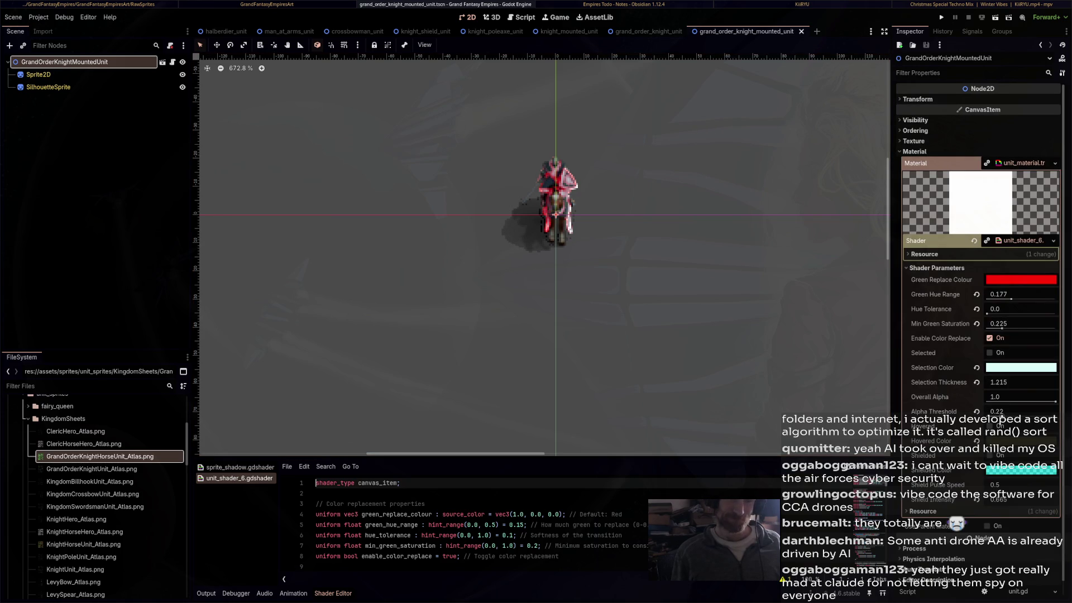
pyautogui.moveTo(1002, 416); pyautogui.dragTo(1013, 416)
pyautogui.hotkey('ctrl', 's')
# Compare against the other knight scenes, check the Empires Todo note, and start a new scene
pyautogui.click(642, 31)
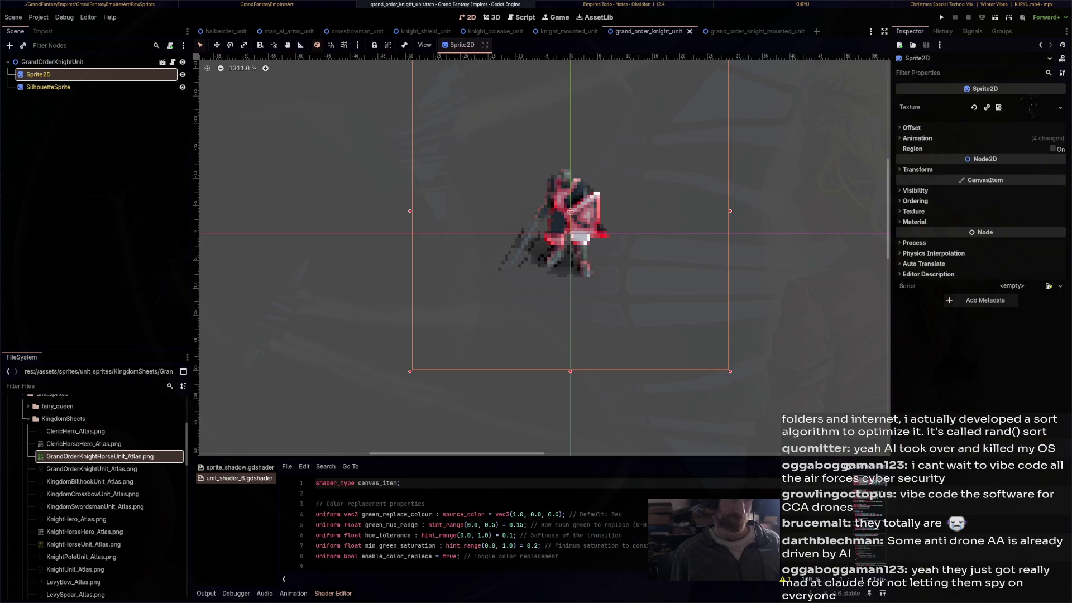
pyautogui.click(568, 32)
pyautogui.click(721, 32)
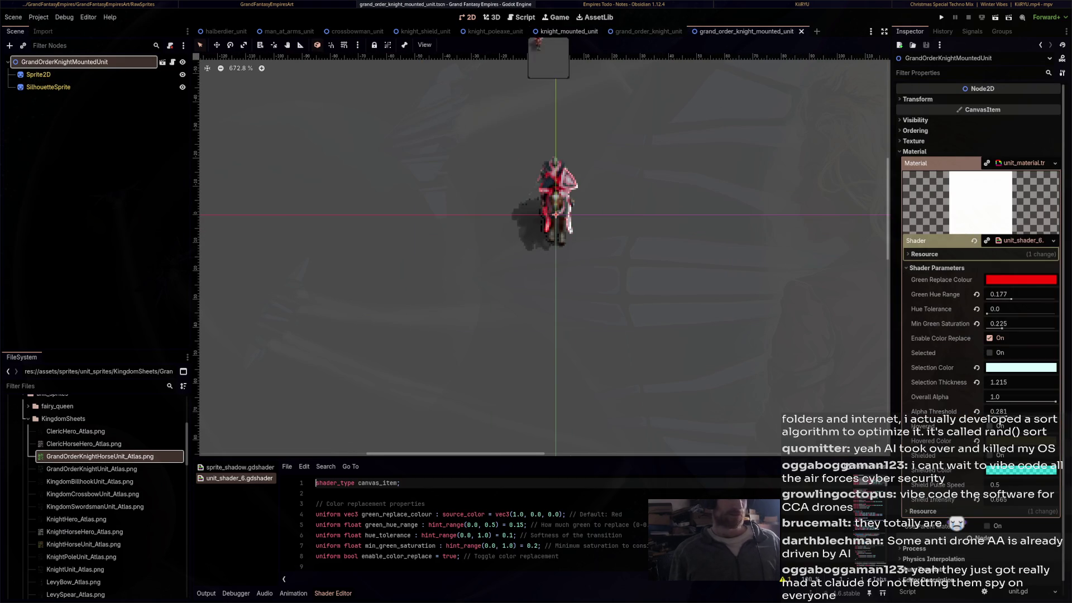
pyautogui.click(568, 31)
pyautogui.click(743, 31)
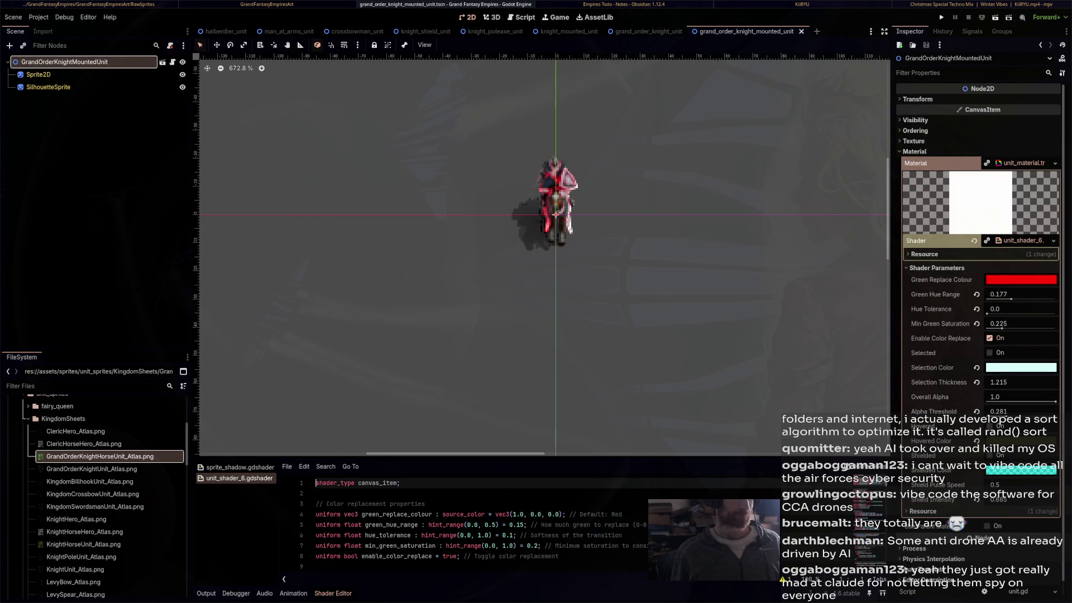
pyautogui.hotkey('alt', 'Tab')
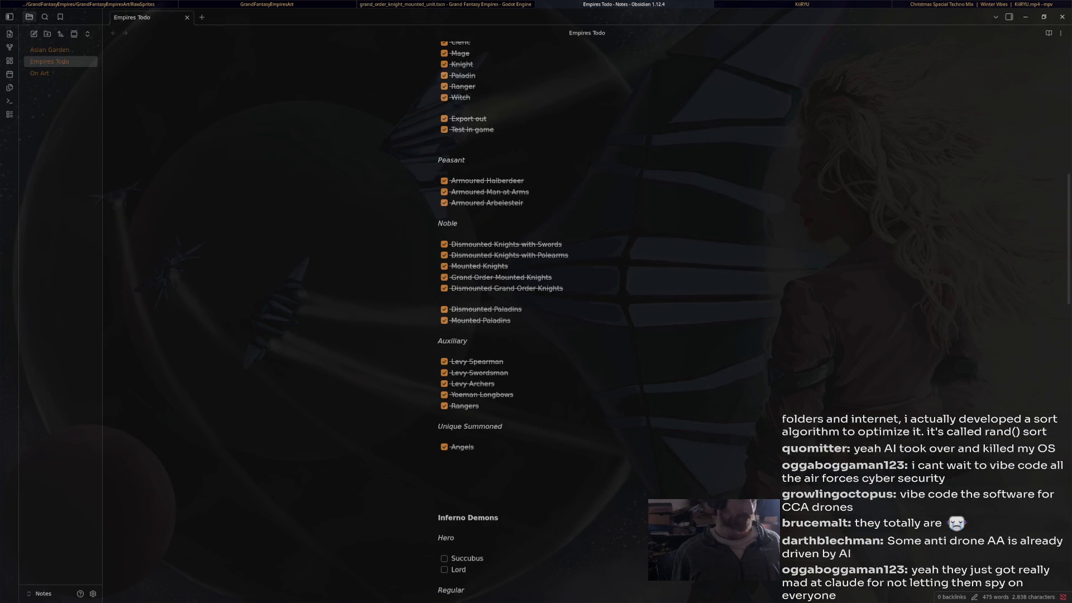
pyautogui.hotkey('alt', 'Tab')
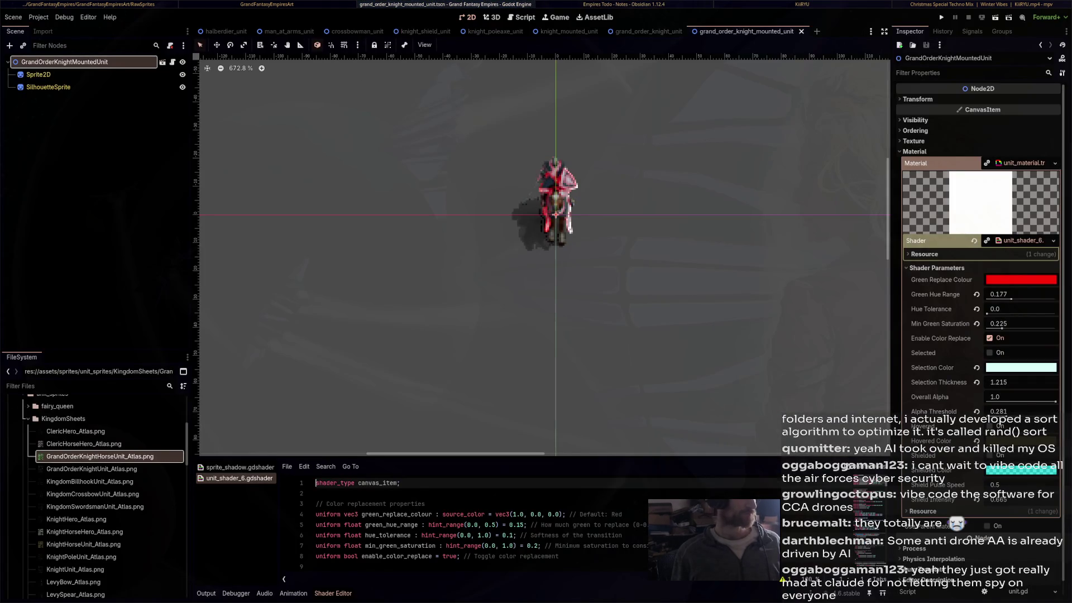
pyautogui.press('Escape')
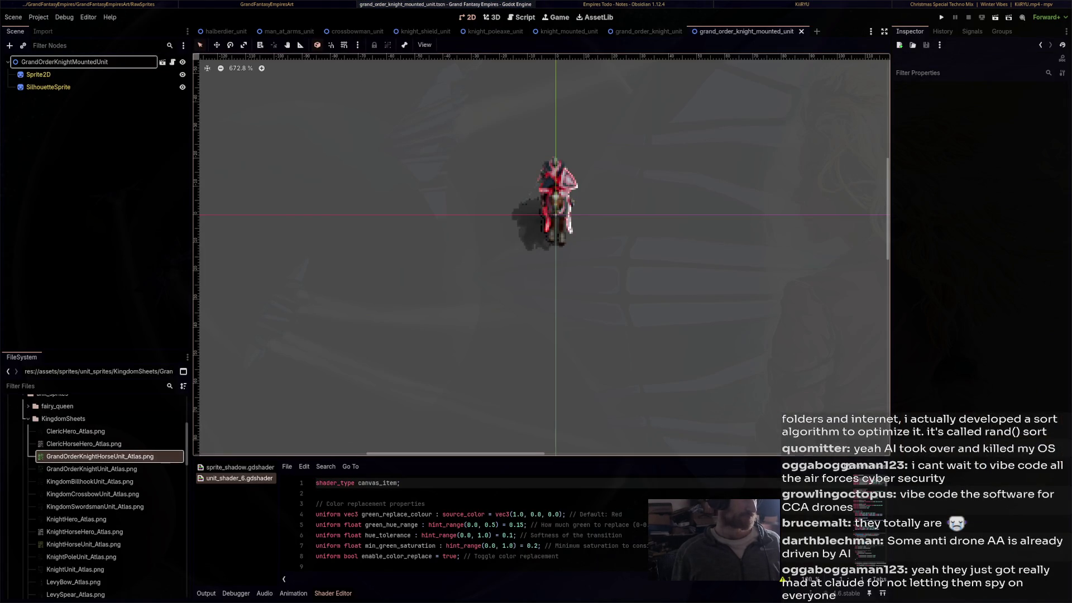
pyautogui.hotkey('ctrl', 'n')
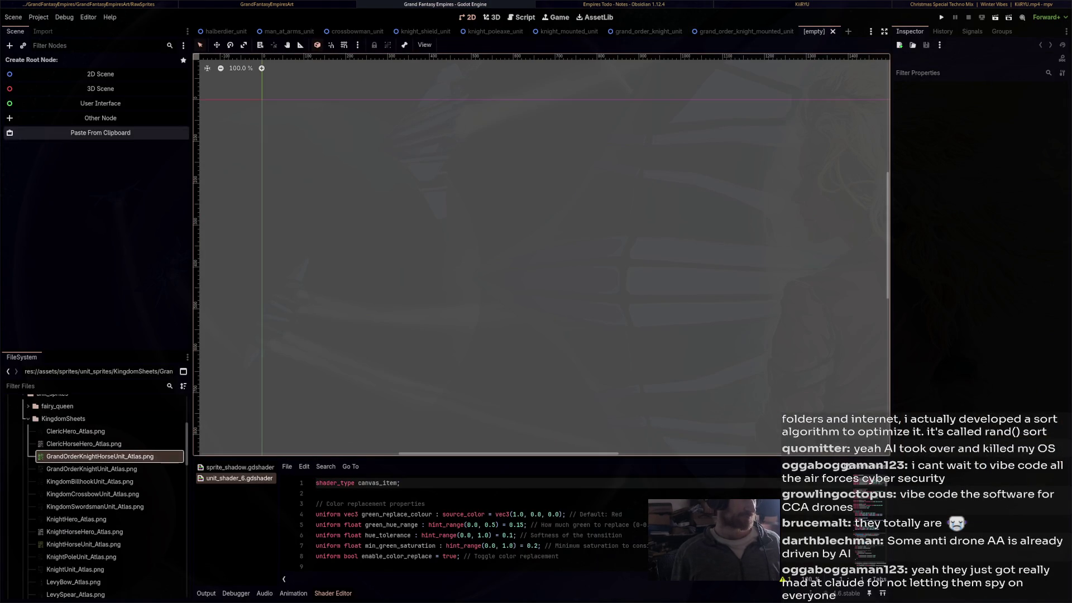
# Paste the unit template and rename the root to PaladinUnit
pyautogui.hotkey('ctrl', 'v')
pyautogui.press('F2')
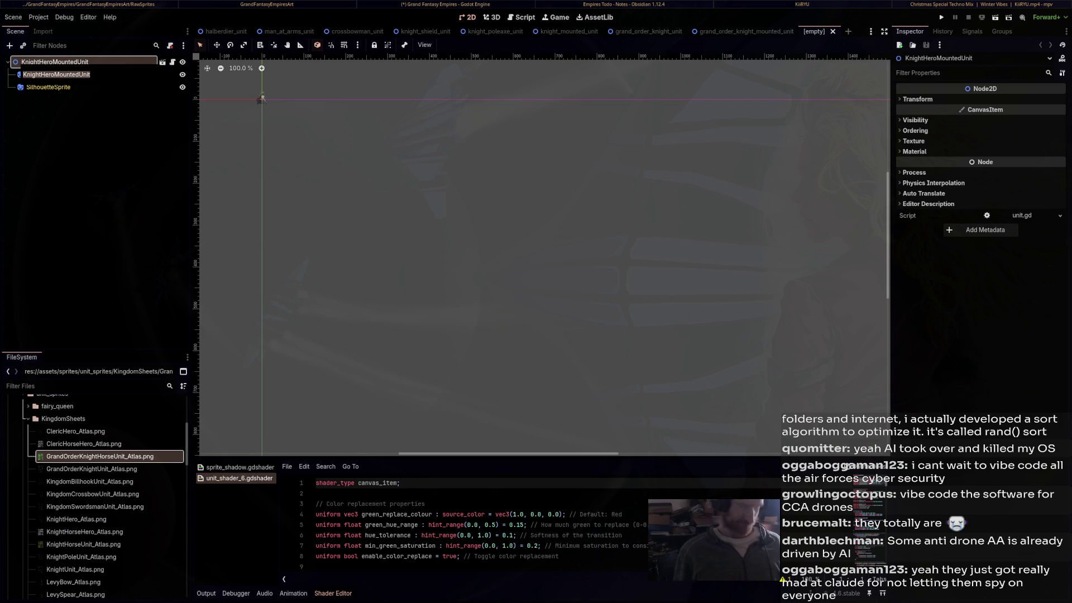
pyautogui.write('Paladin')
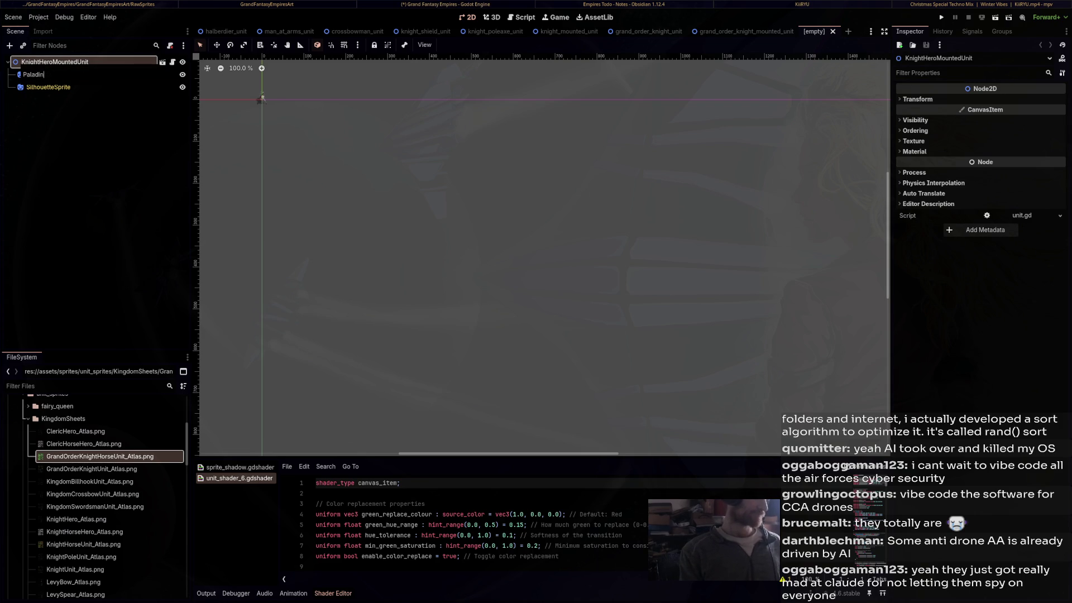
pyautogui.write('Unit')
pyautogui.press('Return')
pyautogui.press('f')
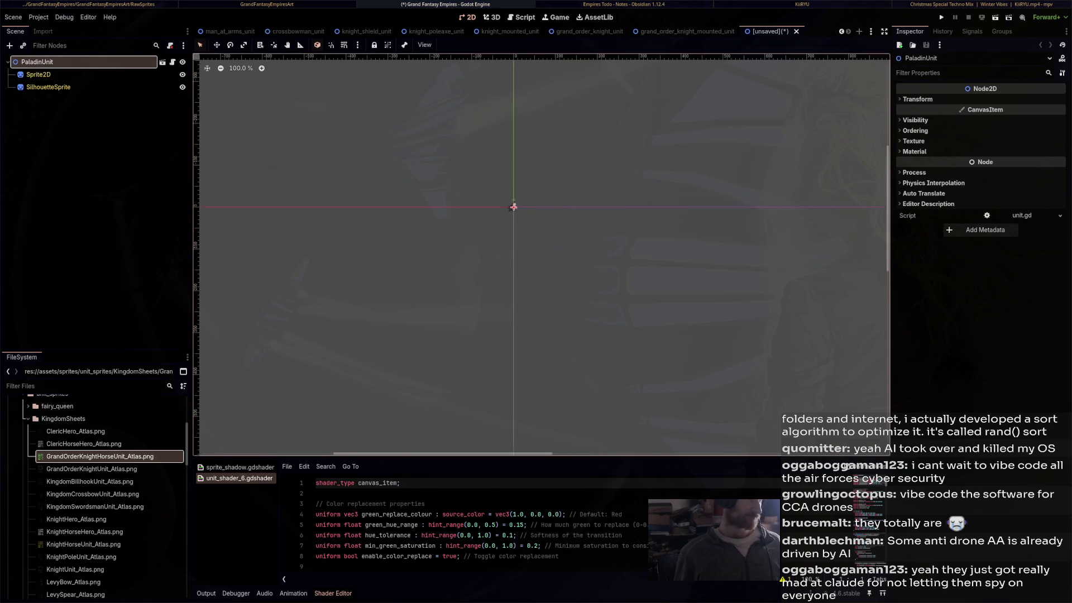
# Apply PaladinUnit_Atlas.png as the texture of both Sprite2D and SilhouetteSprite
pyautogui.scroll(7, 484, 193)
pyautogui.click(48, 88)
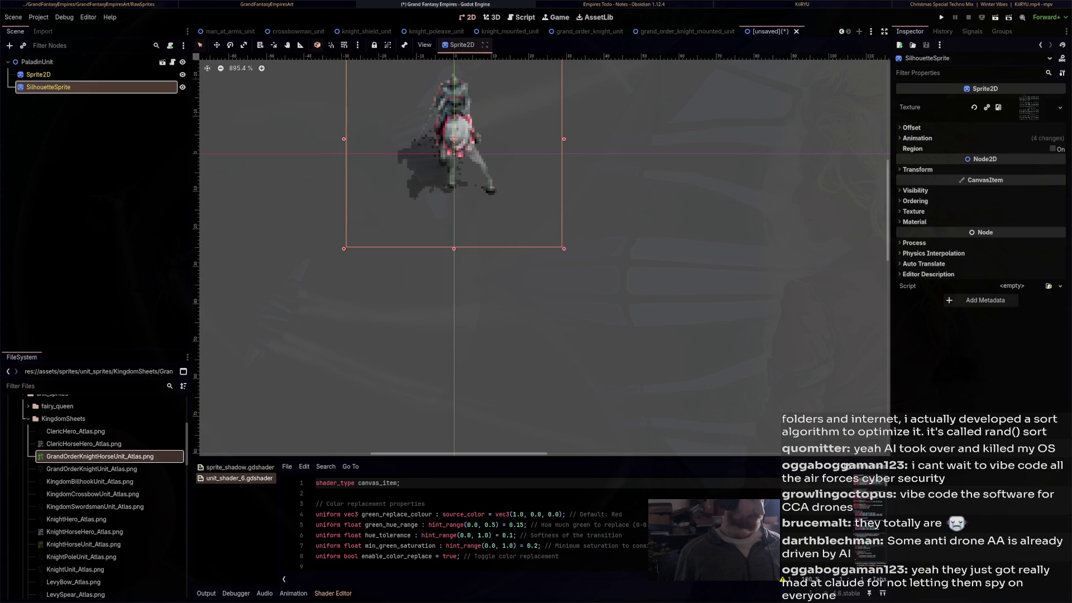
pyautogui.click(38, 75)
pyautogui.scroll(-6, 106, 486)
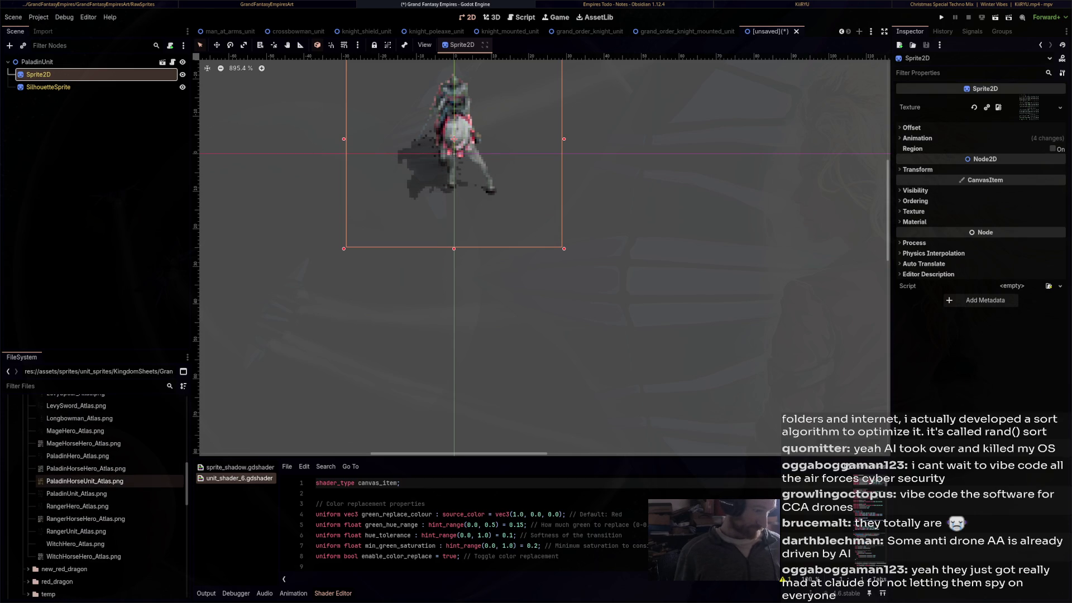
pyautogui.click(77, 456)
pyautogui.moveTo(76, 493)
pyautogui.mouseDown()
pyautogui.moveTo(95, 494)
pyautogui.moveTo(577, 155)
pyautogui.moveTo(1029, 107)
pyautogui.mouseUp()
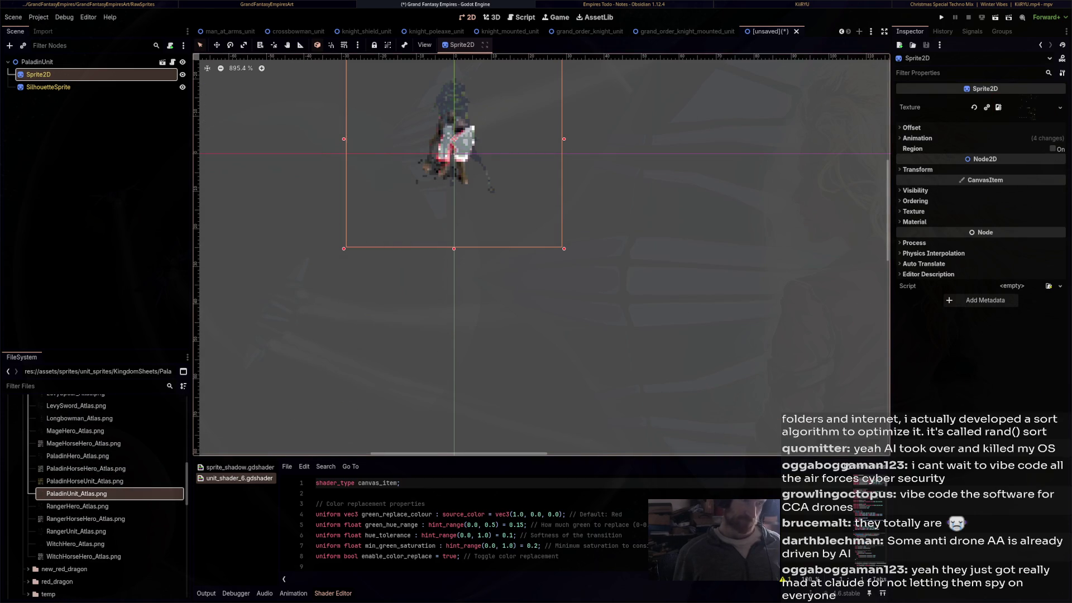
pyautogui.click(49, 86)
pyautogui.moveTo(76, 493)
pyautogui.mouseDown()
pyautogui.moveTo(577, 145)
pyautogui.moveTo(1000, 108)
pyautogui.mouseUp()
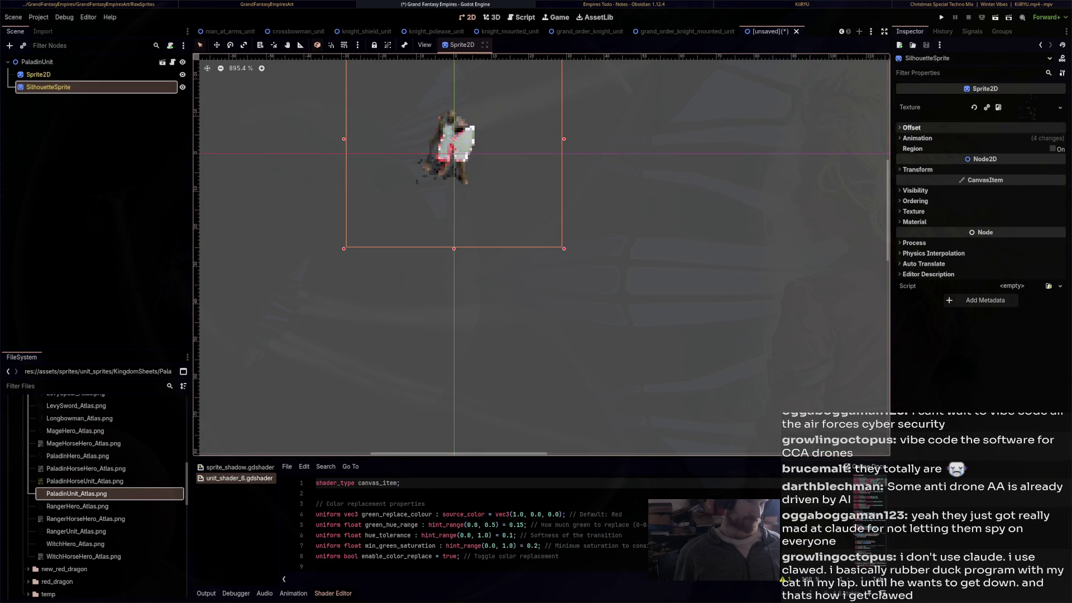
pyautogui.moveTo(454, 147); pyautogui.dragTo(505, 201)
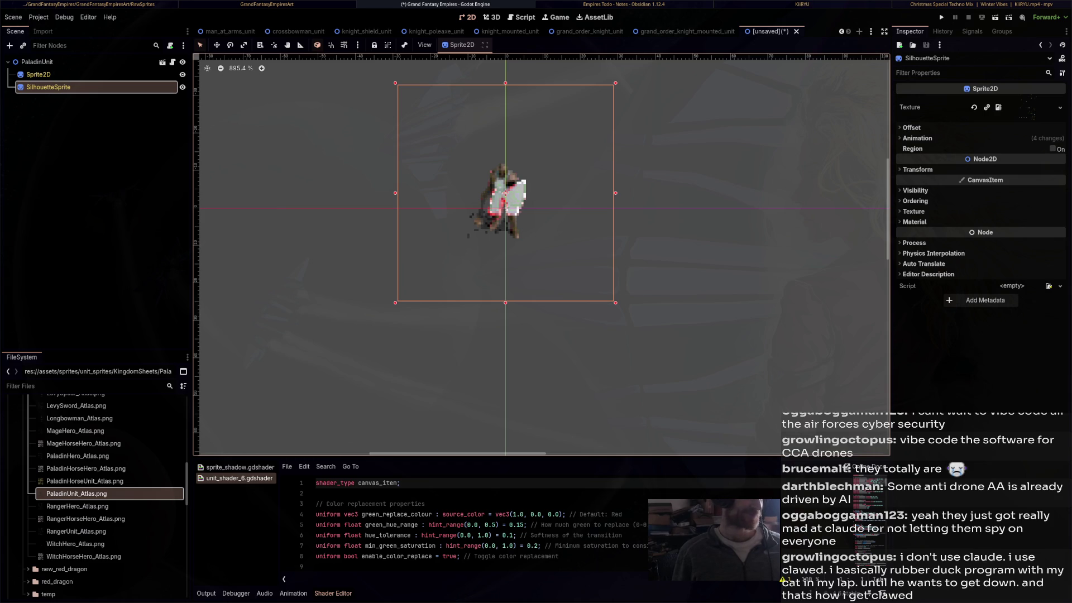
# Save the scene as paladin_unit.tscn and open a new scene tab
pyautogui.hotkey('ctrl', 's')
pyautogui.click(750, 468)
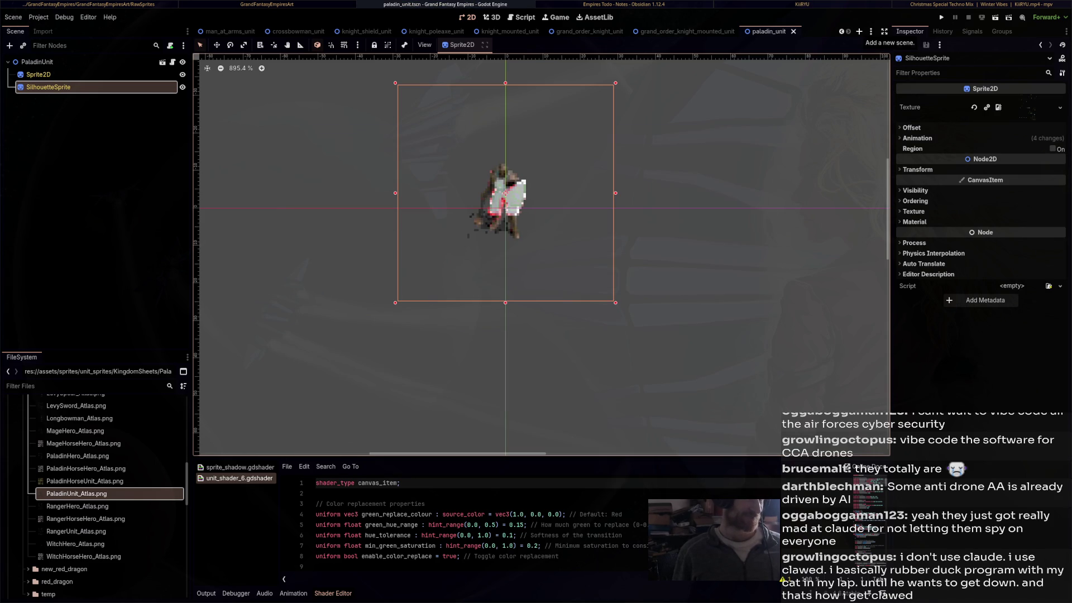
pyautogui.click(859, 31)
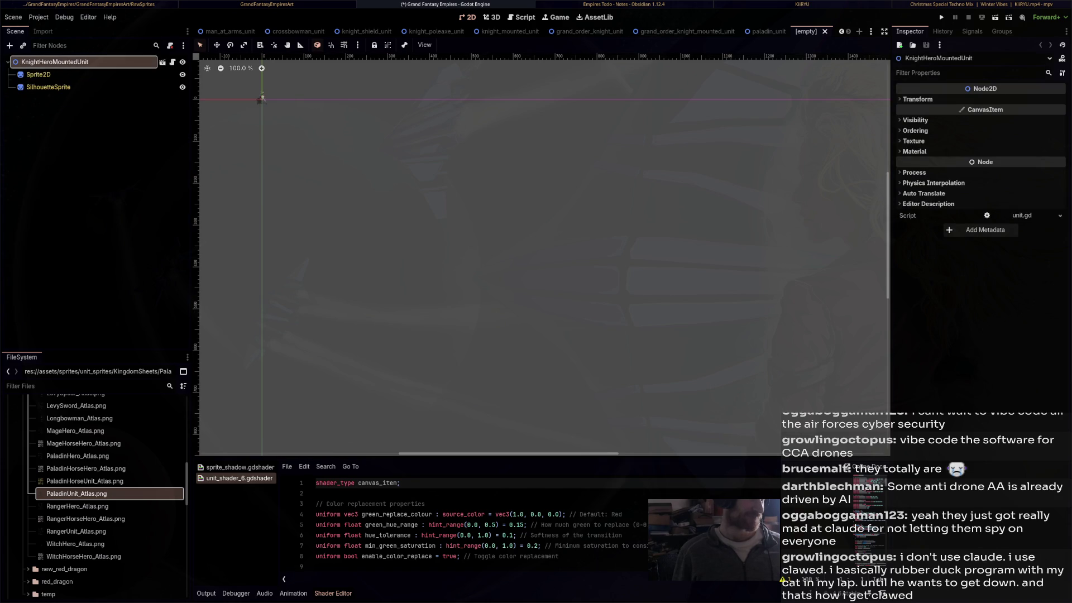
# Rename the pasted root to PaladinMountedUnit and frame the Sprite2D in view
pyautogui.doubleClick(38, 74)
pyautogui.write('PaladinMounted')
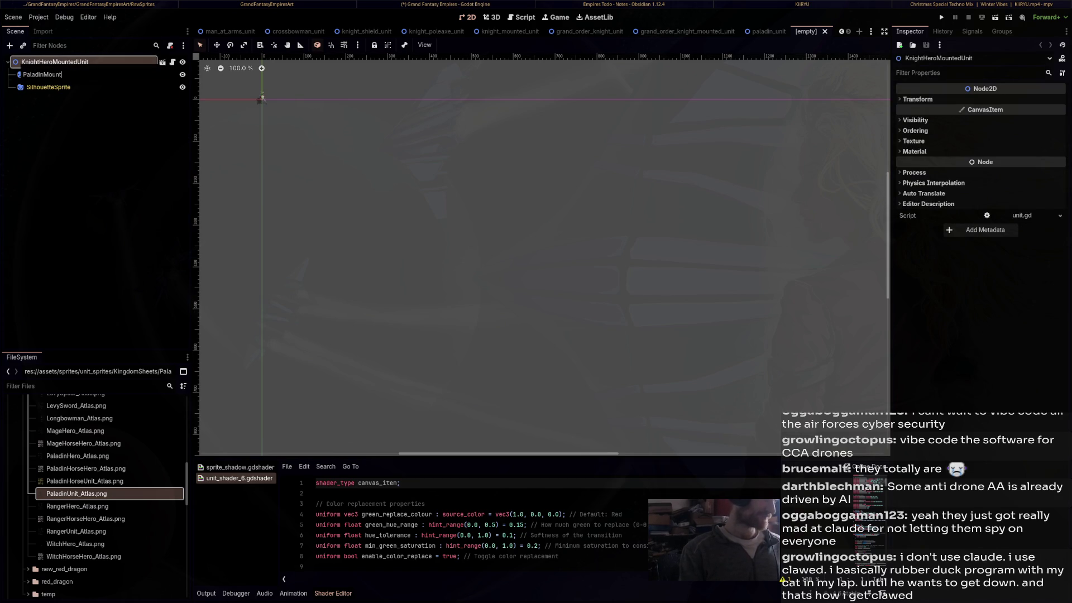
pyautogui.write('Unit')
pyautogui.press('Return')
pyautogui.click(262, 98)
pyautogui.hotkey('shift', 'f')
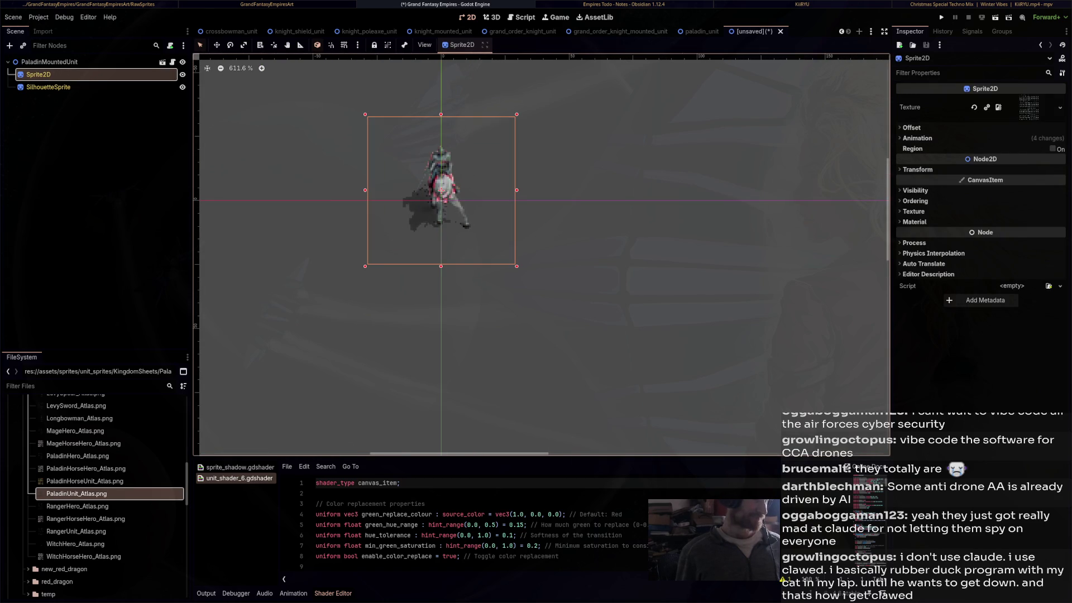
# Give the sprites the PaladinHorseUnit_Atlas.png texture
pyautogui.click(84, 481)
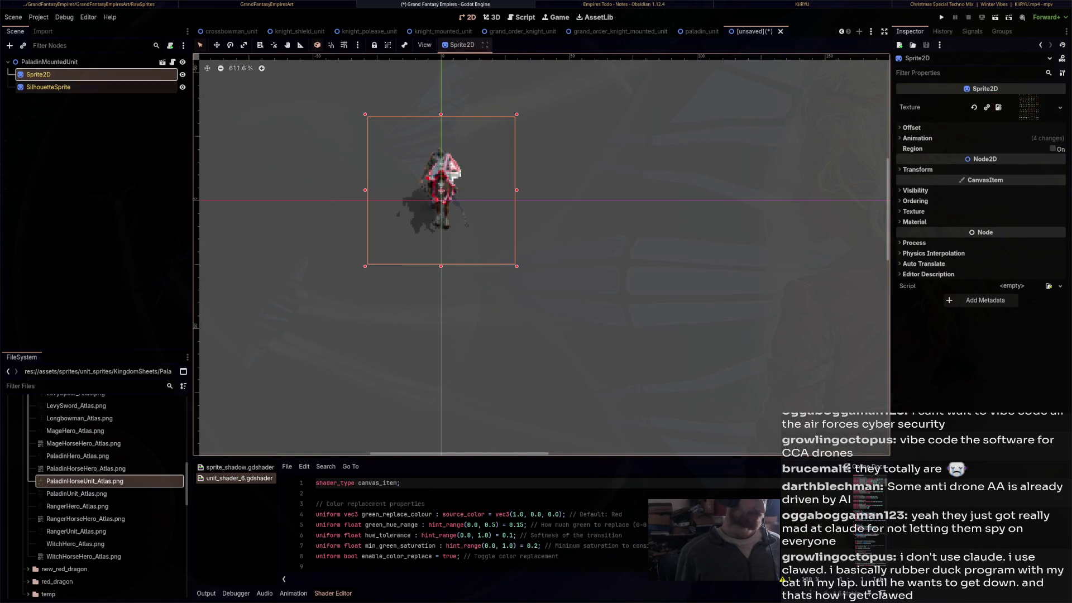
pyautogui.click(48, 87)
pyautogui.moveTo(84, 480)
pyautogui.mouseDown()
pyautogui.moveTo(486, 372)
pyautogui.moveTo(1029, 106)
pyautogui.mouseUp()
pyautogui.scroll(3, 407, 178)
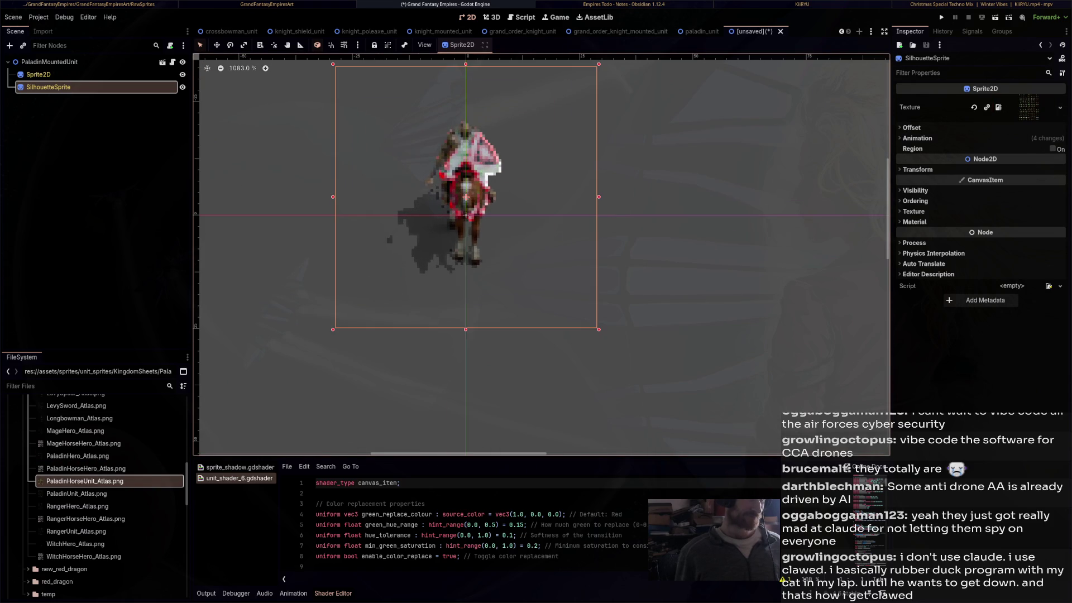
# Save the scene as paladin_mounted_unit.tscn and switch to the Empires Todo notes
pyautogui.hotkey('ctrl', 's')
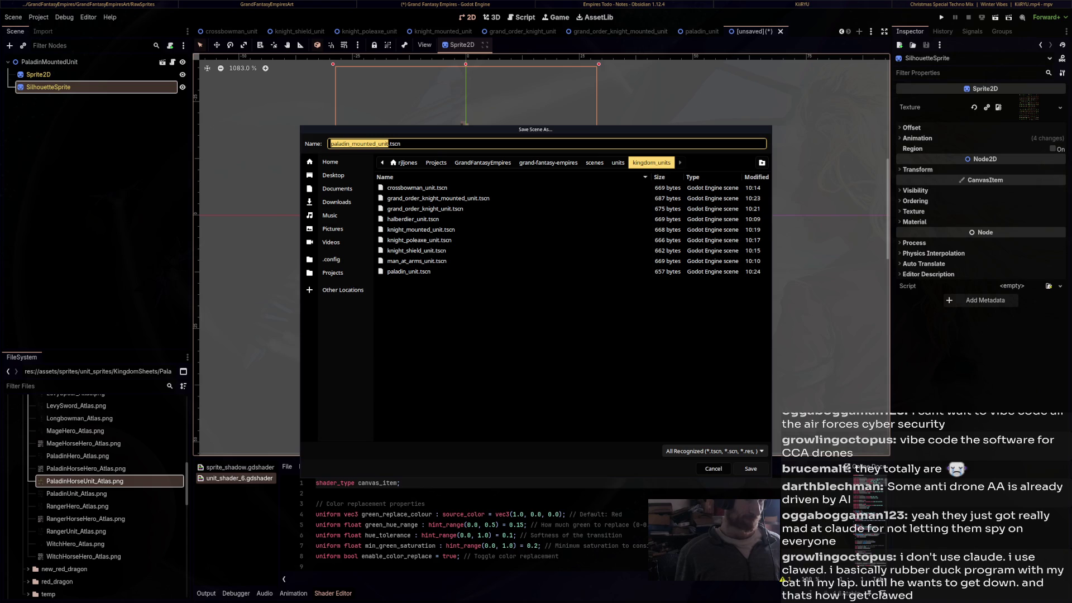
pyautogui.click(751, 469)
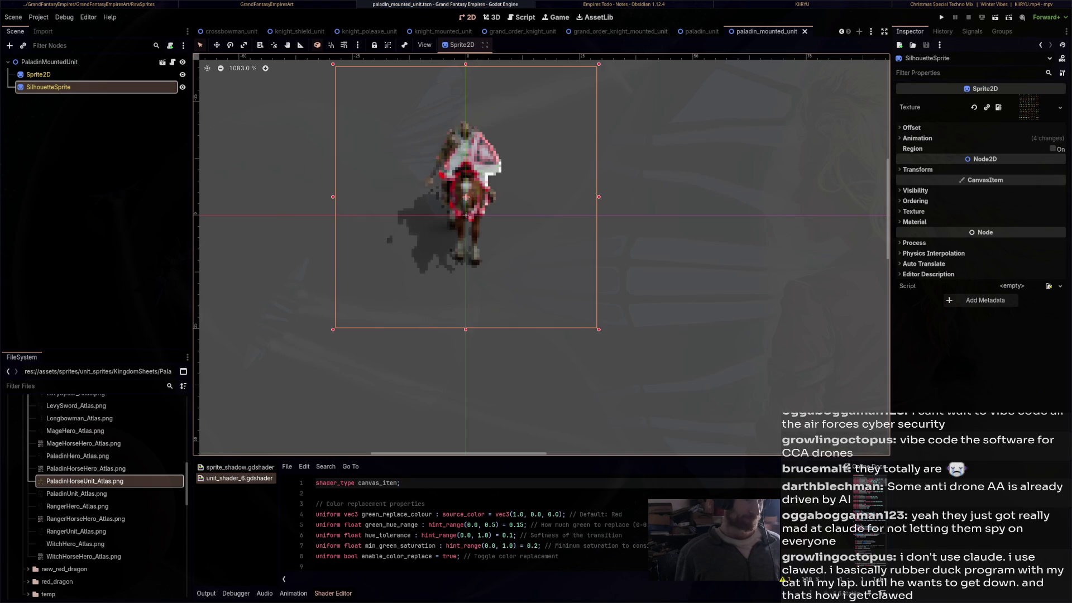
pyautogui.scroll(-5, 532, 245)
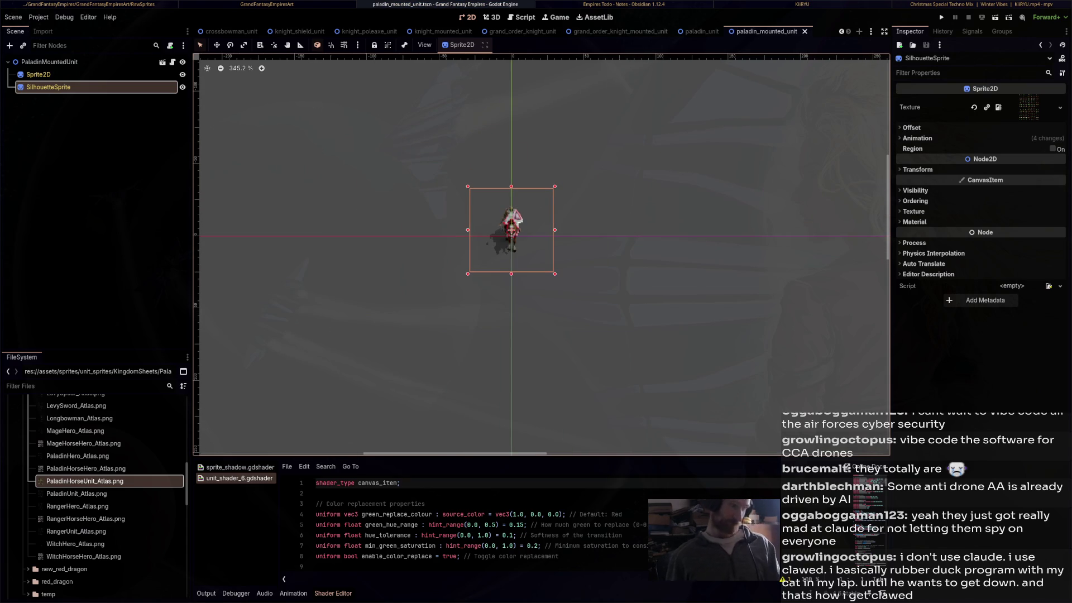
pyautogui.hotkey('alt', 'Tab')
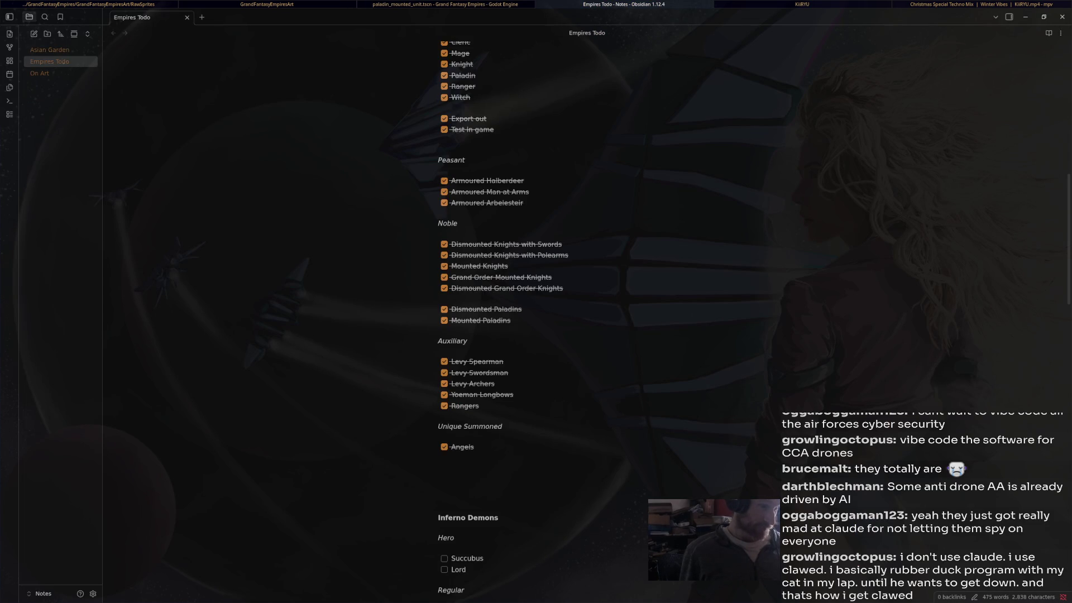
pyautogui.scroll(-2, 536, 312)
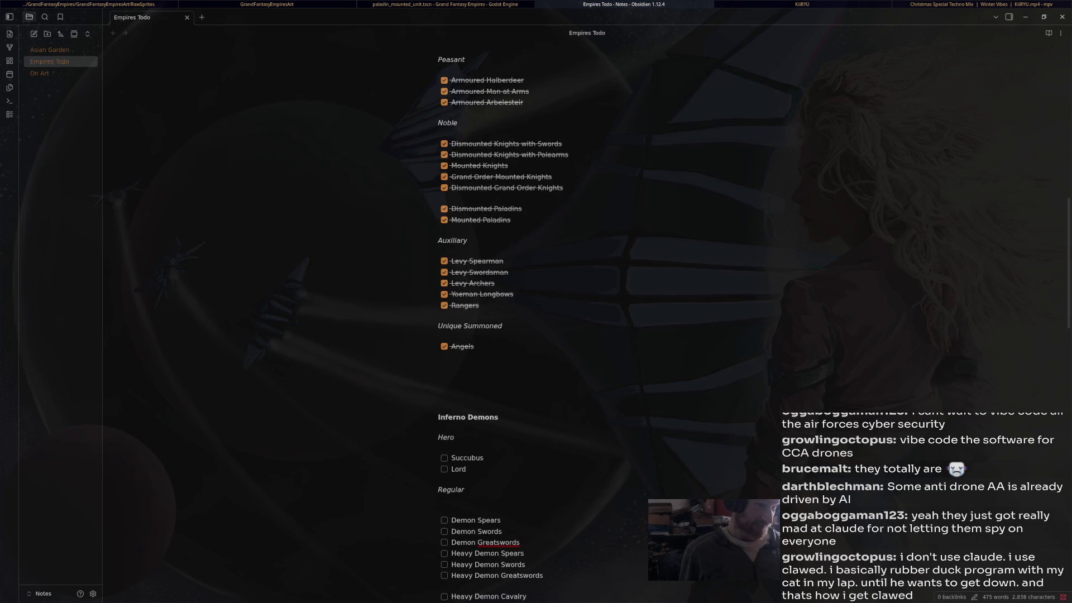
pyautogui.hotkey('alt', 'Tab')
pyautogui.hotkey('alt', 'Tab')
pyautogui.hotkey('alt', 'Tab')
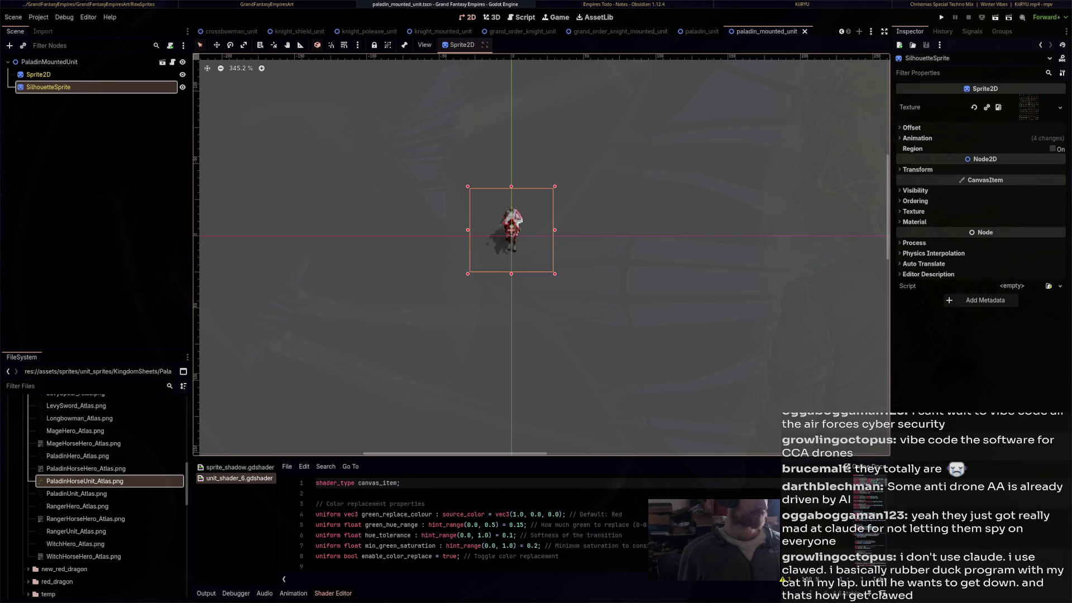
# Close the paladin, knight, crossbowman, man-at-arms and halberdier scene tabs
pyautogui.hotkey('ctrl', 'w')
pyautogui.hotkey('ctrl', 'w')
pyautogui.hotkey('ctrl', 'w')
pyautogui.hotkey('ctrl', 'w')
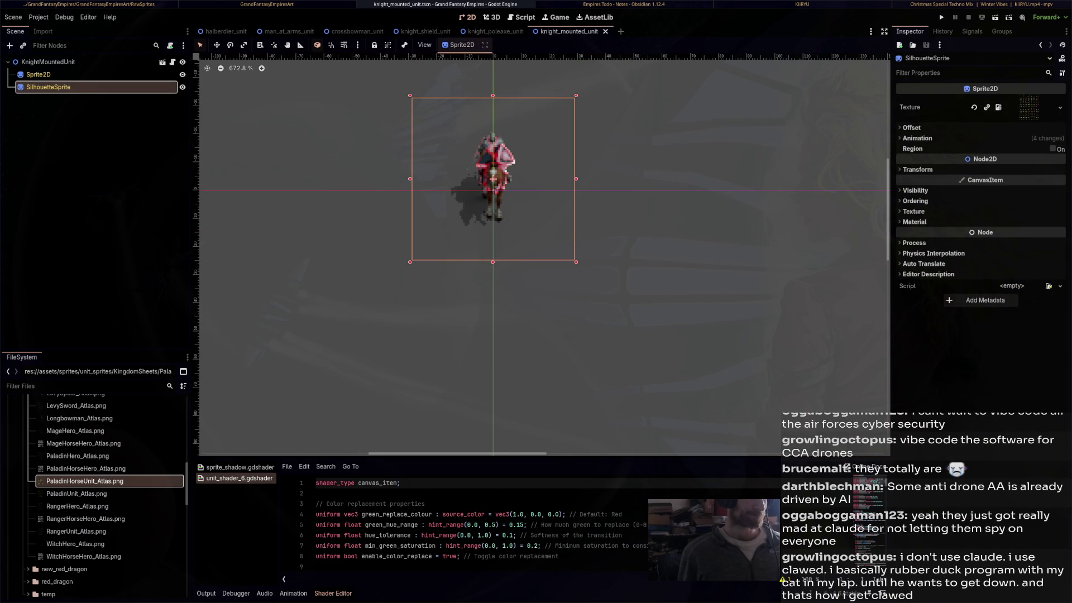
pyautogui.hotkey('ctrl', 'w')
pyautogui.hotkey('ctrl', 'w')
pyautogui.hotkey('ctrl', 'w')
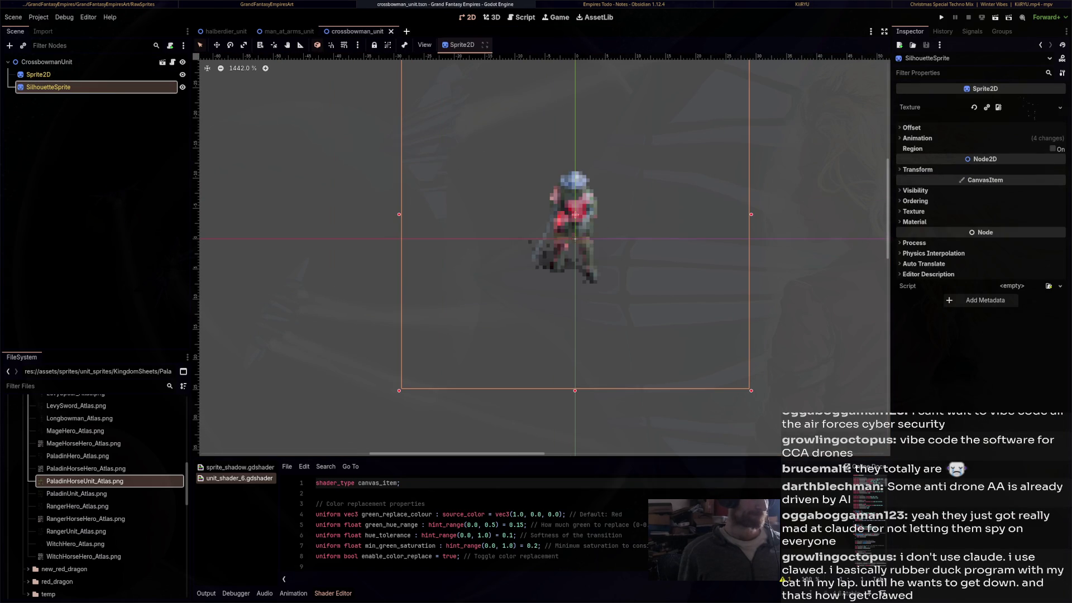
pyautogui.hotkey('ctrl', 'w')
pyautogui.hotkey('ctrl', 'w')
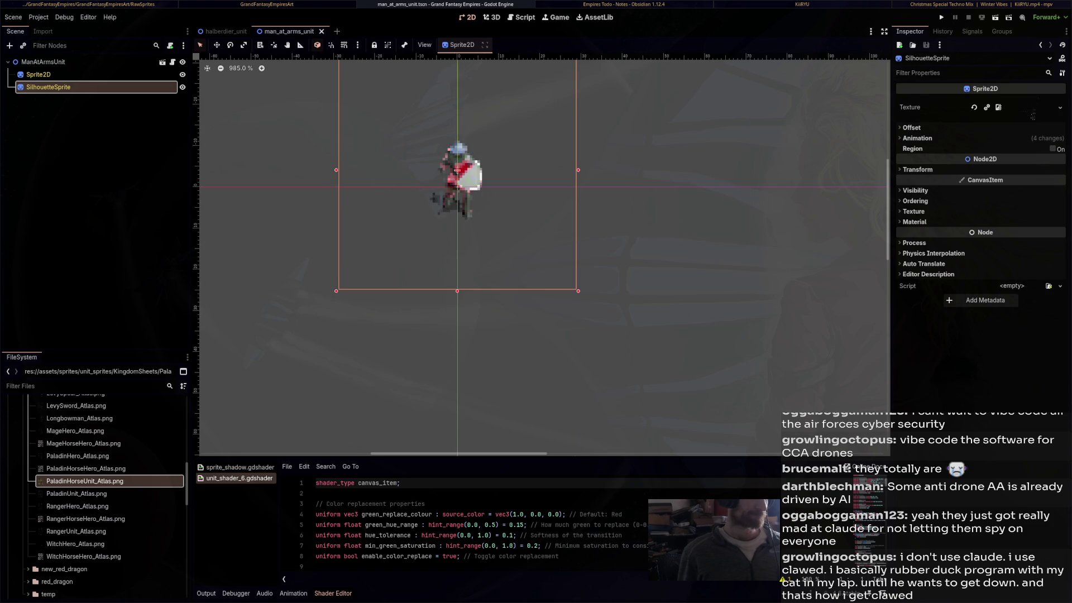
pyautogui.hotkey('ctrl', 'w')
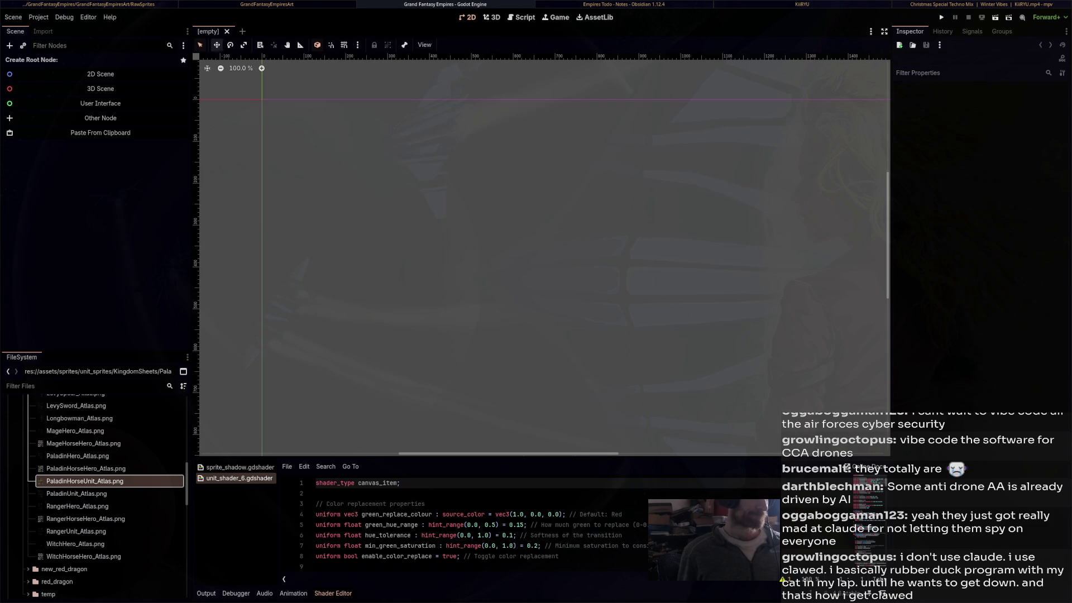
# Rename the pasted unit root to LevySpearmanUnit
pyautogui.scroll(8, 517, 179)
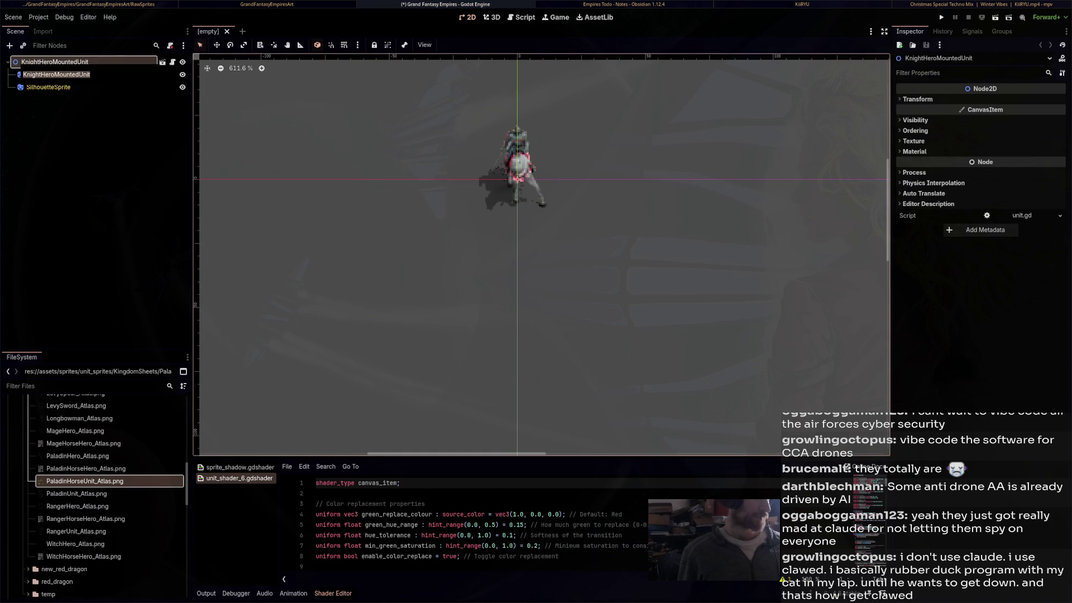
pyautogui.doubleClick(38, 75)
pyautogui.write('LevySpearmanUnit')
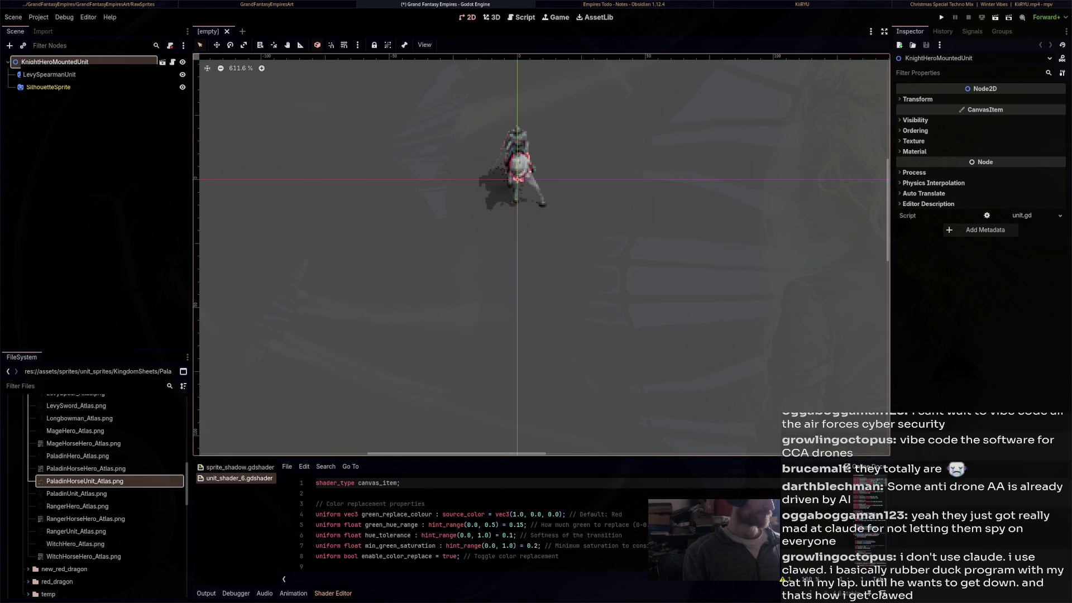
pyautogui.hotkey('ctrl', 'z')
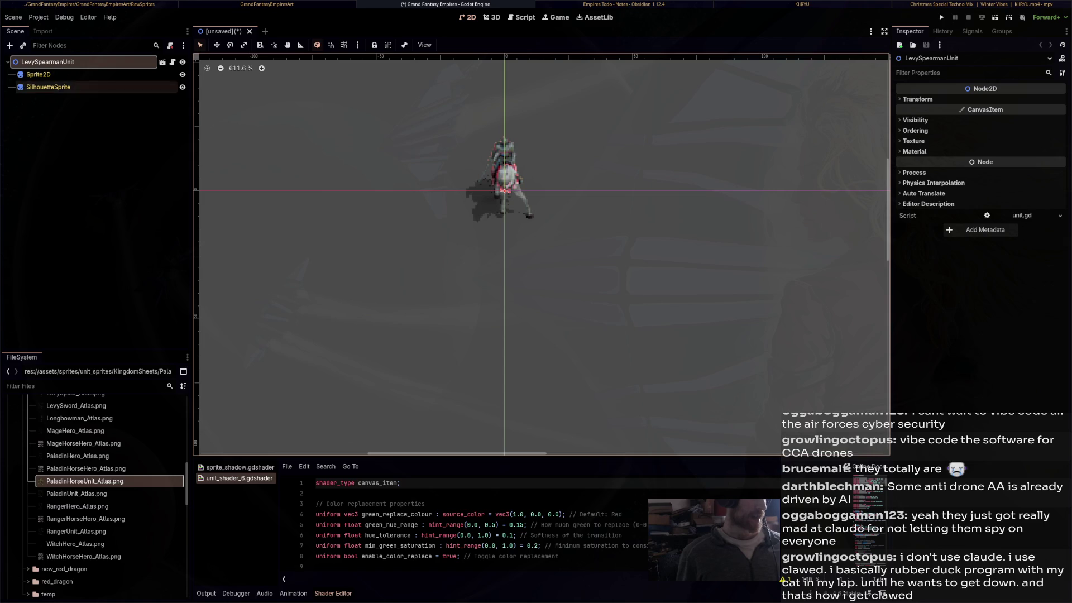
# Set both Sprite2D and SilhouetteSprite textures to LevySpear_Atlas.png
pyautogui.click(39, 74)
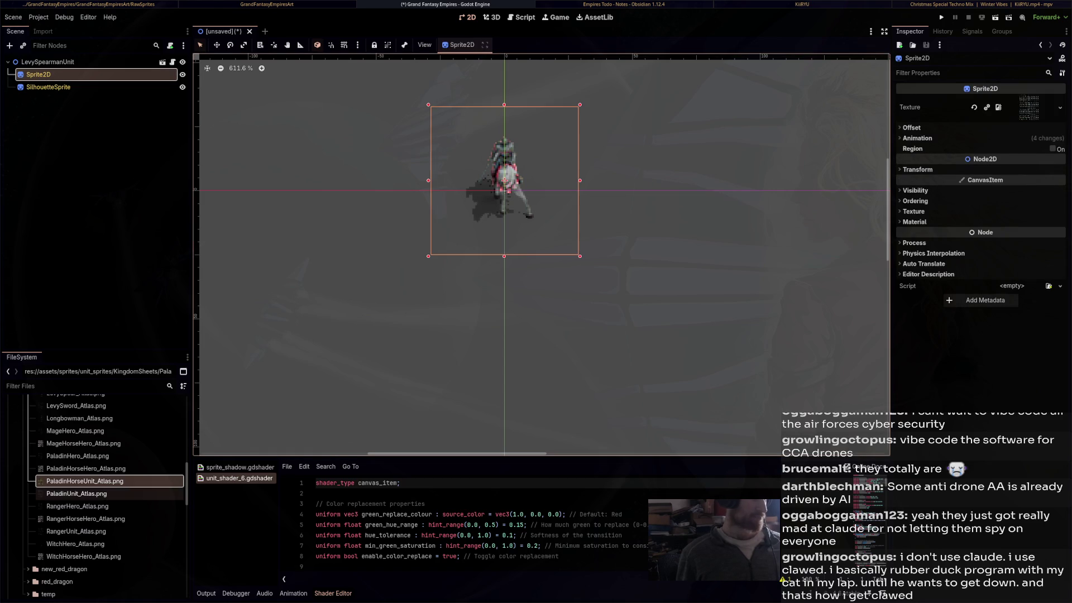
pyautogui.scroll(3, 79, 545)
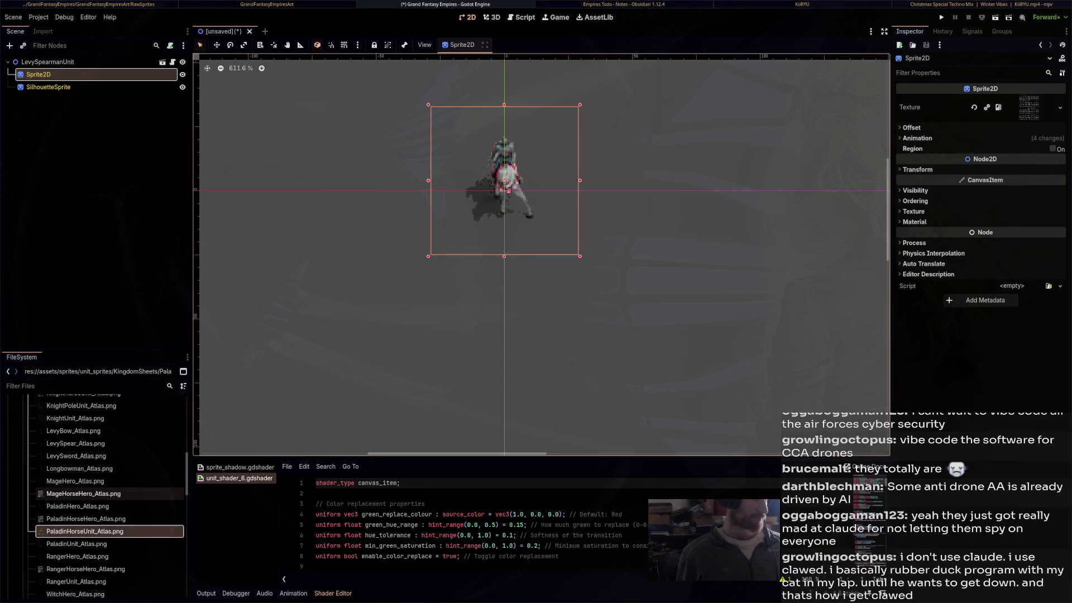
pyautogui.click(75, 456)
pyautogui.click(75, 443)
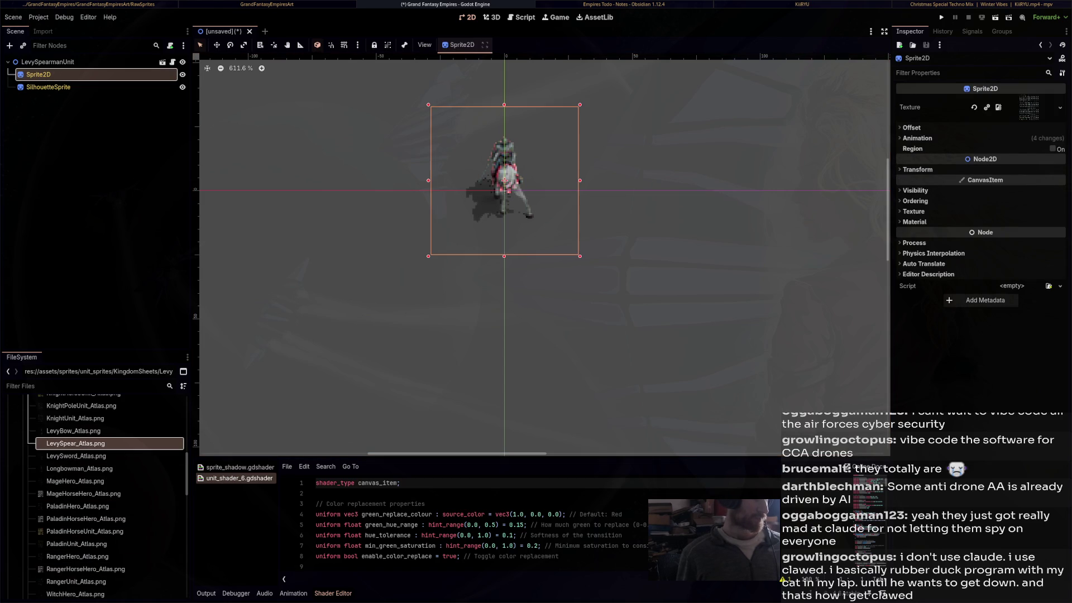
pyautogui.moveTo(75, 443); pyautogui.dragTo(1029, 107)
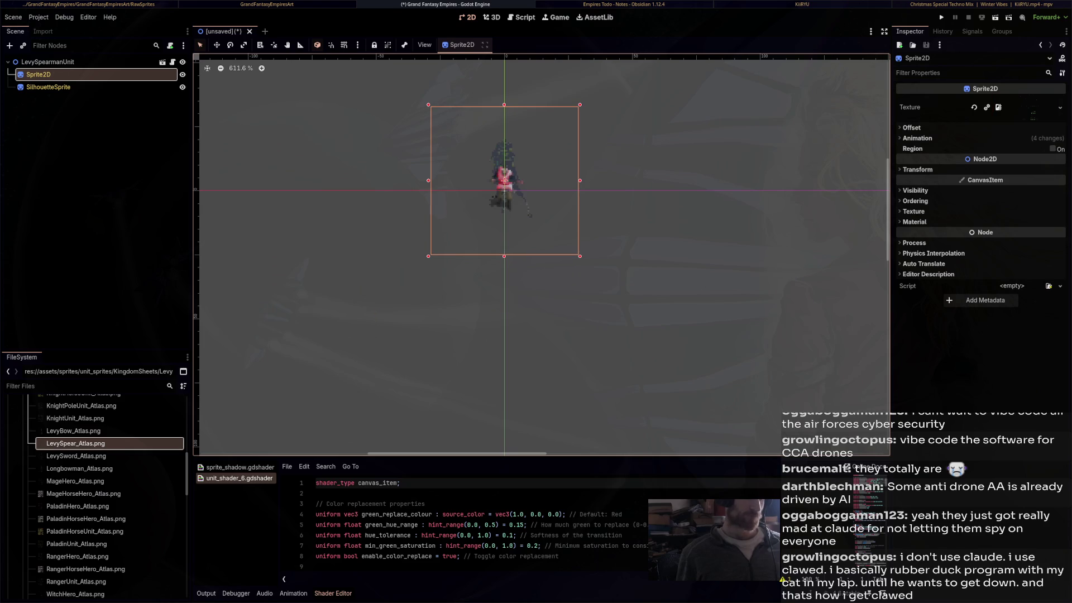
pyautogui.click(48, 87)
pyautogui.moveTo(75, 444)
pyautogui.mouseDown()
pyautogui.moveTo(586, 296)
pyautogui.moveTo(1000, 107)
pyautogui.mouseUp()
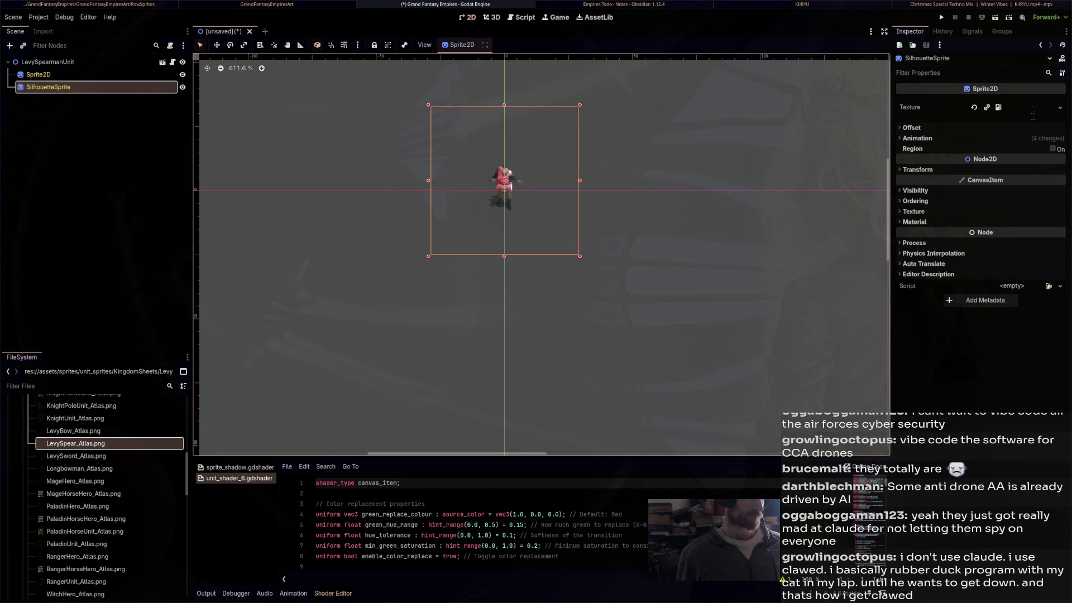
# Save the scene as levy_spearman_unit.tscn and open a new empty scene
pyautogui.hotkey('ctrl', 's')
pyautogui.click(751, 468)
pyautogui.hotkey('ctrl', 'n')
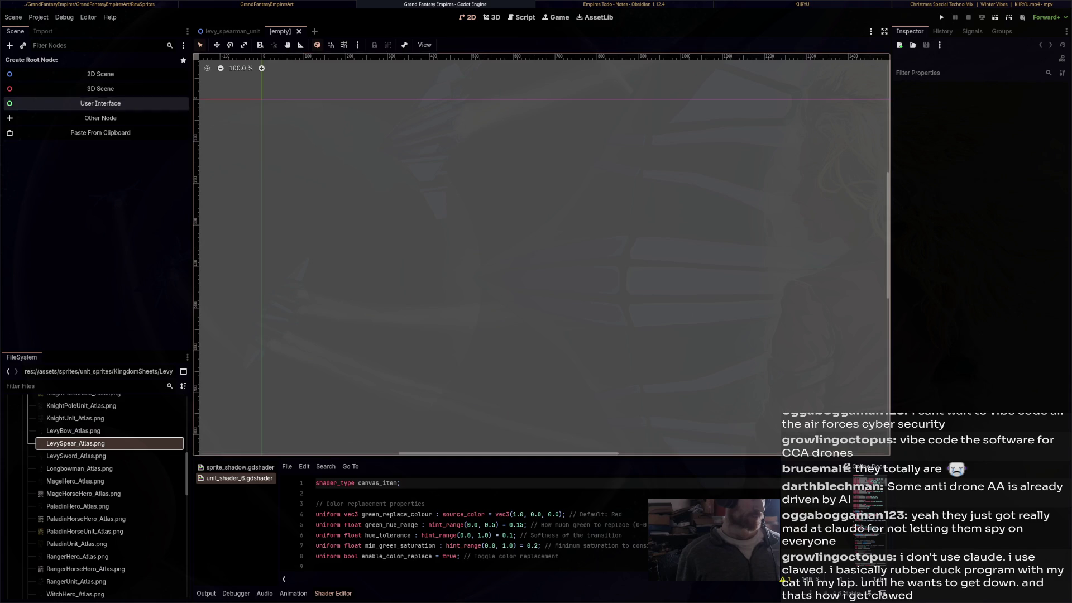
# Paste the unit template and name the root LevySwordsmanUnit
pyautogui.hotkey('ctrl', 'v')
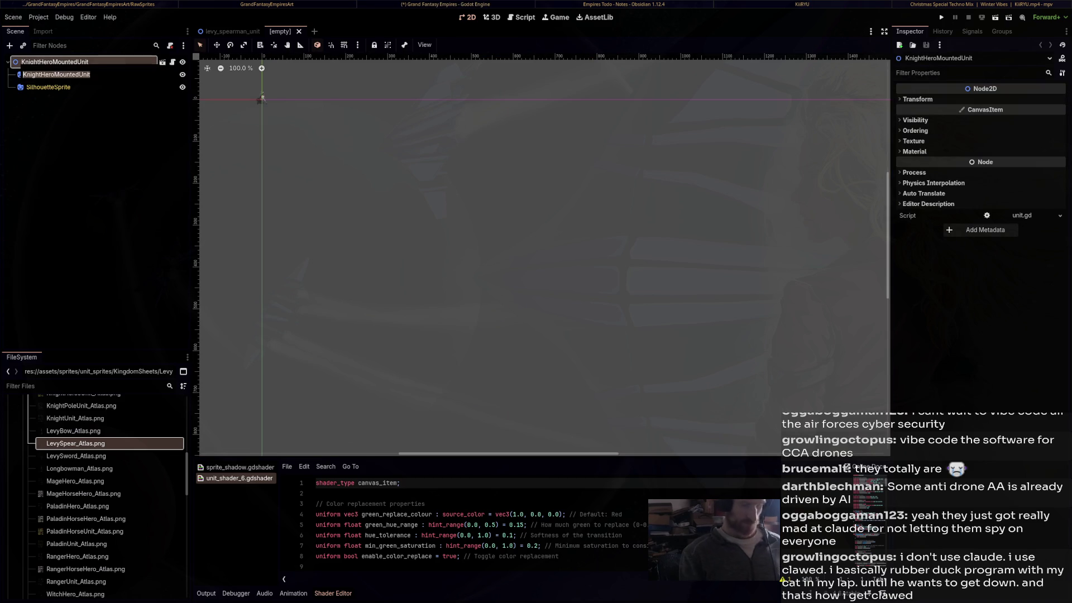
pyautogui.write('LevySwordsmanU')
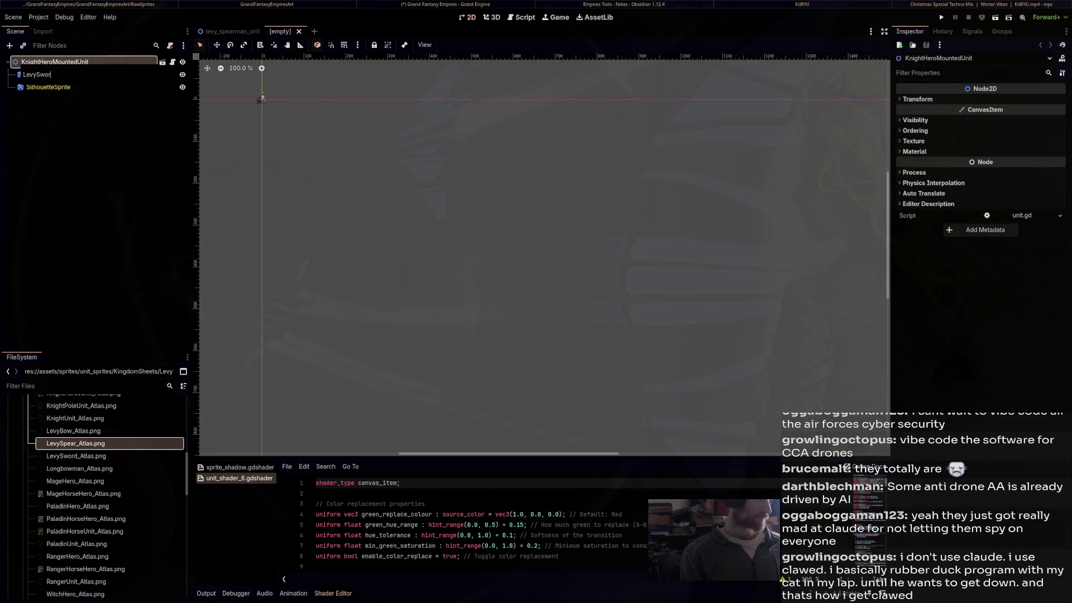
pyautogui.write('nit')
pyautogui.press('Return')
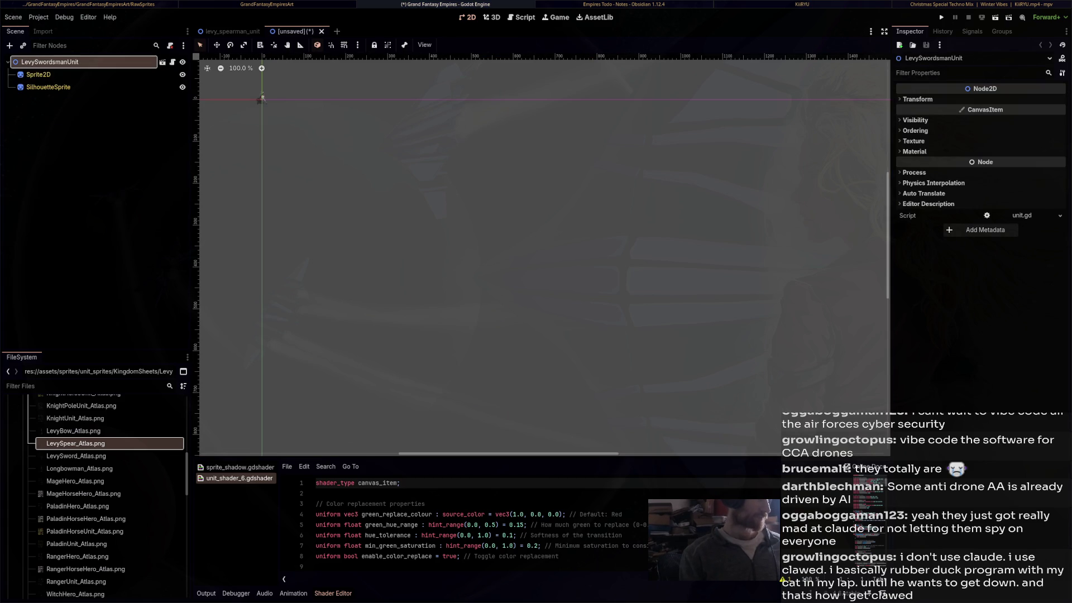
# Set both Sprite2D and SilhouetteSprite textures to LevySword_Atlas.png
pyautogui.scroll(5, 454, 135)
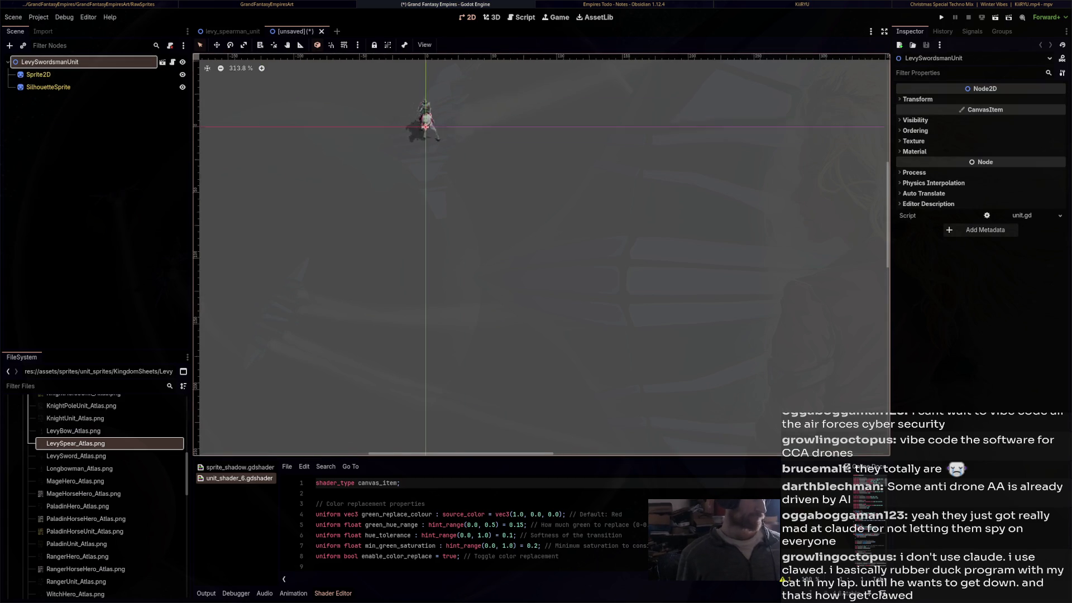
pyautogui.click(38, 75)
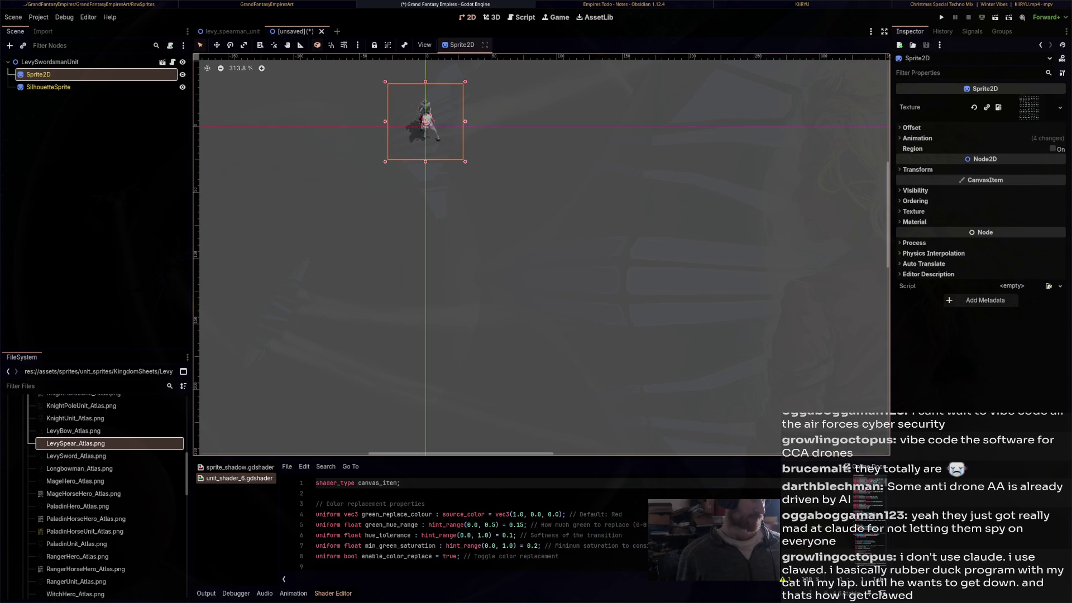
pyautogui.moveTo(76, 455)
pyautogui.mouseDown()
pyautogui.moveTo(123, 436)
pyautogui.moveTo(390, 251)
pyautogui.moveTo(726, 195)
pyautogui.moveTo(1028, 110)
pyautogui.mouseUp()
pyautogui.click(48, 87)
pyautogui.moveTo(61, 456)
pyautogui.mouseDown()
pyautogui.moveTo(503, 251)
pyautogui.moveTo(1005, 109)
pyautogui.mouseUp()
# Save as levy_swordsman_unit.tscn, then paste the template into a new scene
pyautogui.scroll(9, 413, 127)
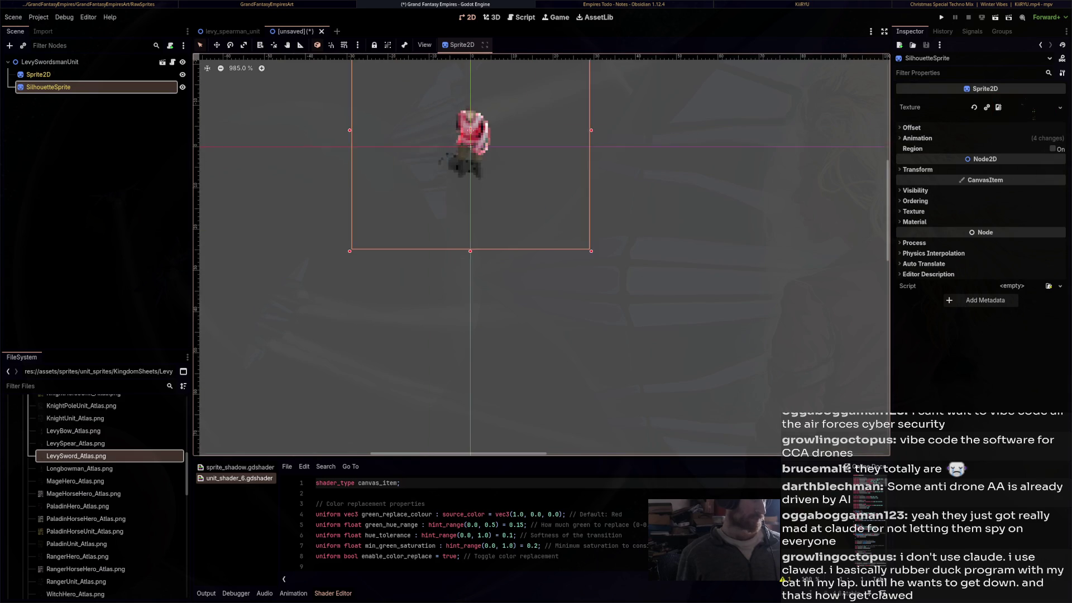
pyautogui.hotkey('ctrl', 's')
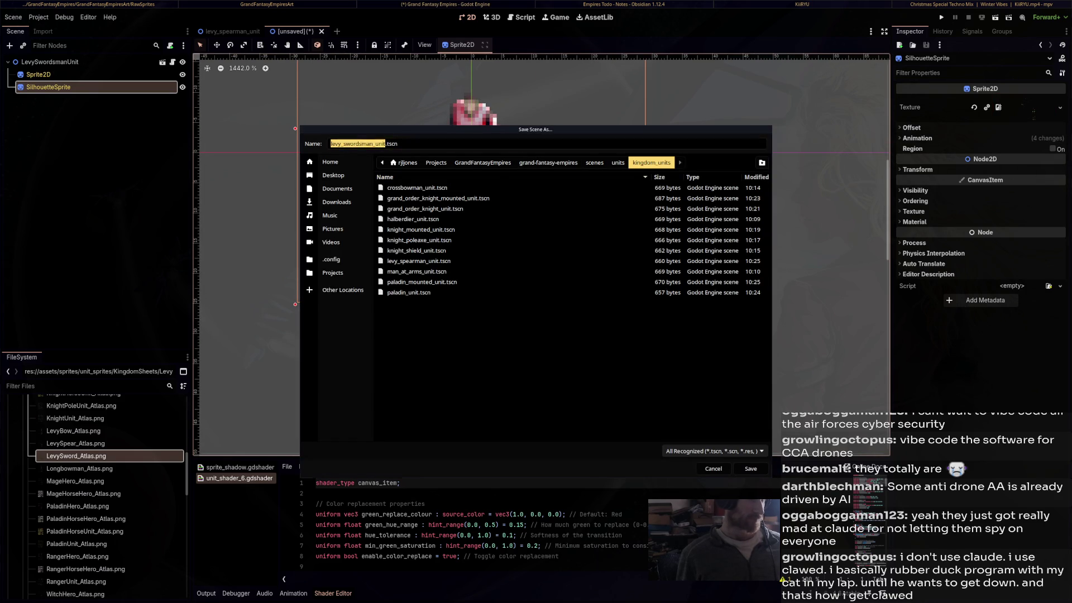
pyautogui.click(751, 469)
pyautogui.scroll(-4, 588, 316)
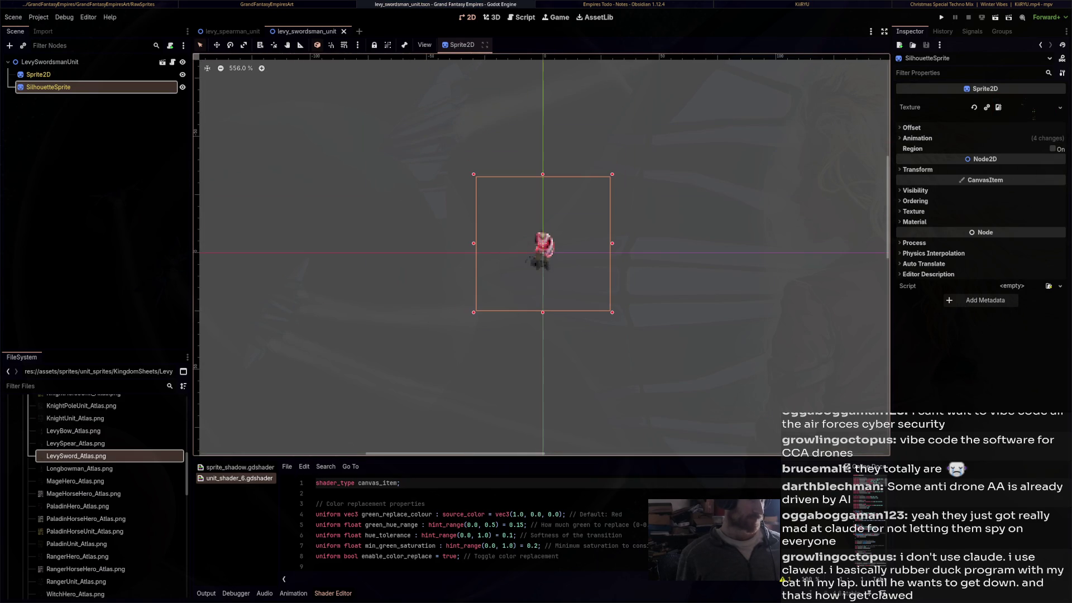
pyautogui.scroll(2, 586, 311)
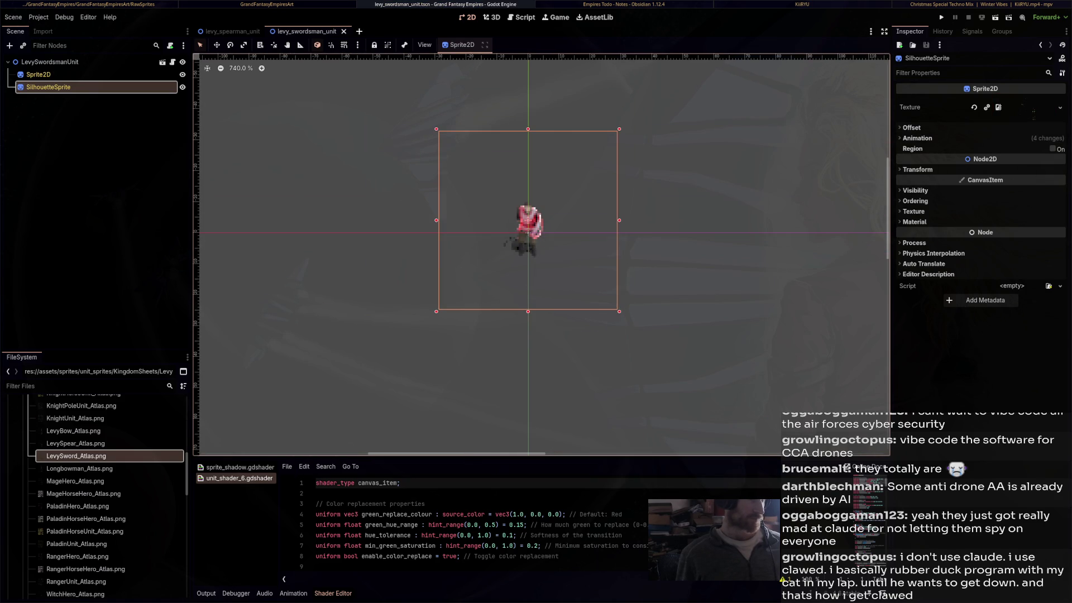
pyautogui.hotkey('ctrl', 'n')
pyautogui.click(95, 133)
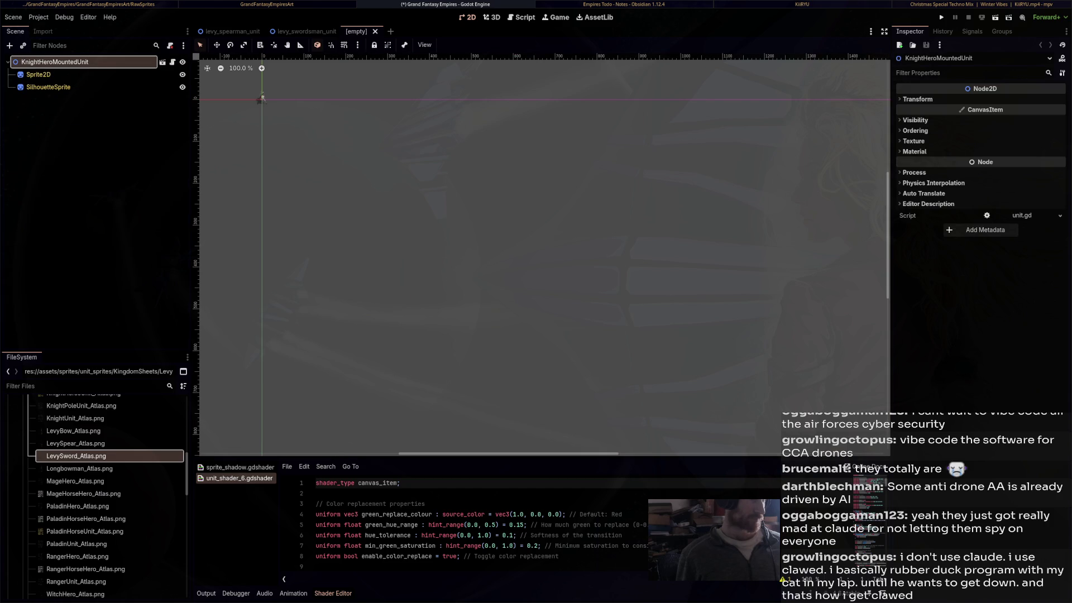
# Rename the root node to LevyBowmanUnit
pyautogui.press('F2')
pyautogui.hotkey('ctrl', 'v')
pyautogui.write('Levy')
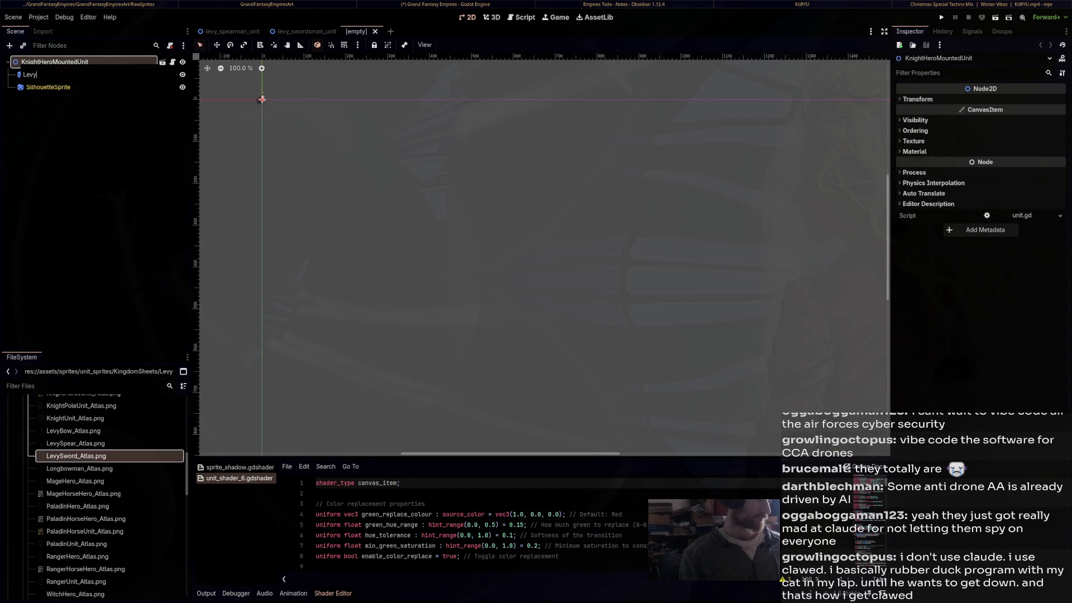
pyautogui.write('BowmanUnit')
pyautogui.press('Return')
# Set both Sprite2D and SilhouetteSprite textures to LevyBow_Atlas.png
pyautogui.click(262, 99)
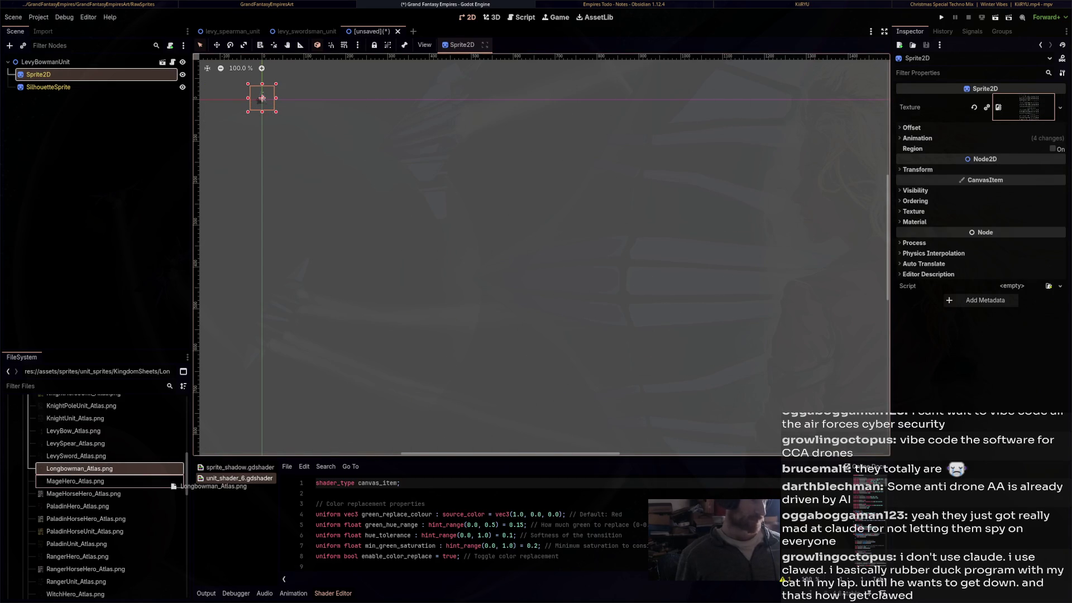
pyautogui.moveTo(73, 431)
pyautogui.mouseDown()
pyautogui.moveTo(184, 424)
pyautogui.moveTo(787, 248)
pyautogui.moveTo(1030, 107)
pyautogui.mouseUp()
pyautogui.click(48, 86)
pyautogui.moveTo(73, 430)
pyautogui.mouseDown()
pyautogui.moveTo(184, 425)
pyautogui.moveTo(1027, 108)
pyautogui.mouseUp()
pyautogui.moveTo(272, 91); pyautogui.dragTo(646, 155)
# Save as levy_bowman_unit.tscn, check the Empires Todo unit list, and start a new scene
pyautogui.hotkey('ctrl', 's')
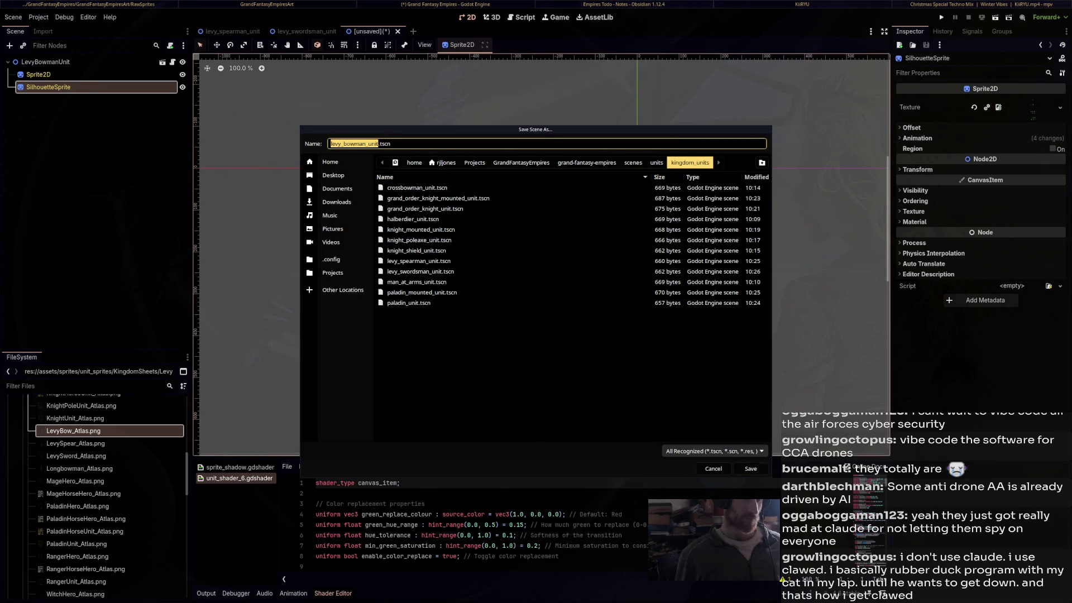
pyautogui.click(751, 468)
pyautogui.scroll(6, 637, 208)
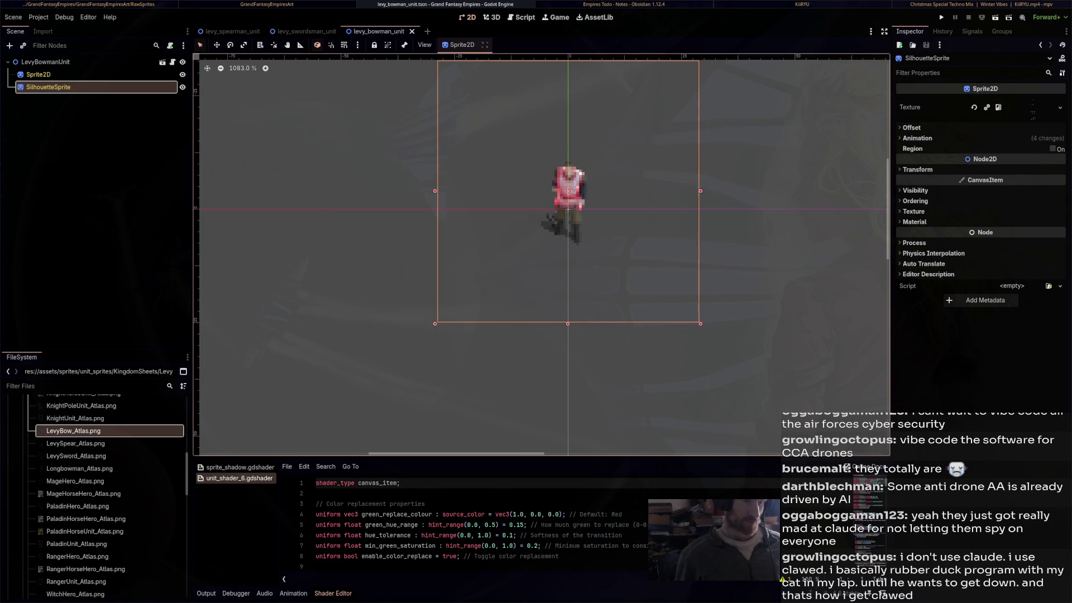
pyautogui.scroll(-6, 637, 210)
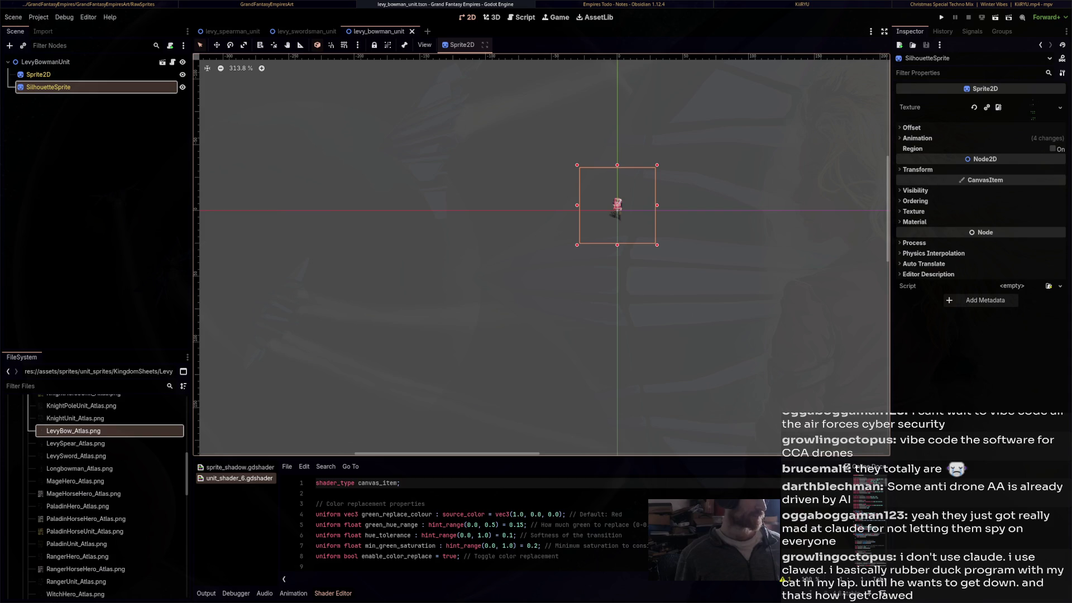
pyautogui.hotkey('alt', 'Tab')
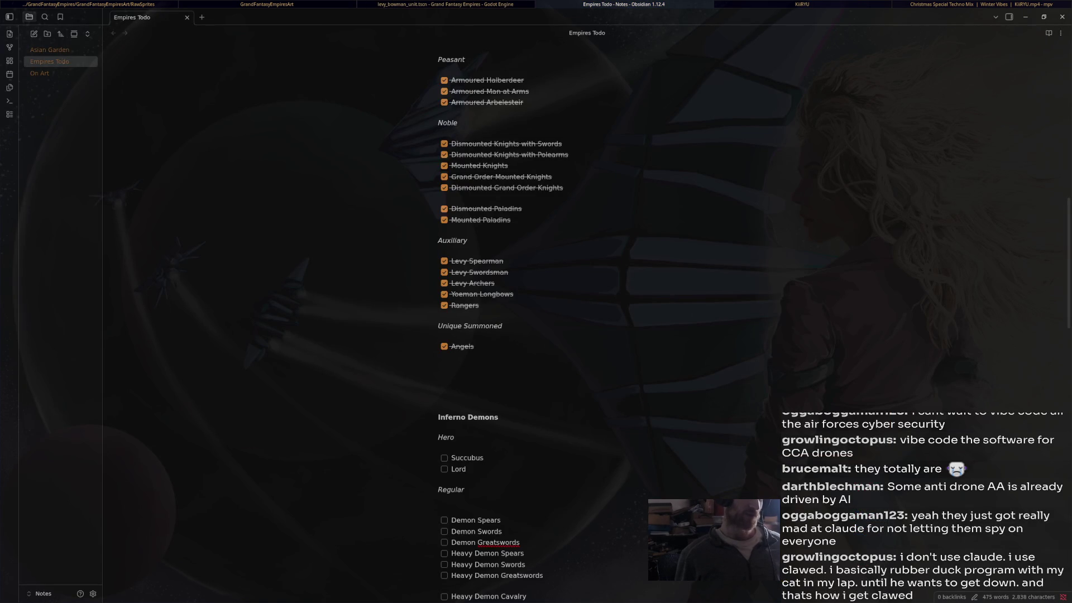
pyautogui.hotkey('alt', 'Tab')
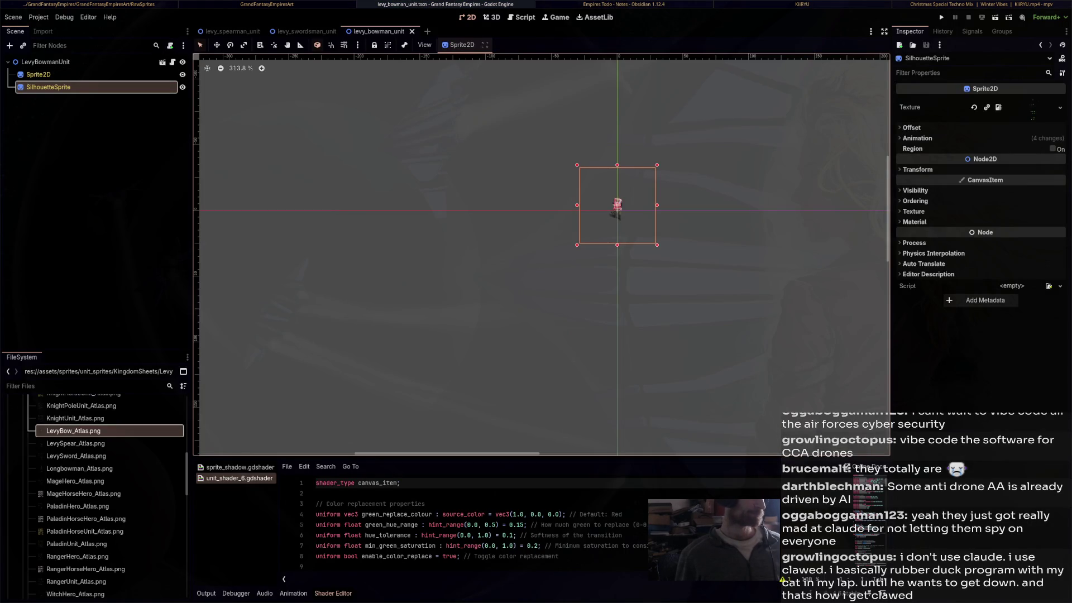
pyautogui.hotkey('ctrl', 'n')
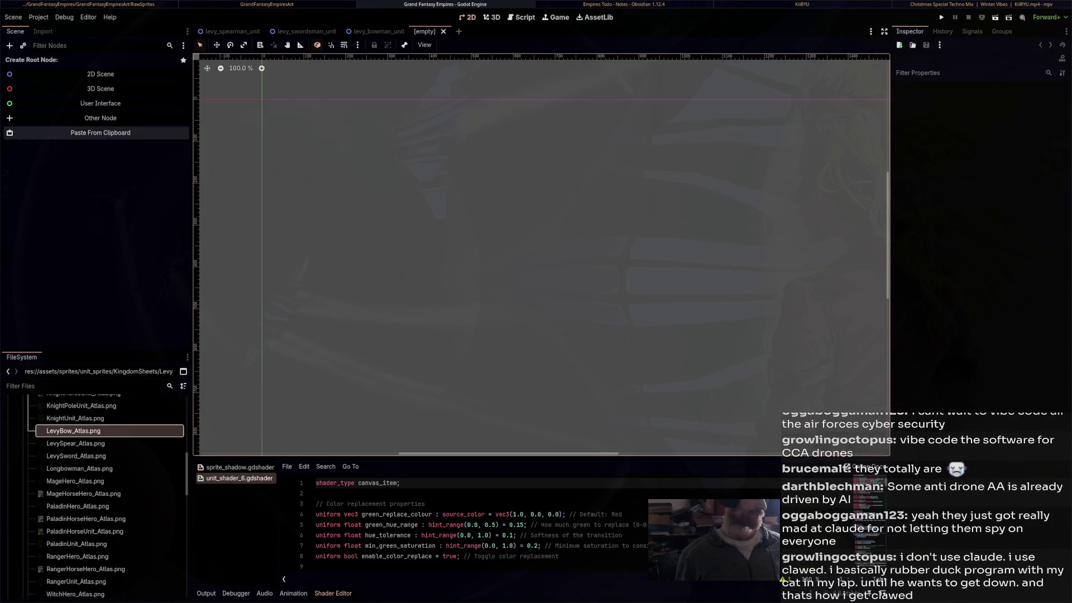
# Paste the unit template and rename the root to LongbowmanUnit
pyautogui.click(101, 133)
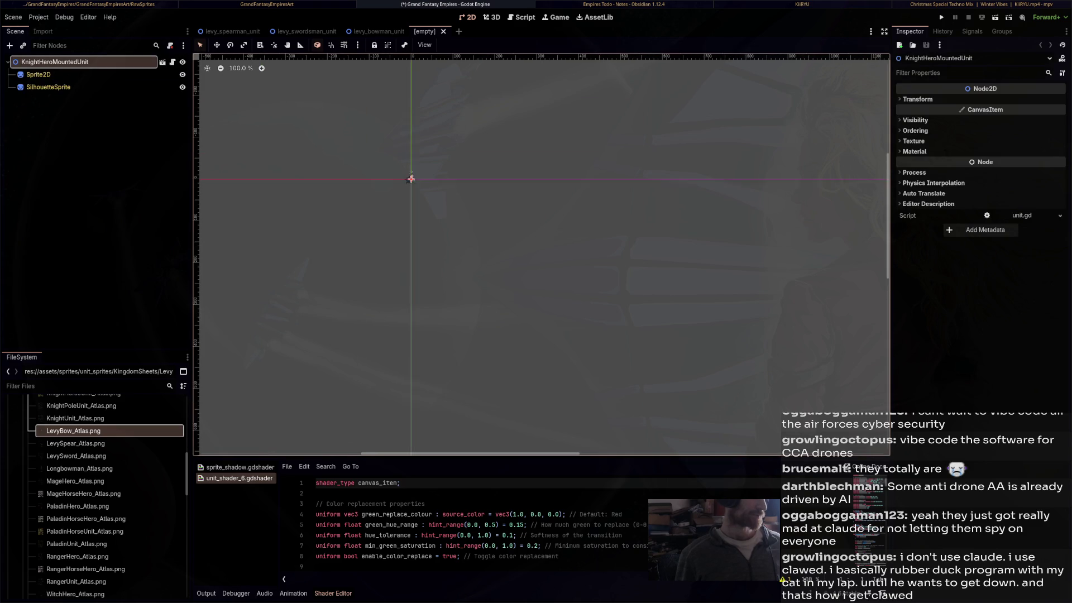
pyautogui.scroll(1, 386, 178)
pyautogui.doubleClick(38, 74)
pyautogui.write('Longbowman')
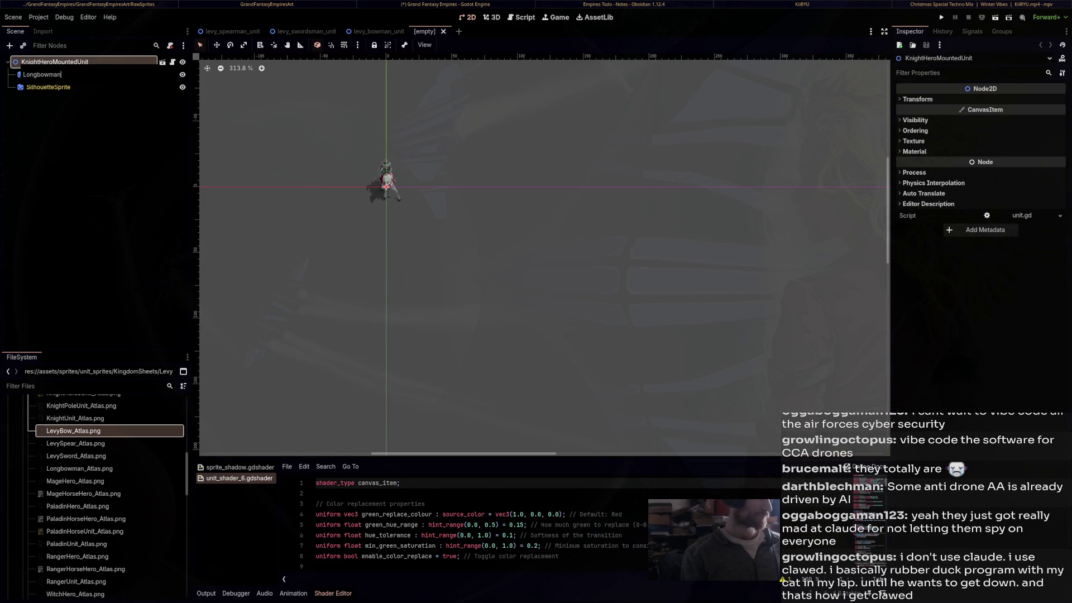
pyautogui.write('Unit')
pyautogui.press('Return')
# Set both Sprite2D and SilhouetteSprite textures to Longbowman_Atlas.png
pyautogui.click(38, 75)
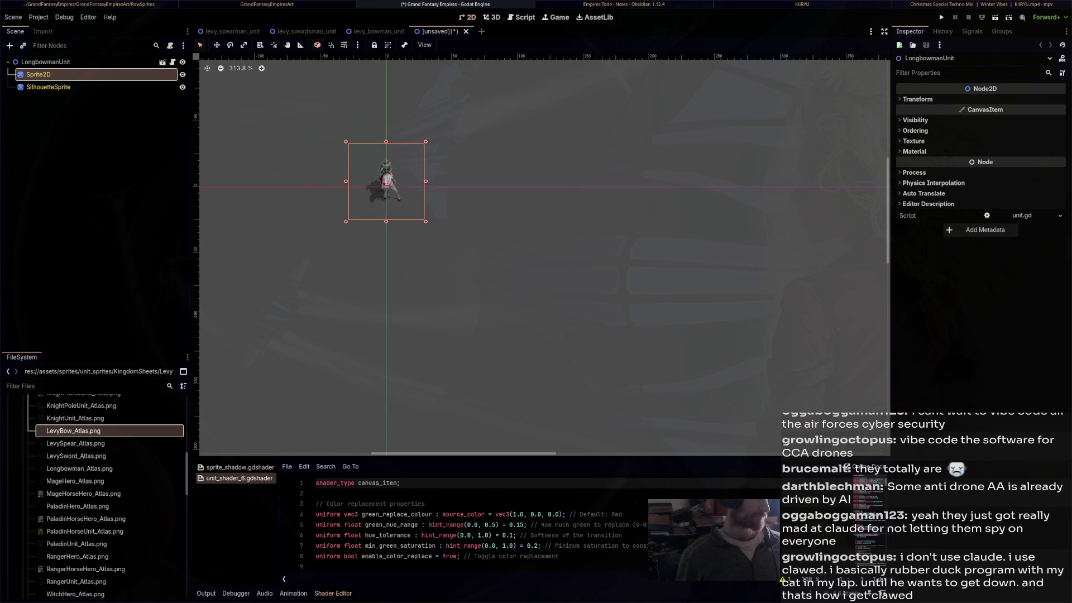
pyautogui.moveTo(79, 469)
pyautogui.mouseDown()
pyautogui.moveTo(111, 467)
pyautogui.moveTo(1050, 123)
pyautogui.moveTo(1031, 109)
pyautogui.mouseUp()
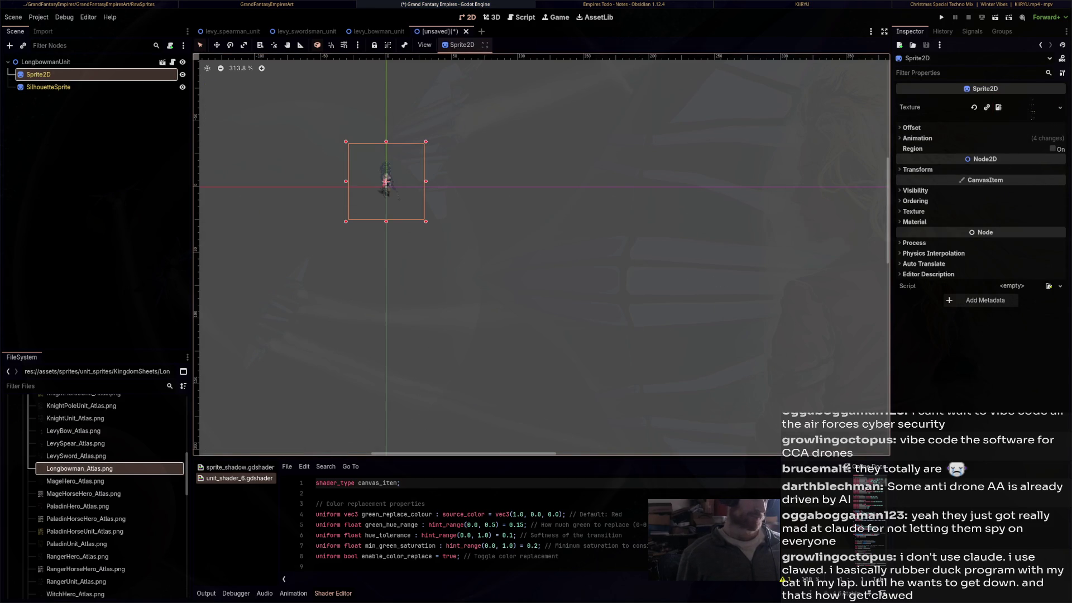
pyautogui.click(48, 88)
pyautogui.moveTo(79, 469)
pyautogui.mouseDown()
pyautogui.moveTo(265, 435)
pyautogui.moveTo(1050, 226)
pyautogui.moveTo(1032, 109)
pyautogui.mouseUp()
# Save as longbowman_unit.tscn, then paste the template into a new scene
pyautogui.hotkey('ctrl', 'o')
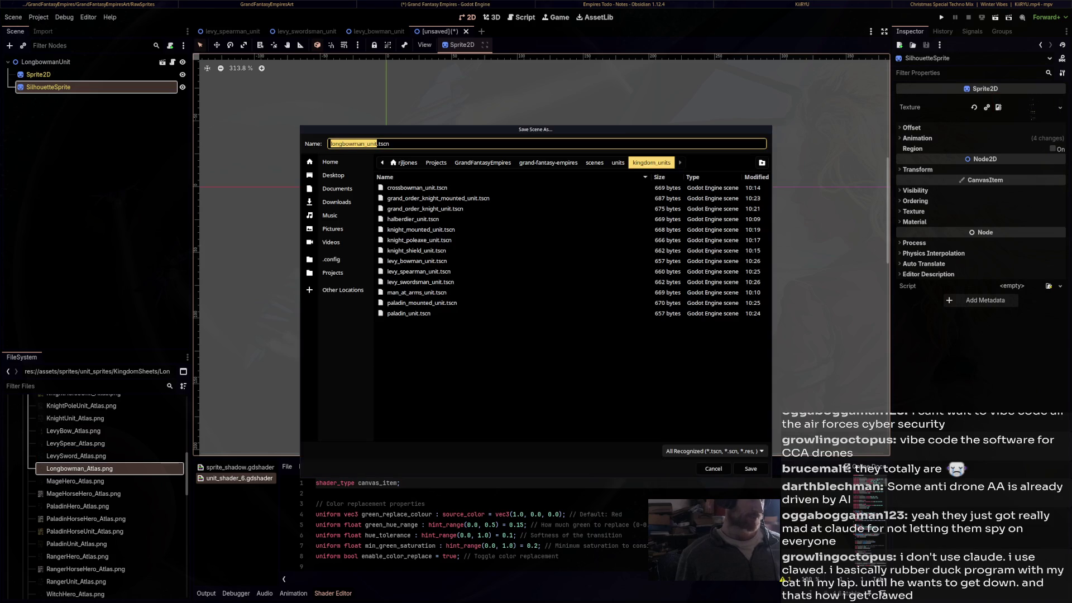
pyautogui.click(750, 469)
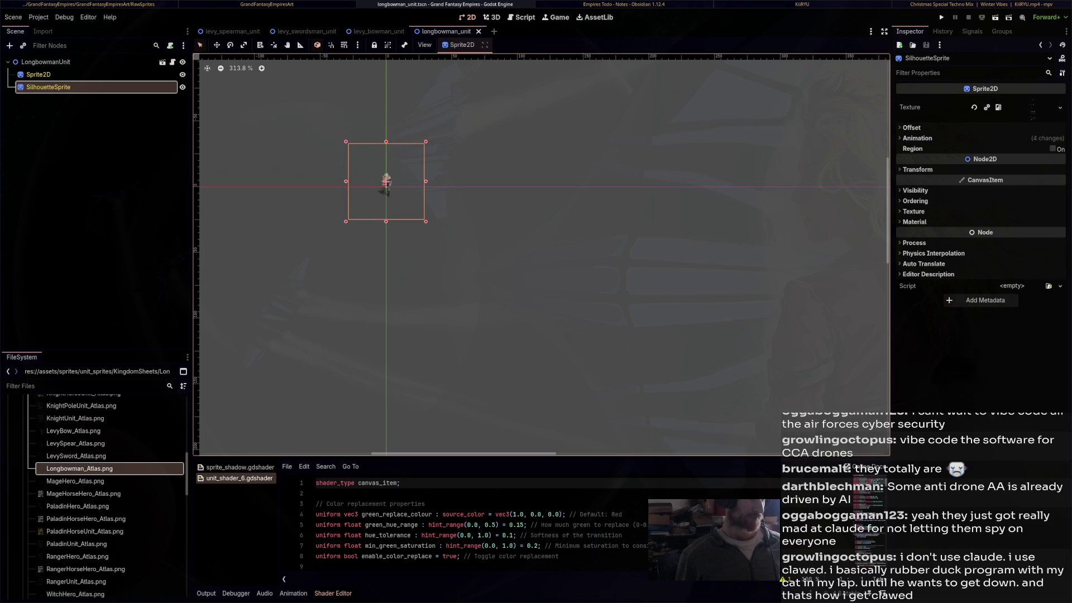
pyautogui.hotkey('ctrl', 'n')
pyautogui.click(84, 133)
pyautogui.write('Rangers')
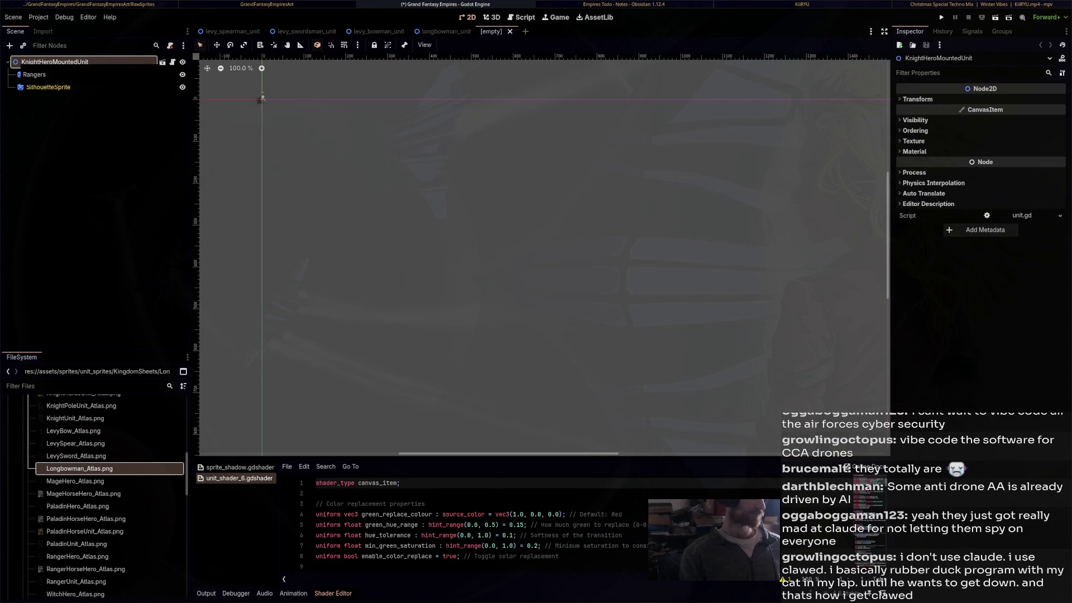
# Rename the root to RangersUnit and give Sprite2D the RangerUnit_Atlas.png texture
pyautogui.write('Unit')
pyautogui.press('Return')
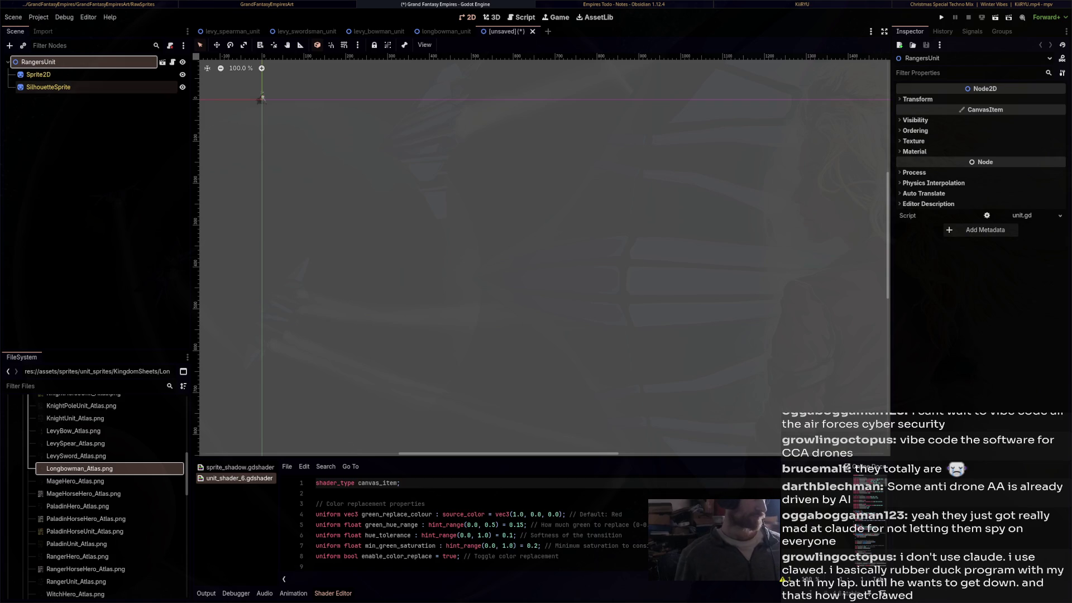
pyautogui.click(262, 99)
pyautogui.scroll(-5, 106, 446)
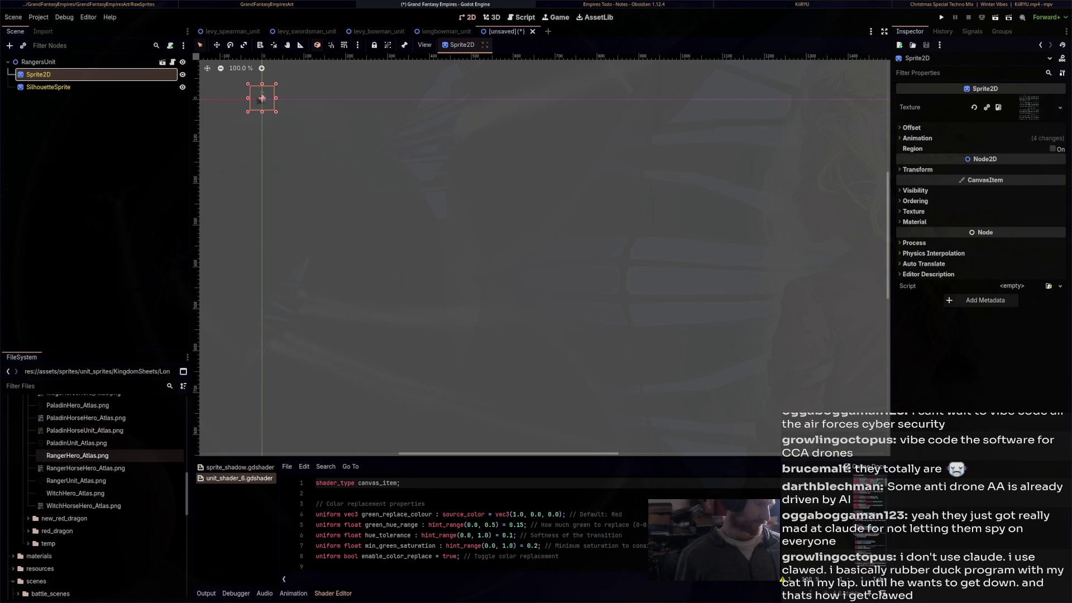
pyautogui.click(76, 480)
pyautogui.moveTo(76, 481)
pyautogui.mouseDown()
pyautogui.moveTo(609, 352)
pyautogui.moveTo(1029, 107)
pyautogui.mouseUp()
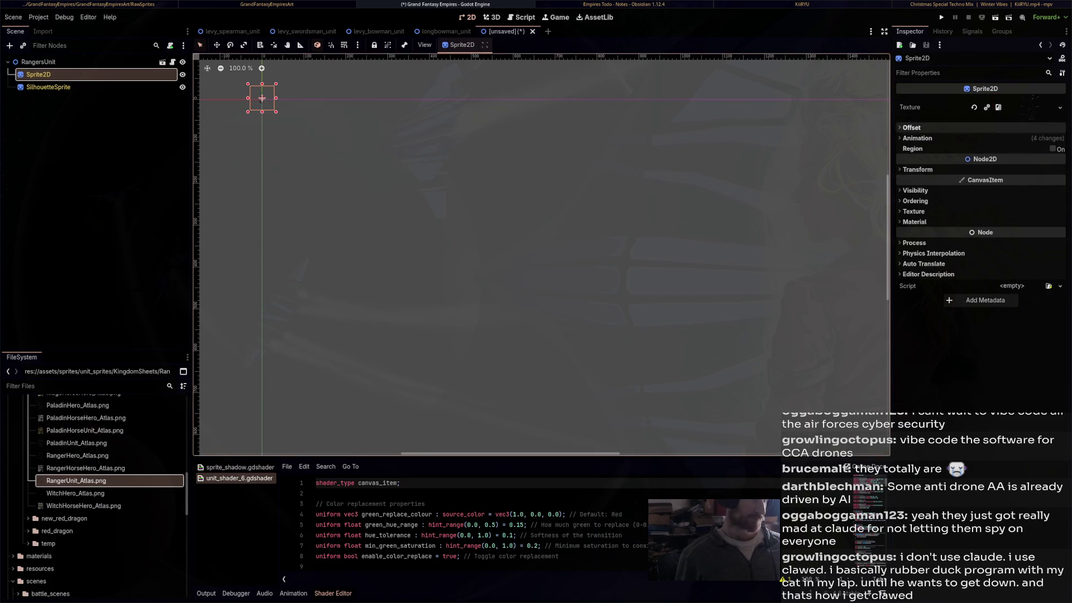
# Give SilhouetteSprite the RangerUnit_Atlas.png texture too and save the scene as rangers_unit.tscn
pyautogui.click(48, 86)
pyautogui.moveTo(76, 481)
pyautogui.mouseDown()
pyautogui.moveTo(1022, 180)
pyautogui.moveTo(1011, 109)
pyautogui.mouseUp()
pyautogui.press('f')
pyautogui.scroll(10, 614, 217)
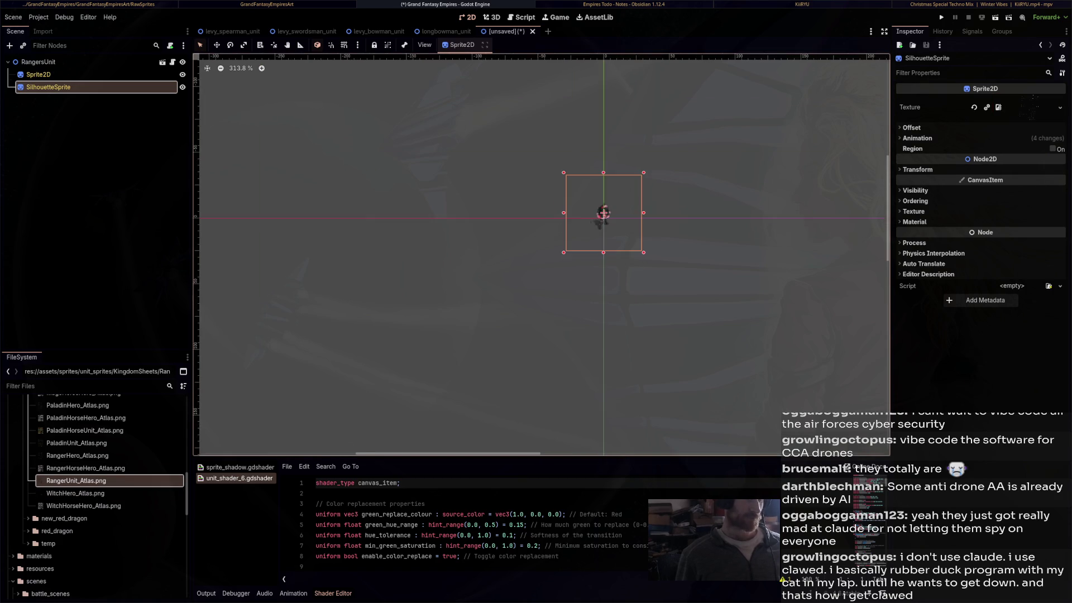
pyautogui.hotkey('ctrl', 's')
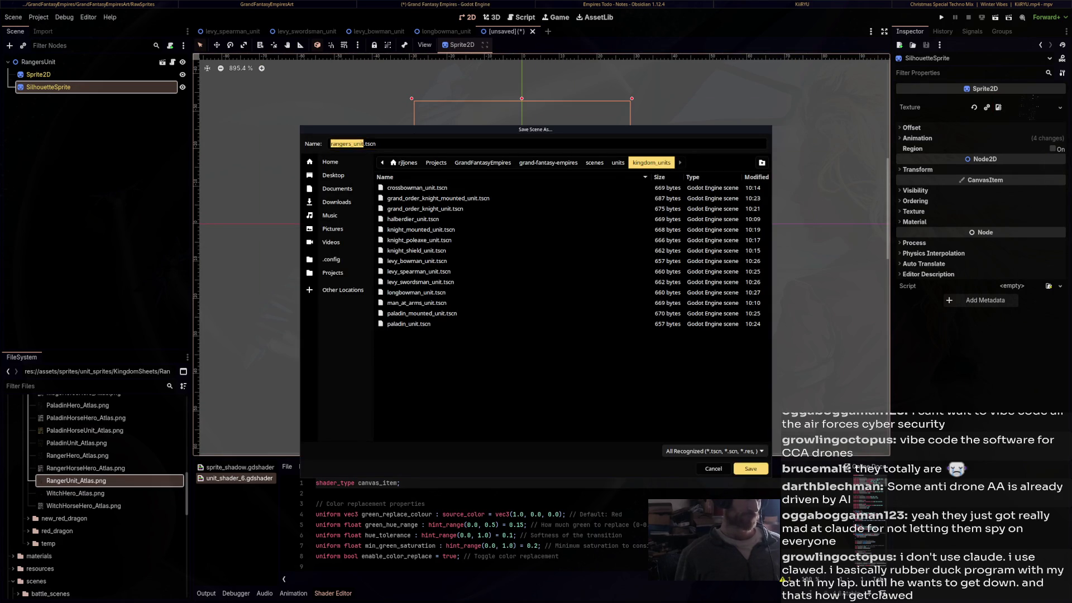
pyautogui.press('Return')
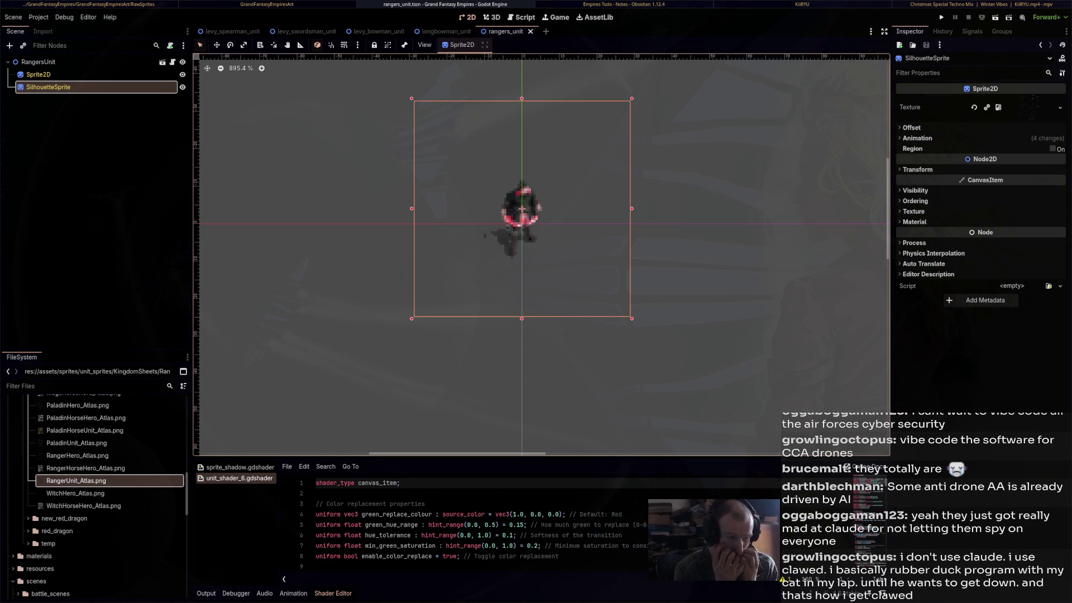
pyautogui.click(38, 62)
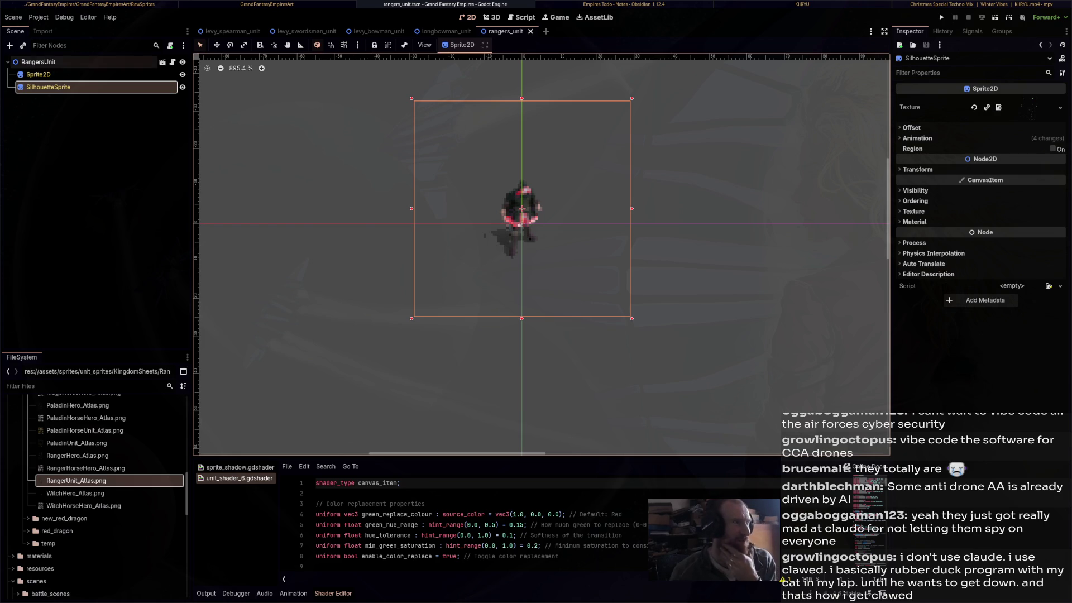
pyautogui.click(172, 62)
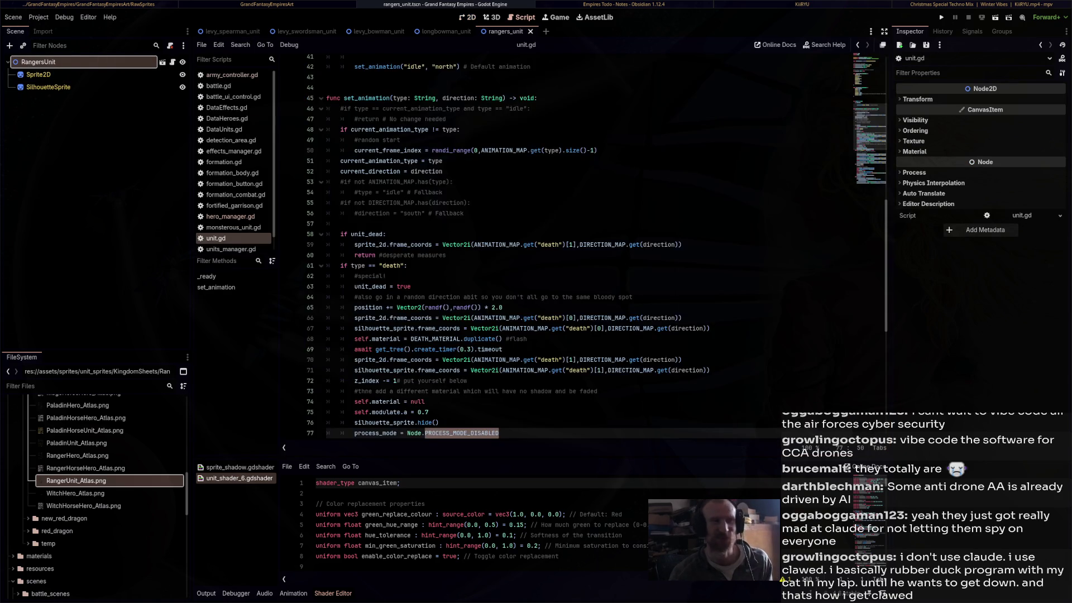
pyautogui.scroll(10, 525, 245)
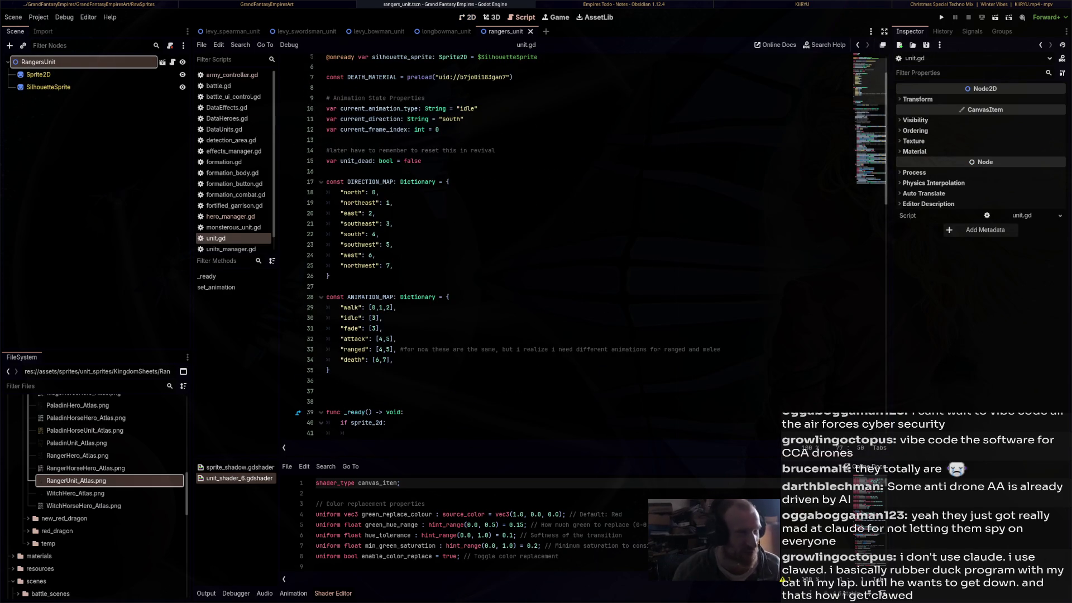
pyautogui.scroll(-8, 525, 245)
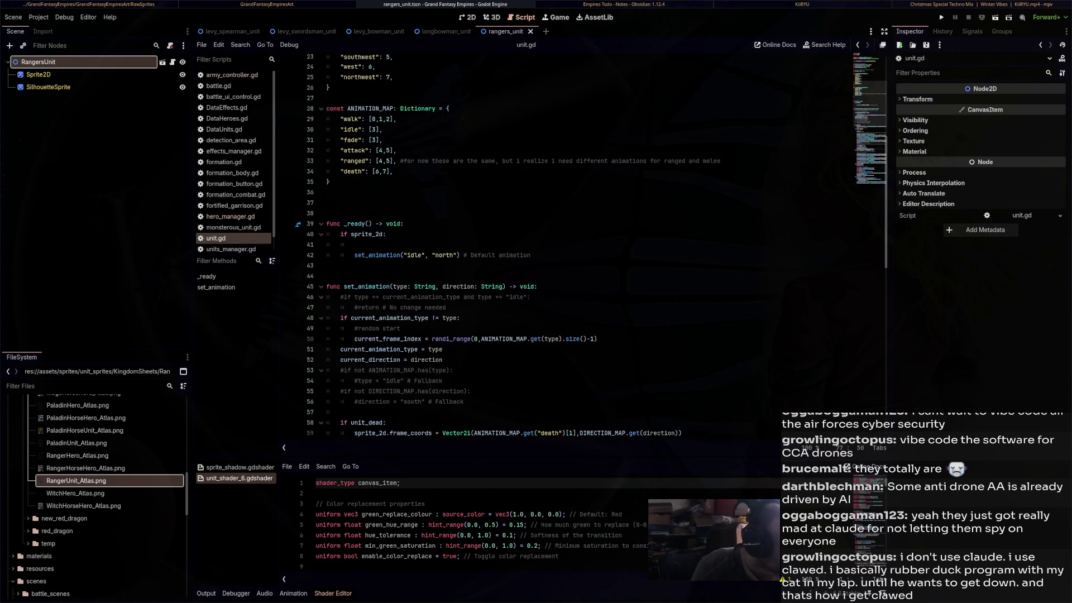
pyautogui.scroll(-14, 525, 245)
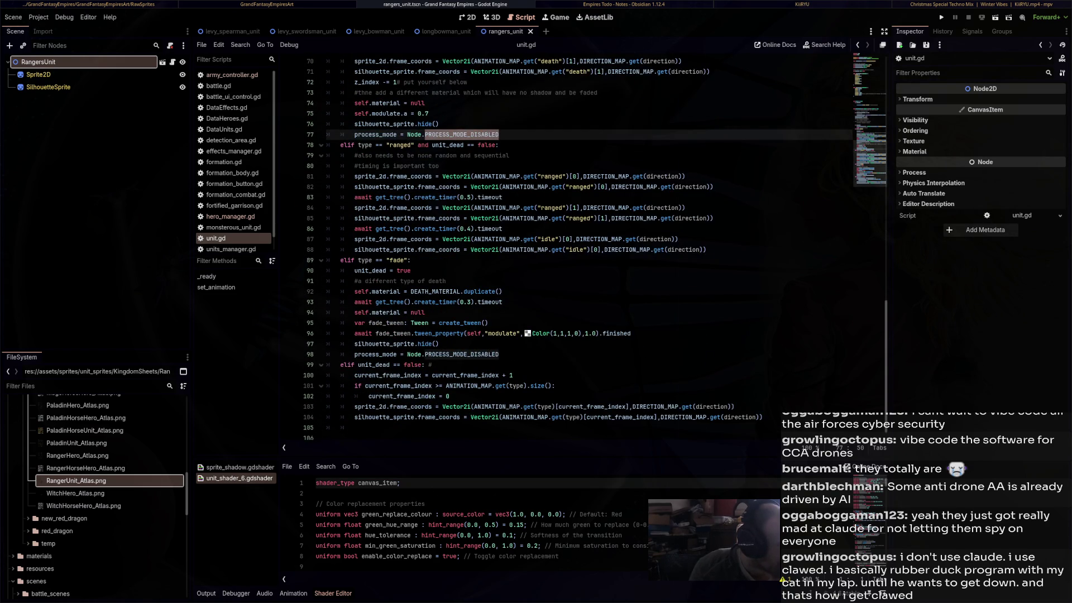
pyautogui.scroll(5, 525, 245)
pyautogui.scroll(3, 525, 246)
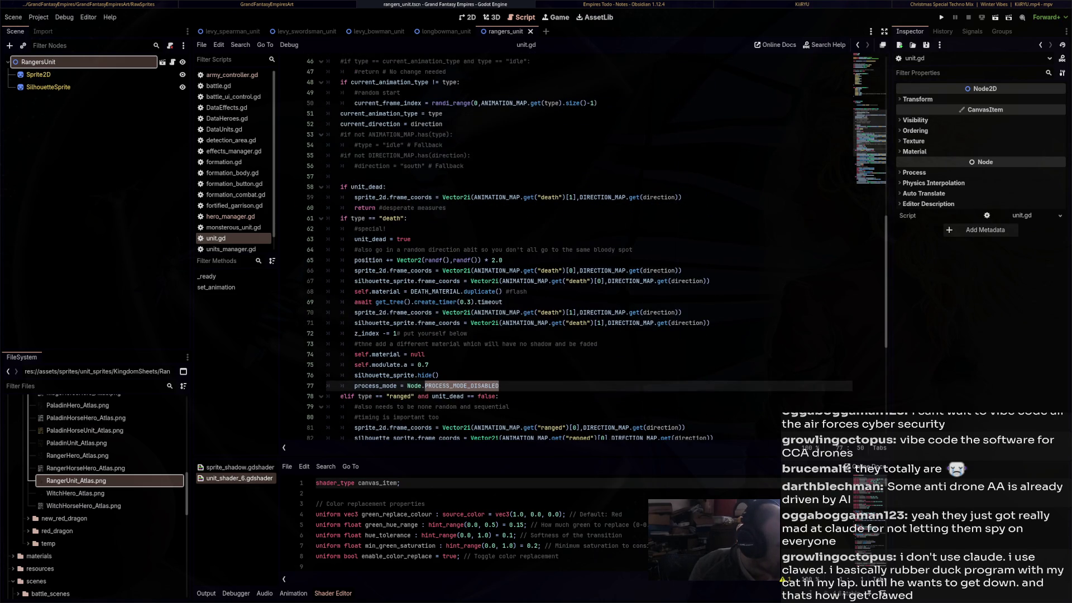
pyautogui.scroll(-3, 525, 246)
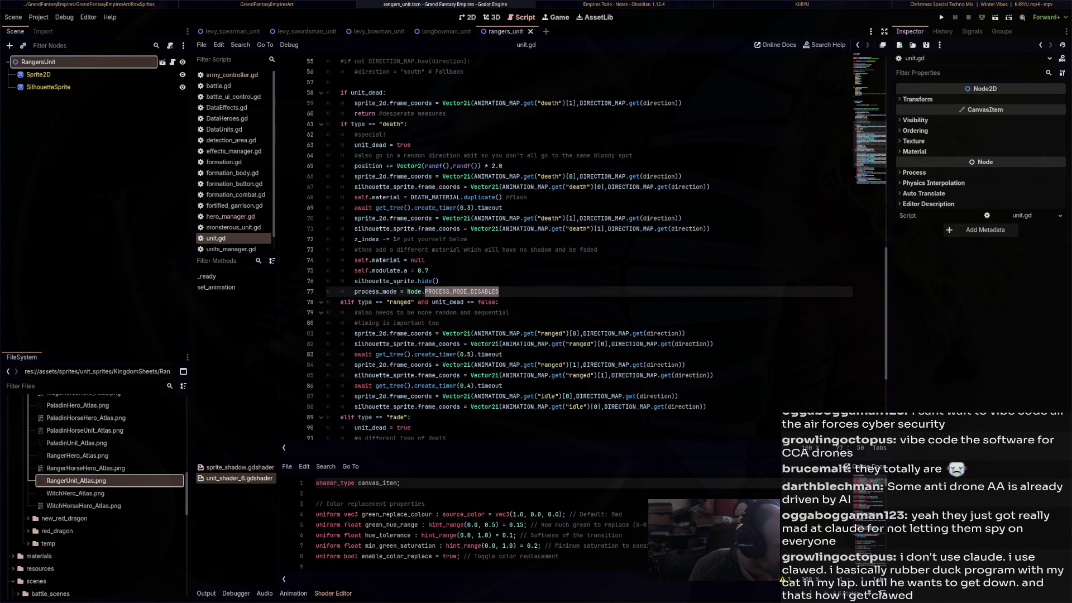
pyautogui.scroll(11, 525, 246)
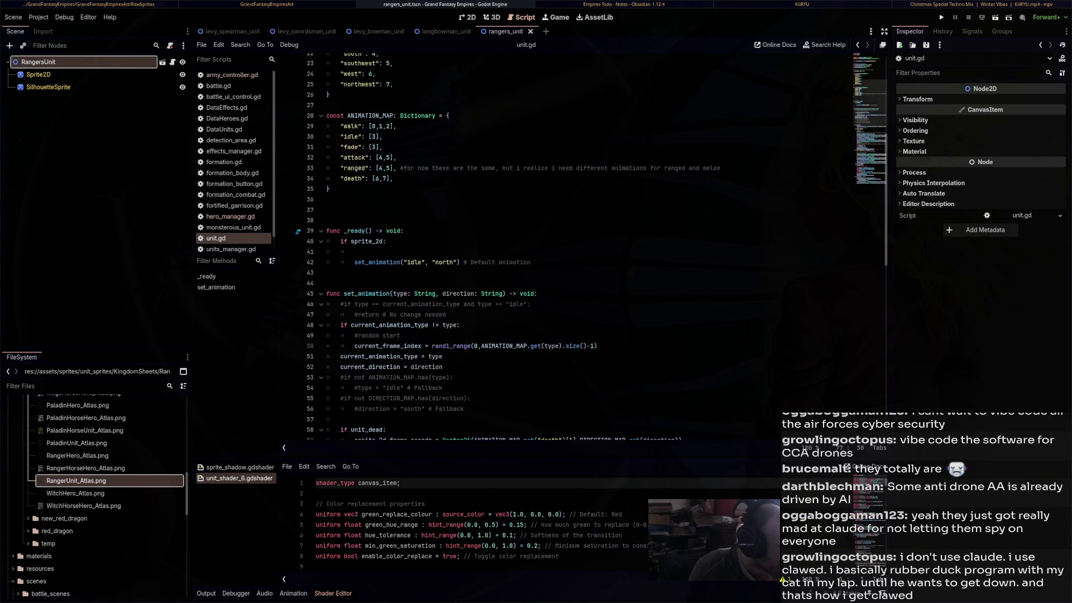
pyautogui.scroll(2, 525, 246)
pyautogui.moveTo(380, 187)
pyautogui.mouseDown()
pyautogui.moveTo(390, 190)
pyautogui.moveTo(326, 271)
pyautogui.mouseUp()
pyautogui.click(327, 270)
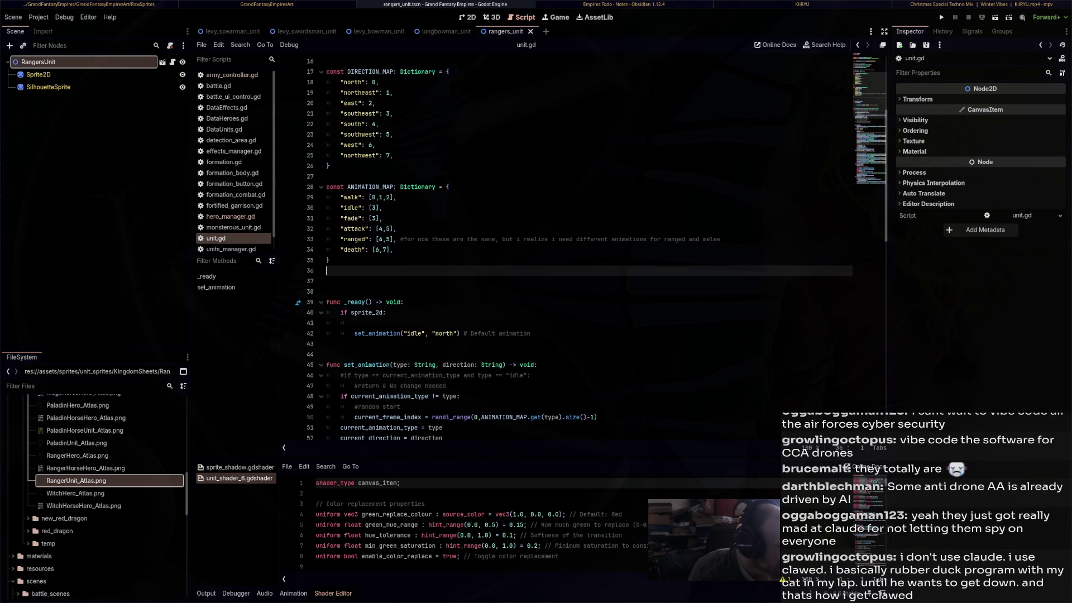
pyautogui.scroll(3, 558, 245)
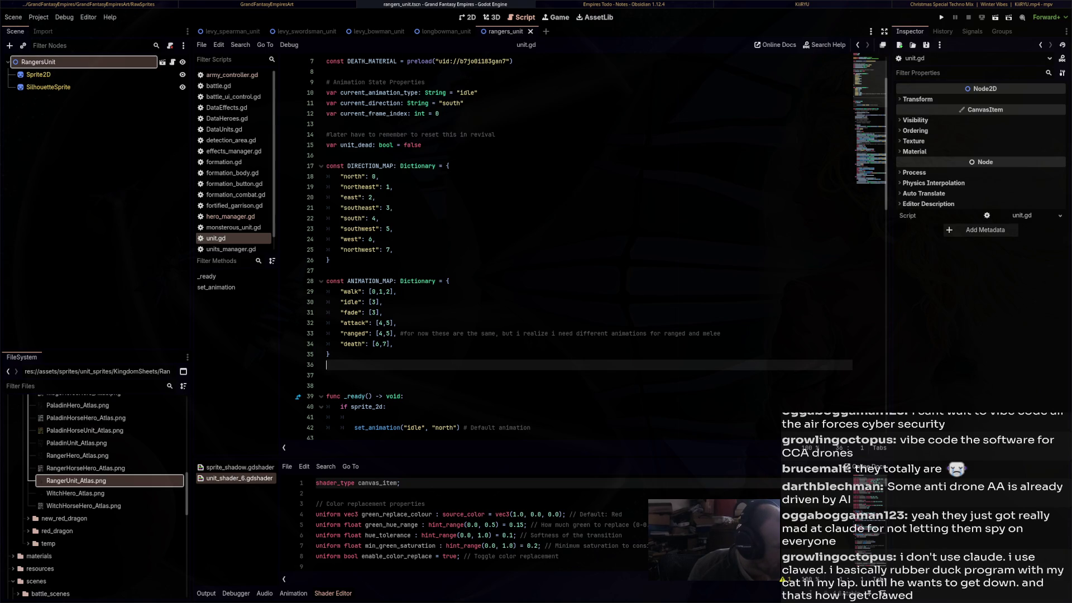
# Open ClericHero_Atlas.png from Sheets > KingdomSheets in the image viewer
pyautogui.scroll(-8, 559, 246)
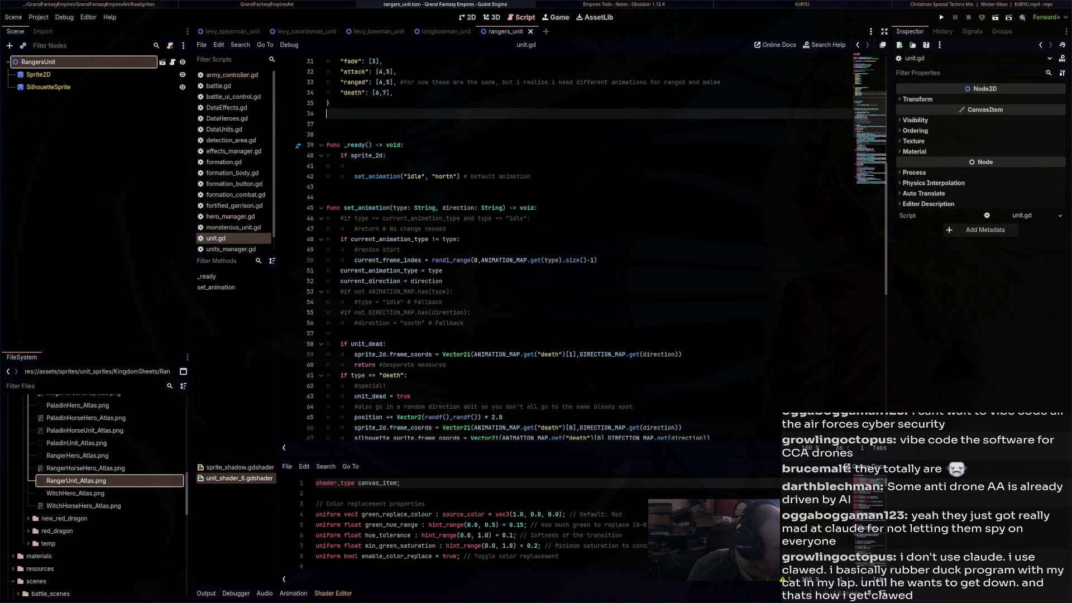
pyautogui.scroll(3, 586, 251)
pyautogui.scroll(-4, 586, 251)
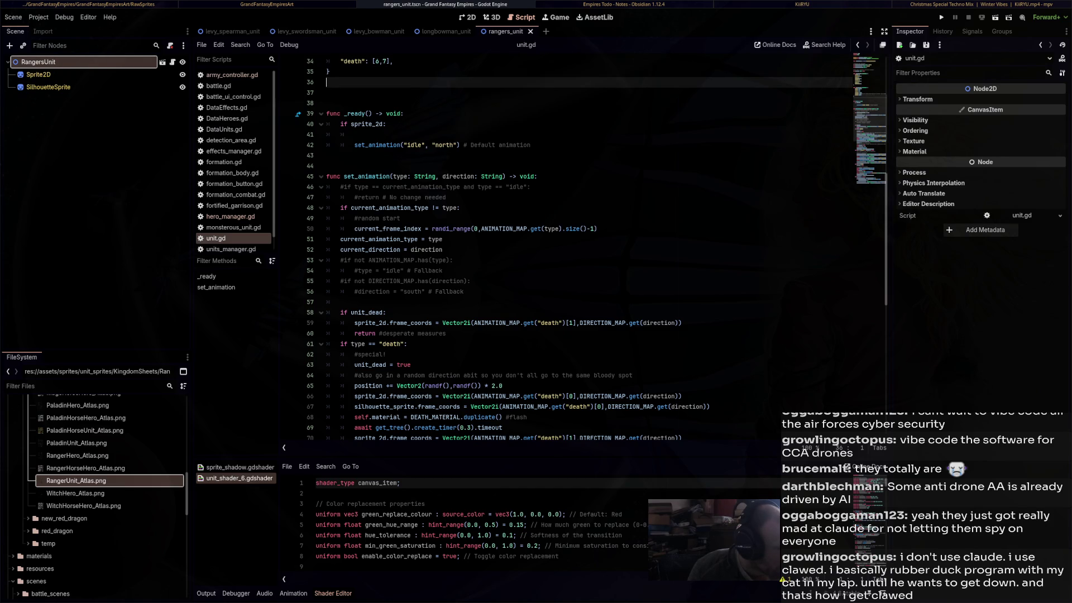
pyautogui.scroll(-6, 586, 248)
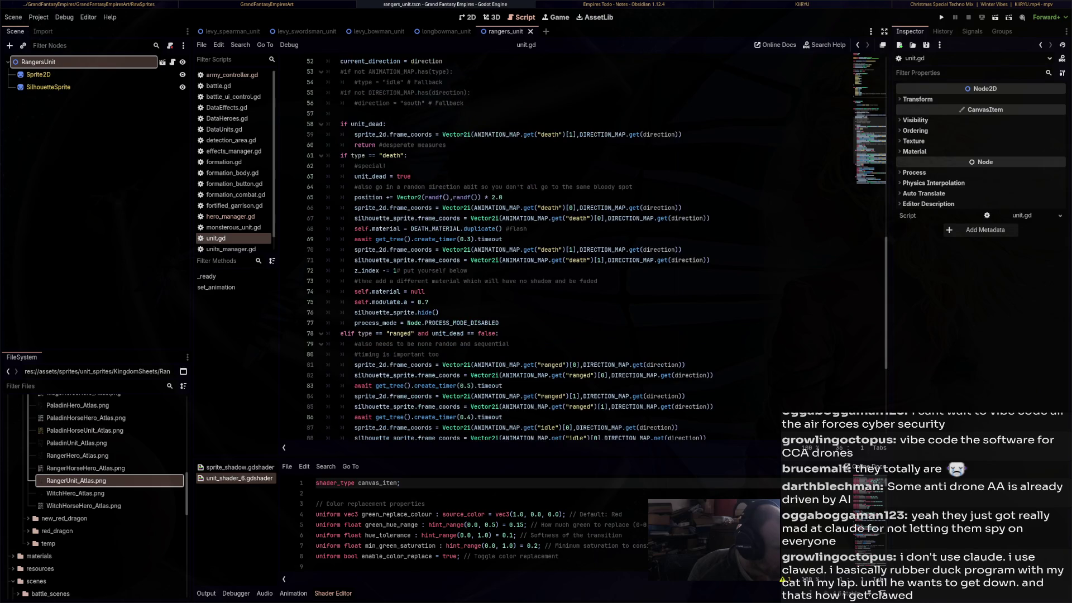
pyautogui.scroll(-3, 596, 249)
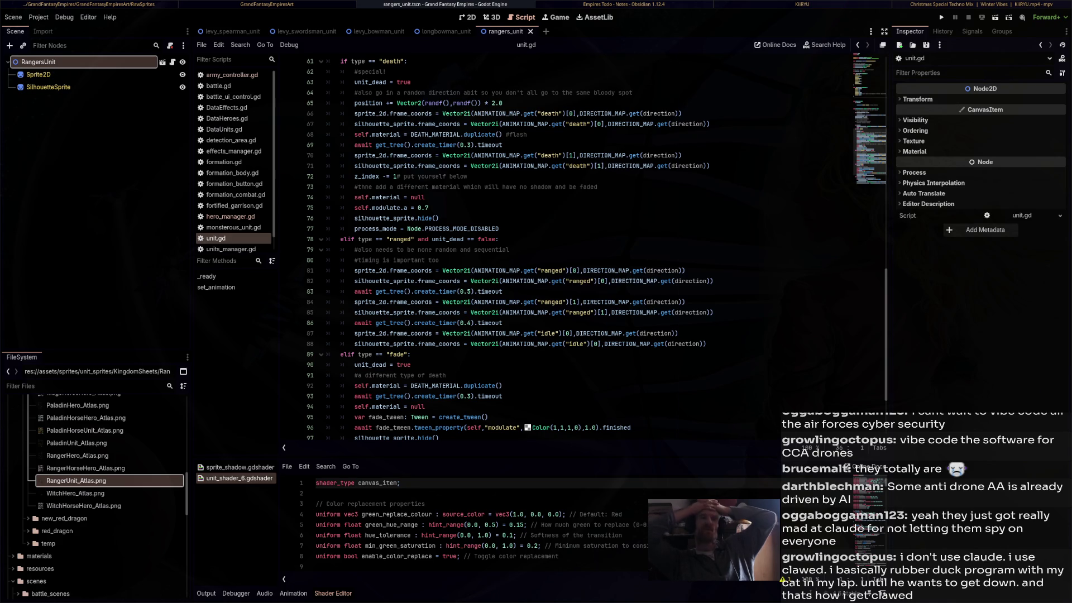
pyautogui.hotkey('alt', 'Tab')
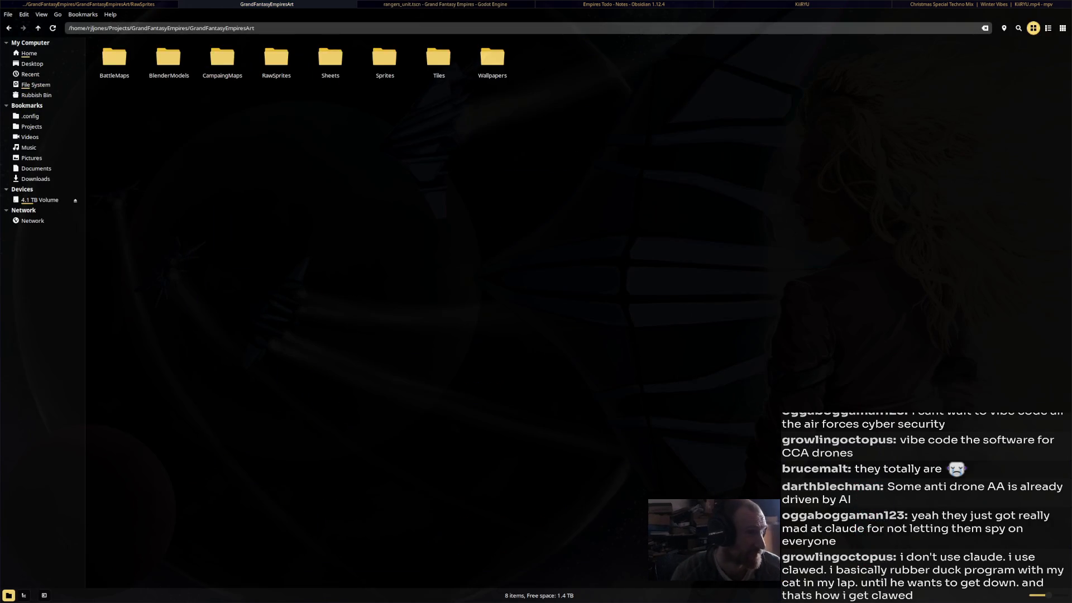
pyautogui.doubleClick(330, 57)
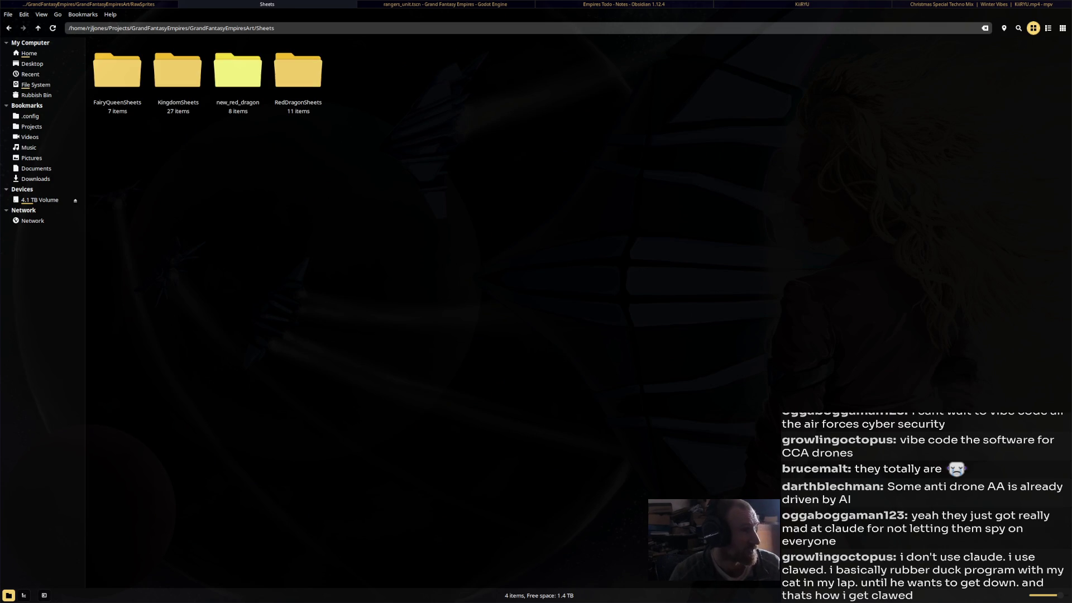
pyautogui.doubleClick(178, 70)
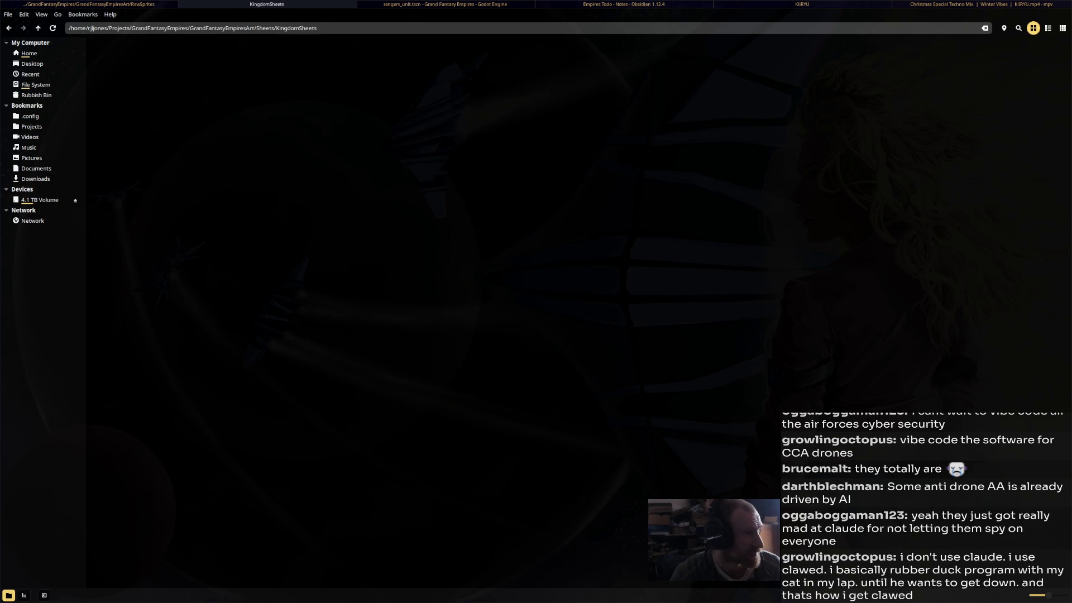
pyautogui.doubleClick(114, 58)
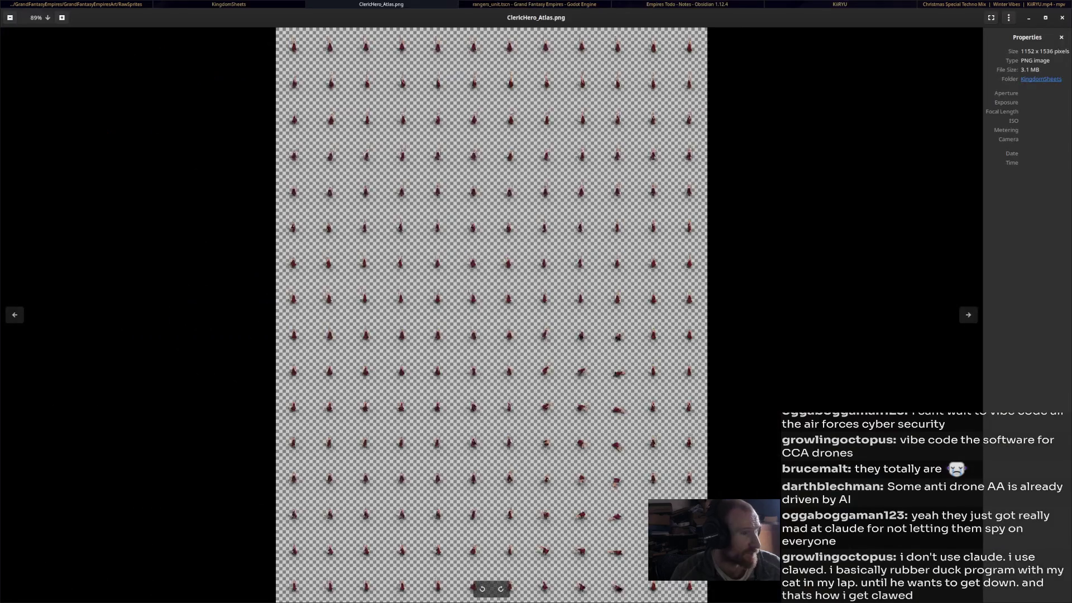
# Zoom around the ClericHero atlas, close the viewer and return to unit.gd in Godot
pyautogui.scroll(1, 492, 315)
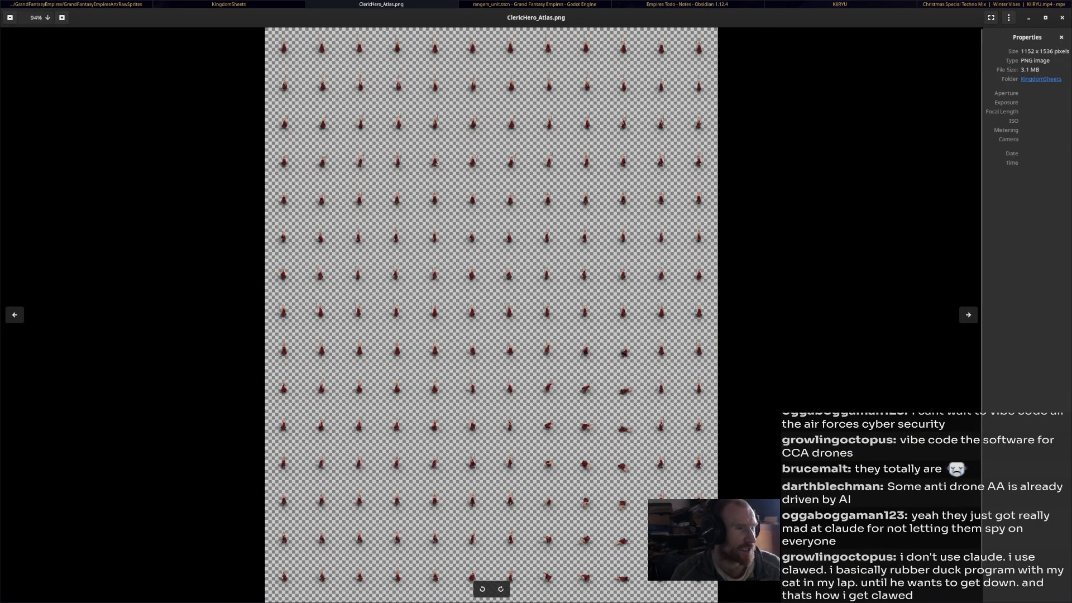
pyautogui.scroll(3, 491, 315)
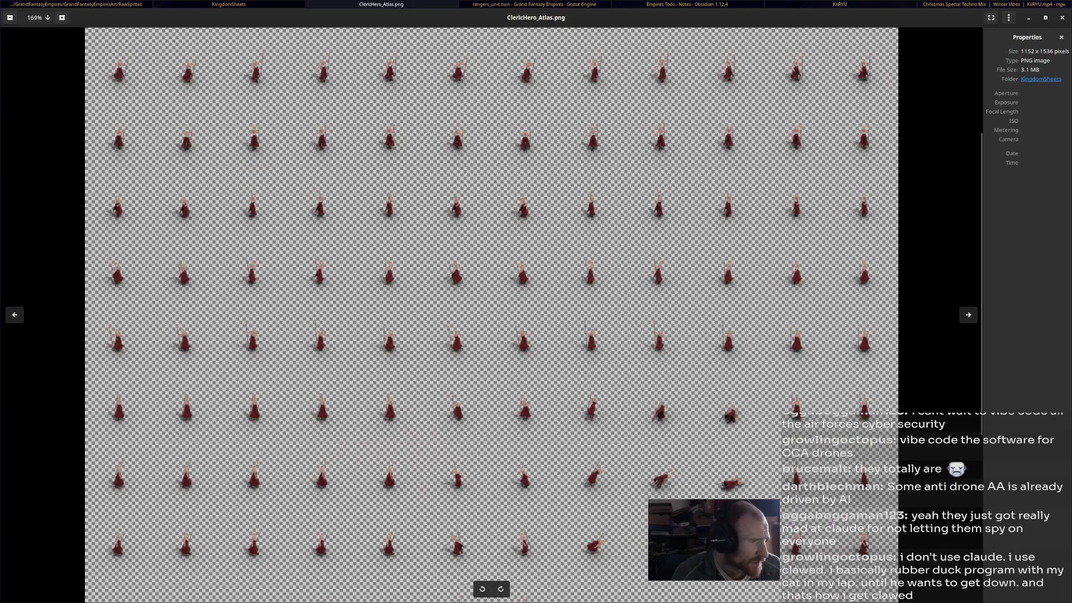
pyautogui.scroll(-3, 492, 315)
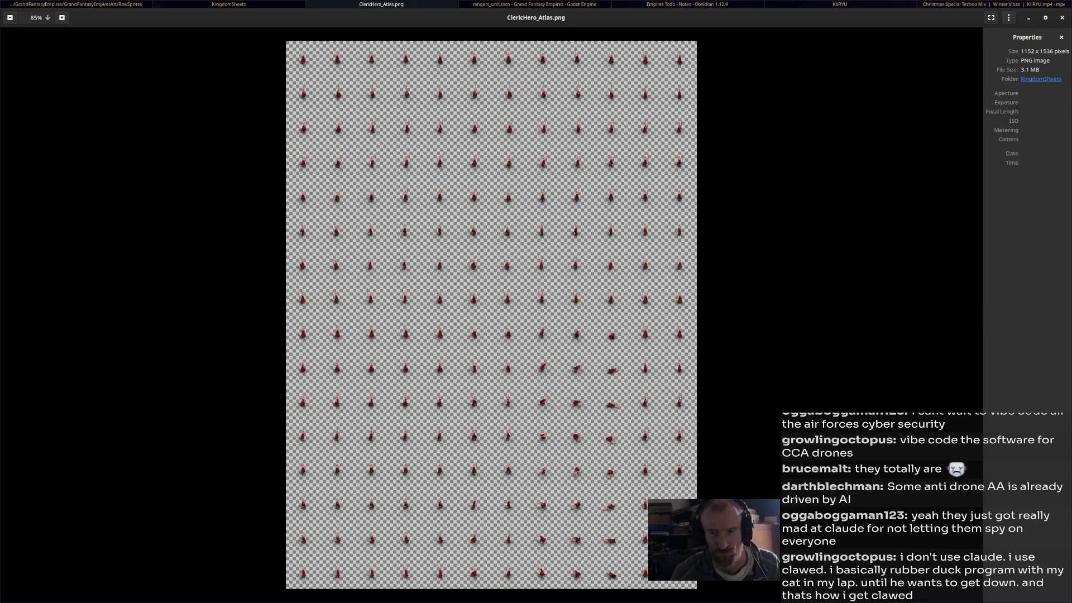
pyautogui.press('Escape')
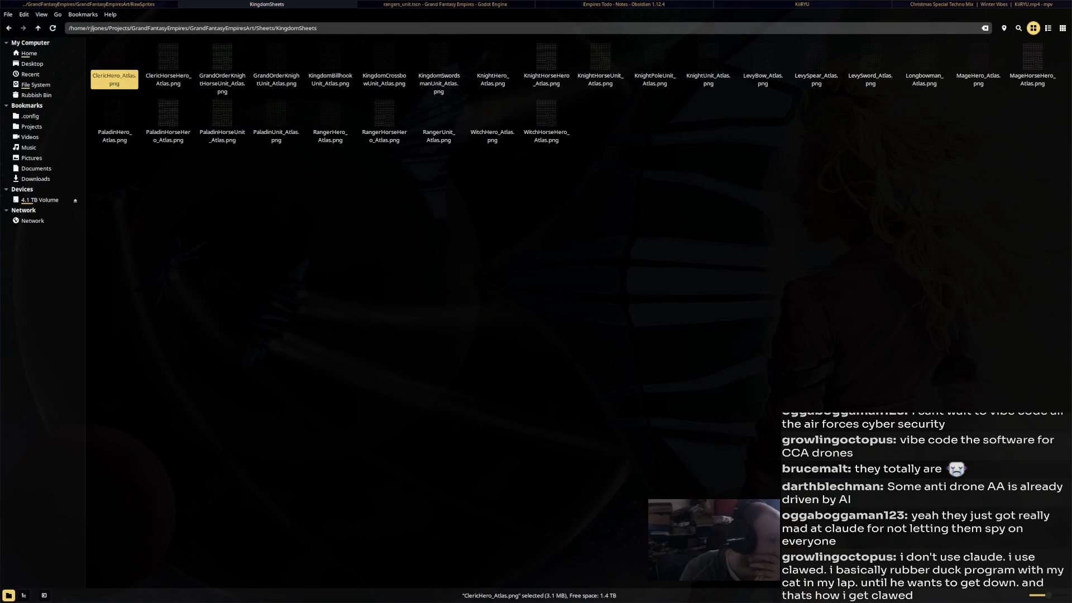
pyautogui.hotkey('alt', 'Tab')
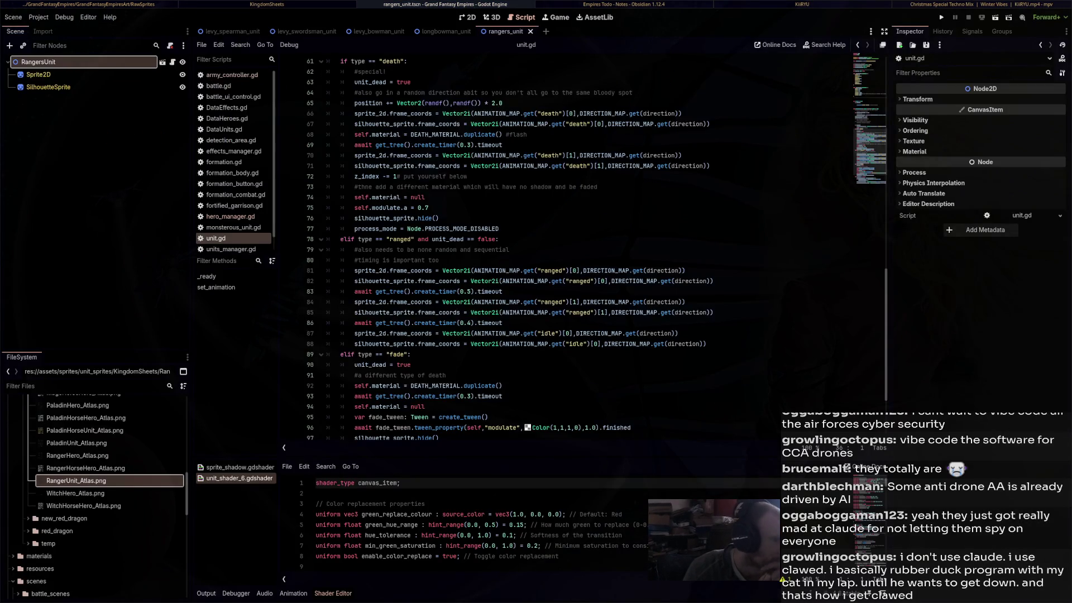
pyautogui.scroll(5, 596, 247)
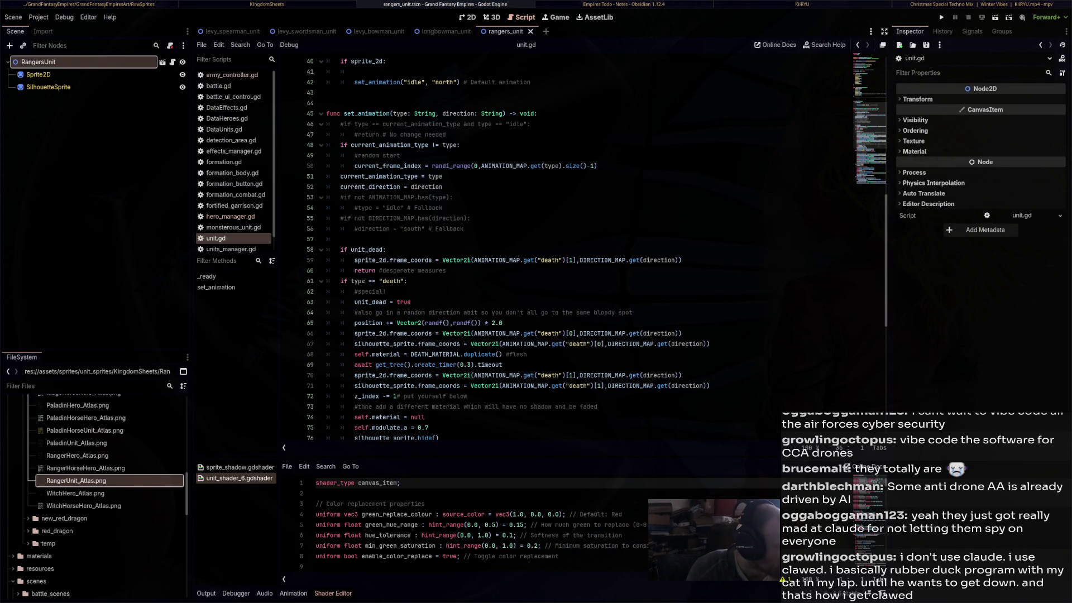
pyautogui.scroll(5, 596, 247)
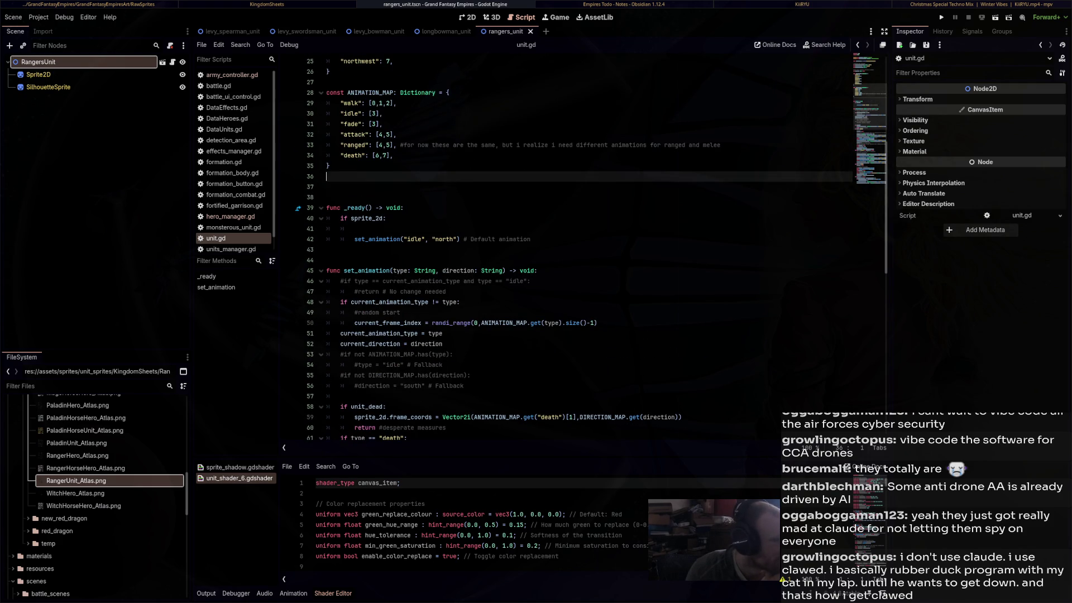
pyautogui.scroll(-6, 597, 247)
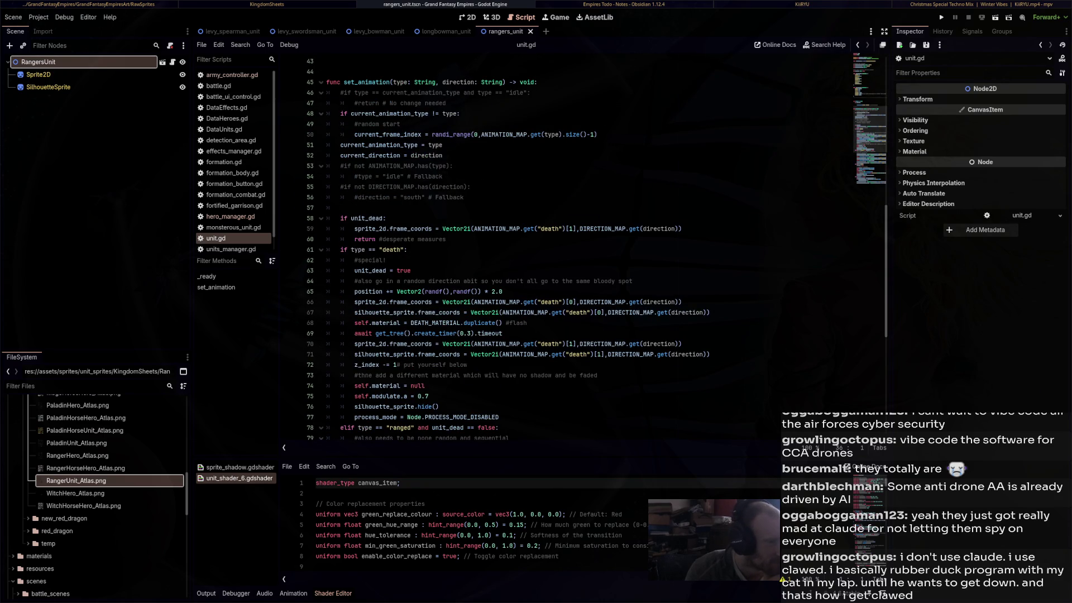
pyautogui.scroll(7, 596, 247)
pyautogui.scroll(3, 597, 246)
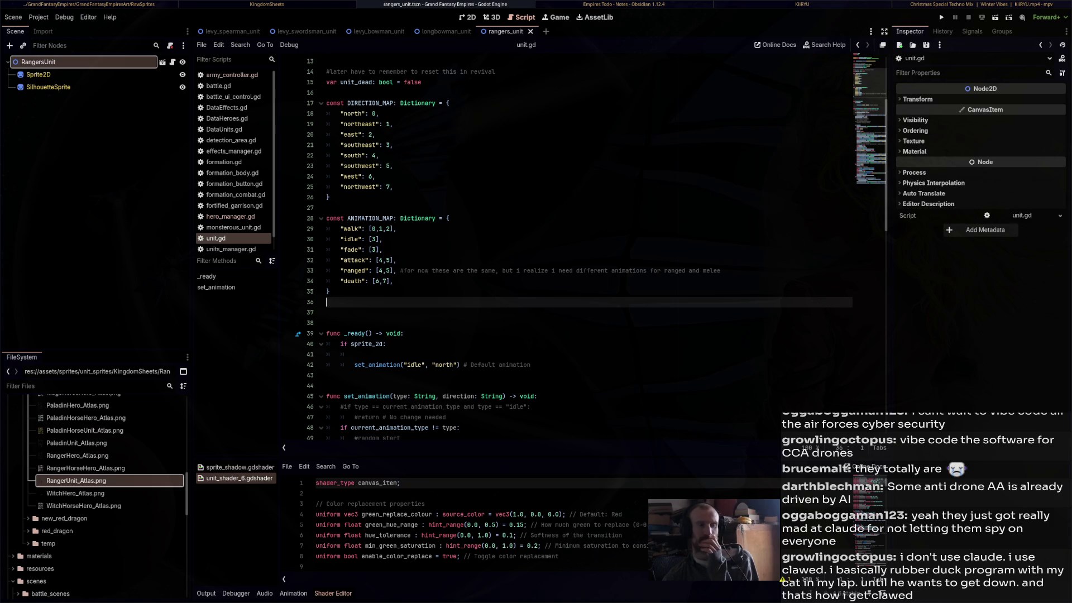
pyautogui.scroll(-5, 589, 249)
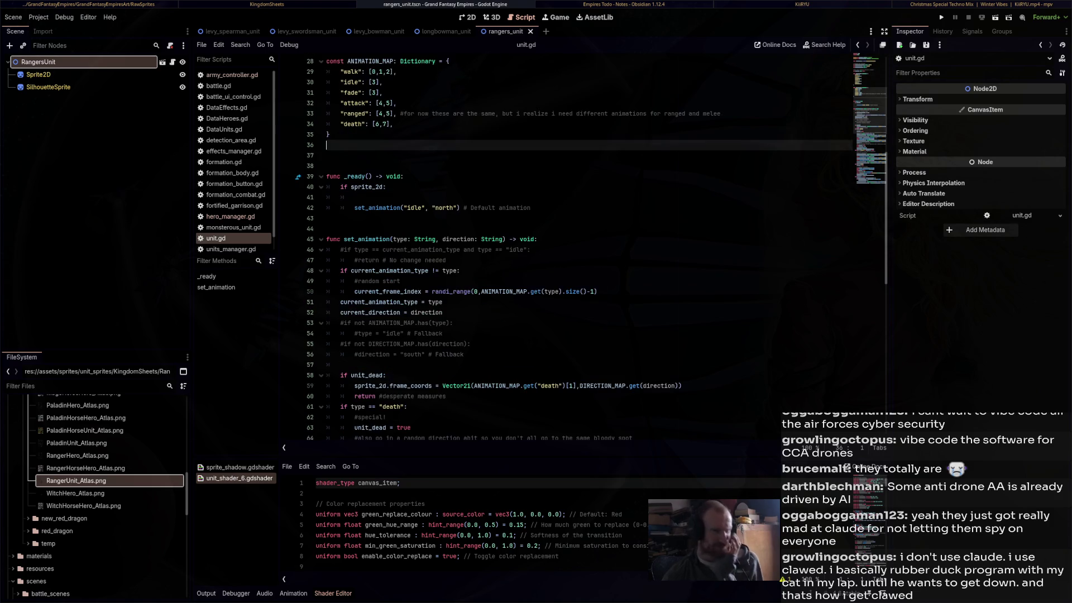
# Look over the death-animation code in unit.gd, briefly selecting the death frame line
pyautogui.scroll(-8, 589, 249)
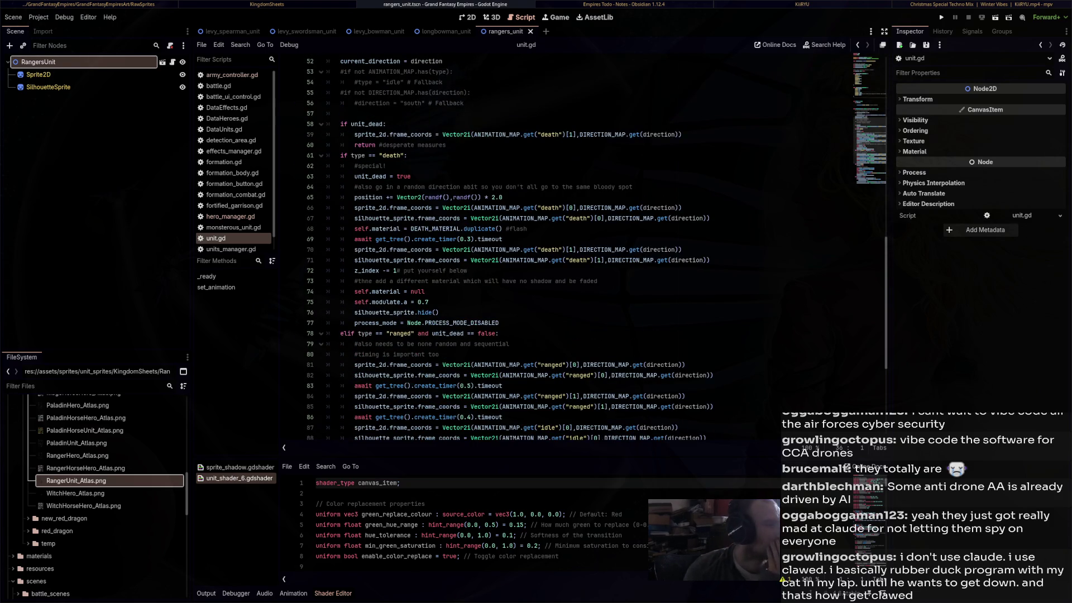
pyautogui.scroll(-4, 590, 248)
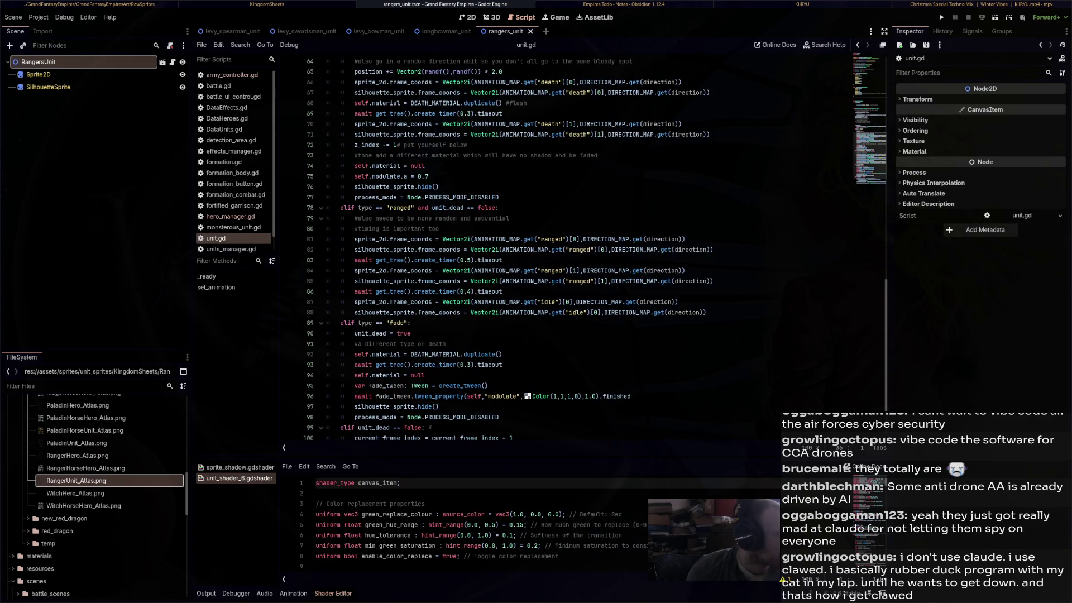
pyautogui.moveTo(637, 312)
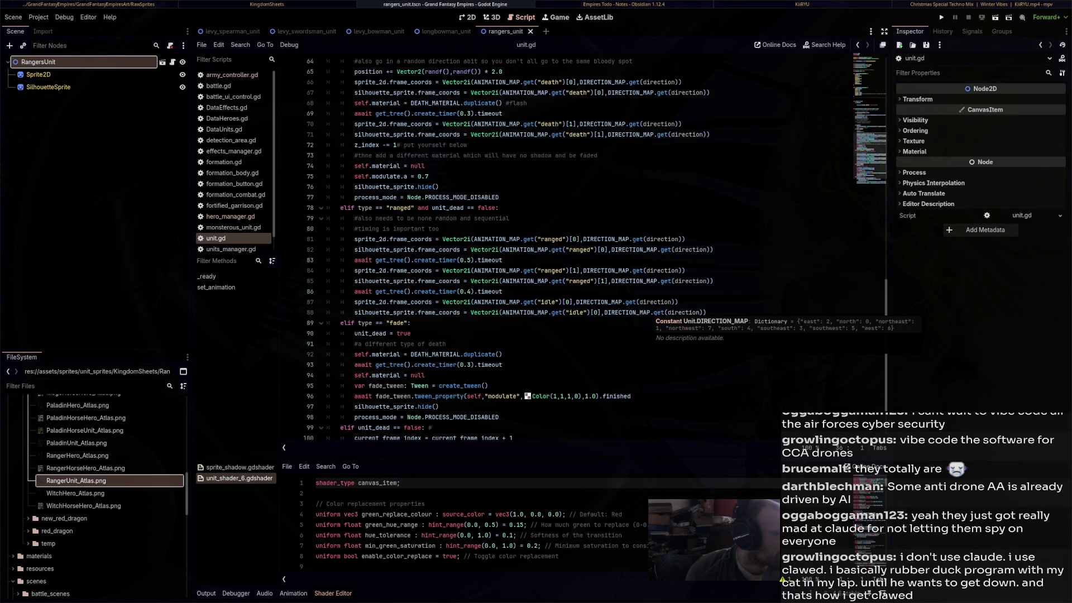
pyautogui.scroll(3, 636, 312)
pyautogui.moveTo(485, 177); pyautogui.dragTo(569, 176)
pyautogui.click(569, 177)
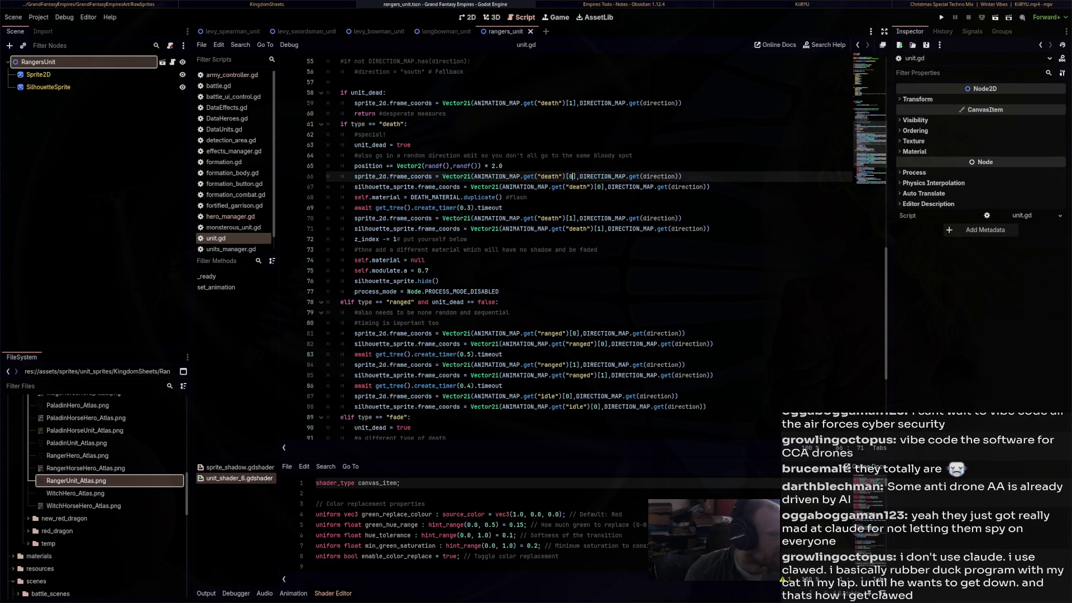
pyautogui.moveTo(631, 229)
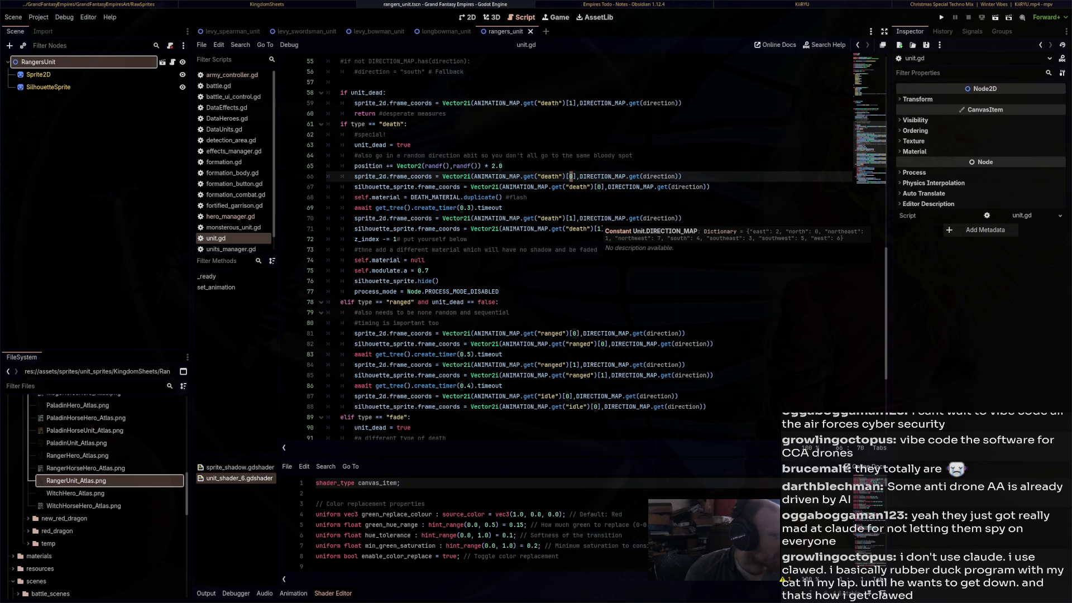
# Select the lines of the set_animation function body
pyautogui.scroll(9, 592, 229)
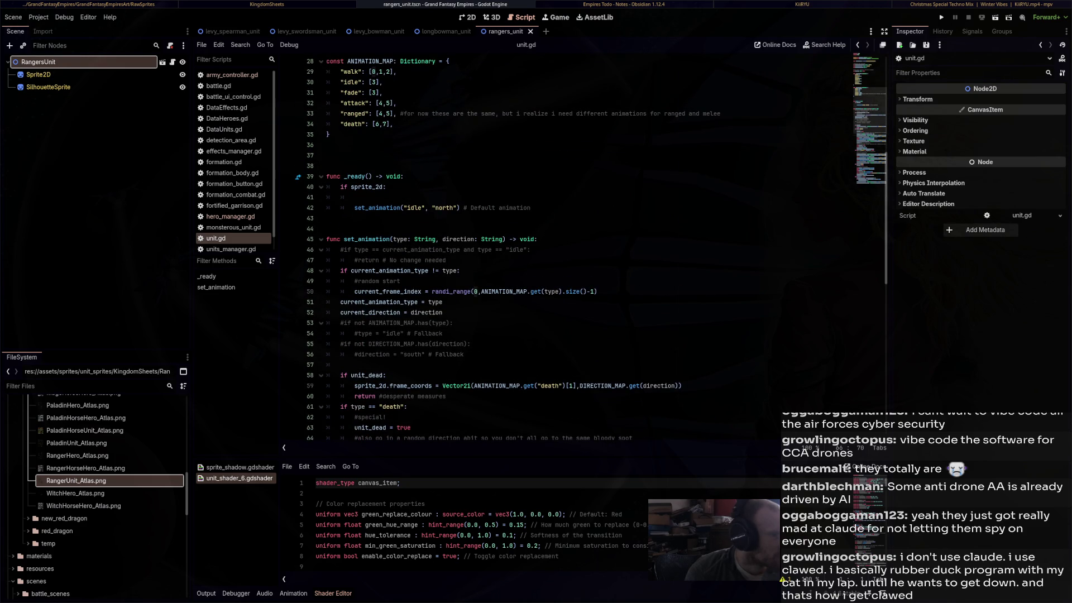
pyautogui.scroll(4, 592, 252)
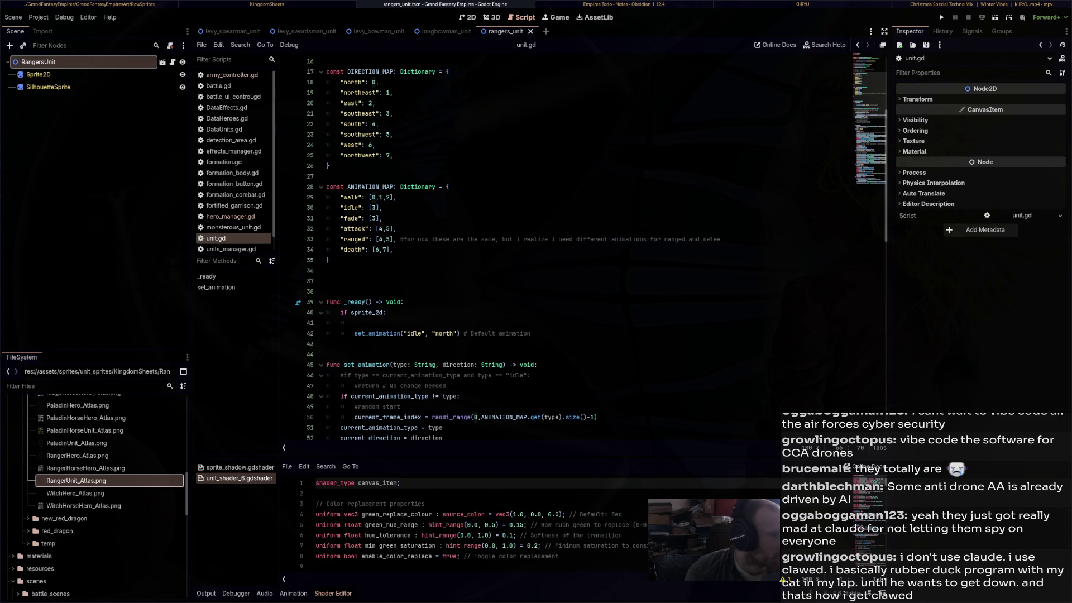
pyautogui.scroll(3, 592, 251)
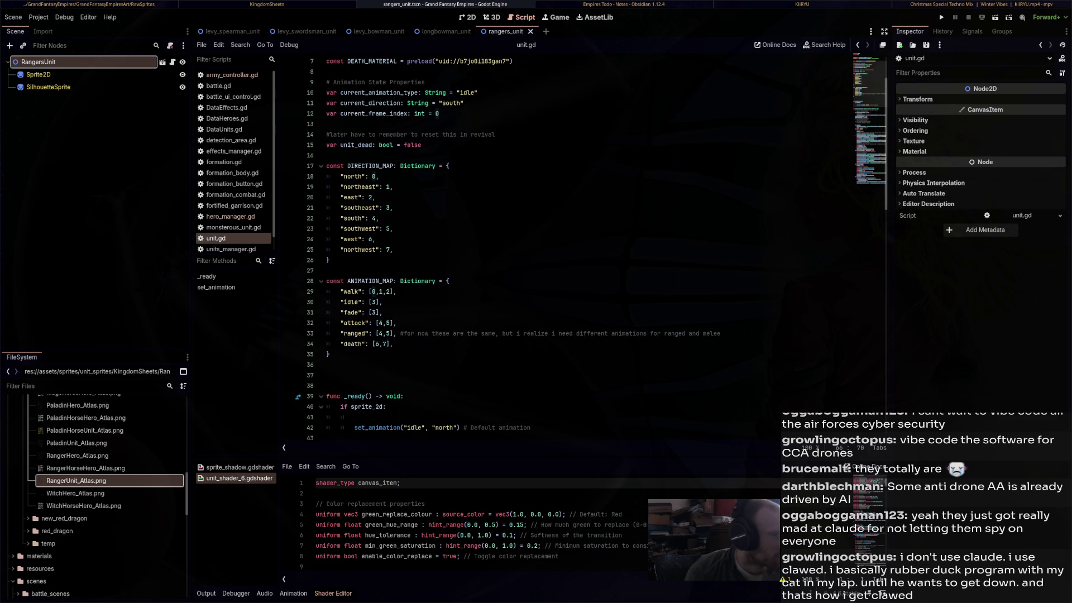
pyautogui.scroll(-2, 591, 251)
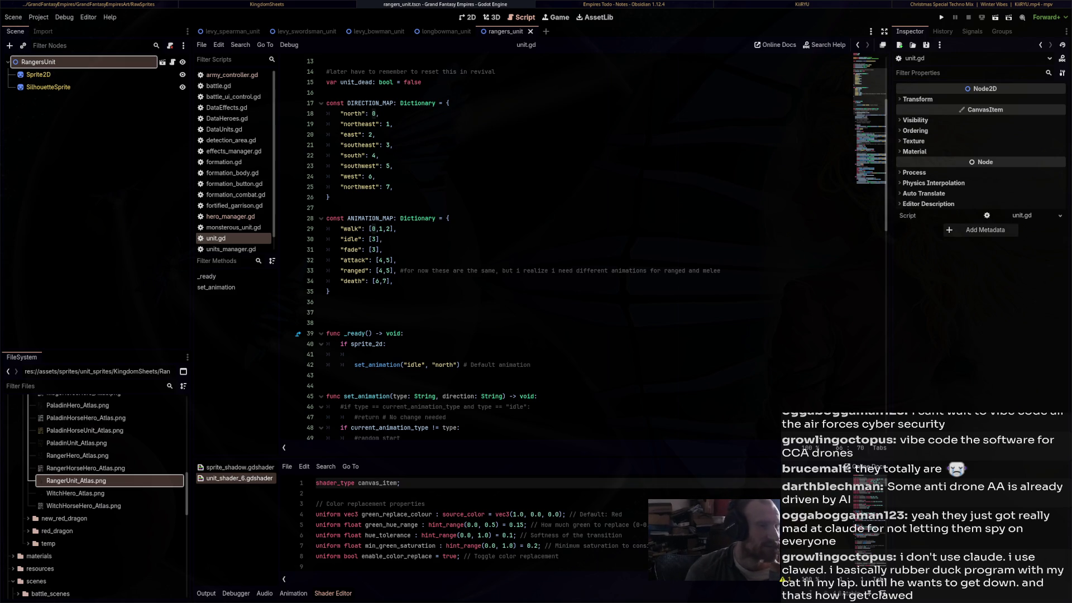
pyautogui.scroll(-15, 559, 246)
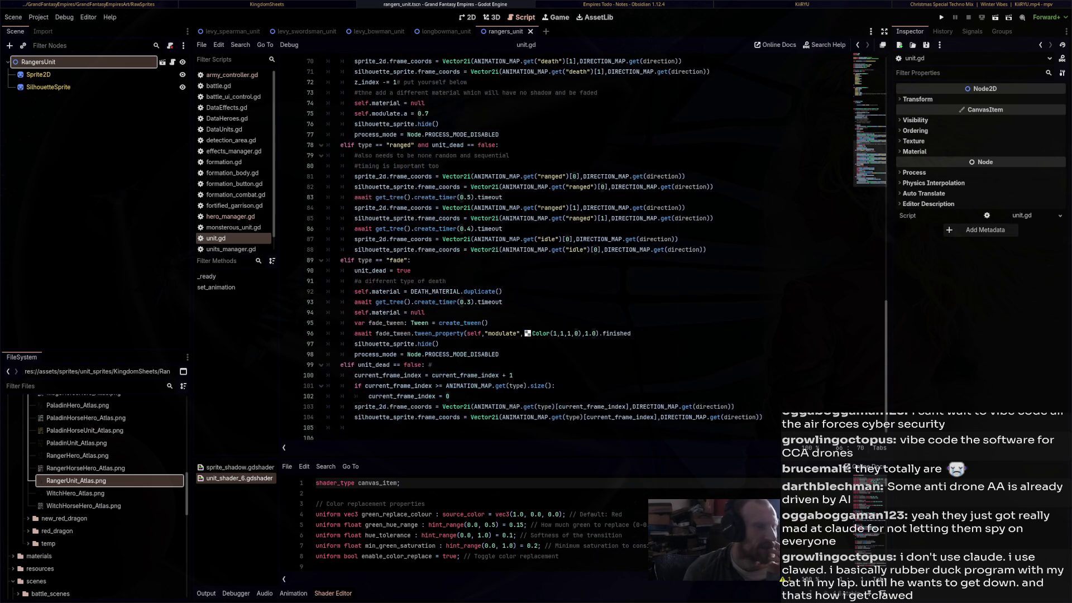
pyautogui.moveTo(765, 427)
pyautogui.mouseDown()
pyautogui.moveTo(424, 205)
pyautogui.moveTo(391, 56)
pyautogui.moveTo(335, 67)
pyautogui.moveTo(327, 150)
pyautogui.moveTo(329, 311)
pyautogui.moveTo(330, 53)
pyautogui.moveTo(326, 223)
pyautogui.moveTo(386, 371)
pyautogui.moveTo(385, 441)
pyautogui.moveTo(384, 150)
pyautogui.moveTo(335, 442)
pyautogui.moveTo(326, 433)
pyautogui.moveTo(335, 126)
pyautogui.moveTo(328, 279)
pyautogui.moveTo(328, 244)
pyautogui.mouseUp()
pyautogui.click(326, 434)
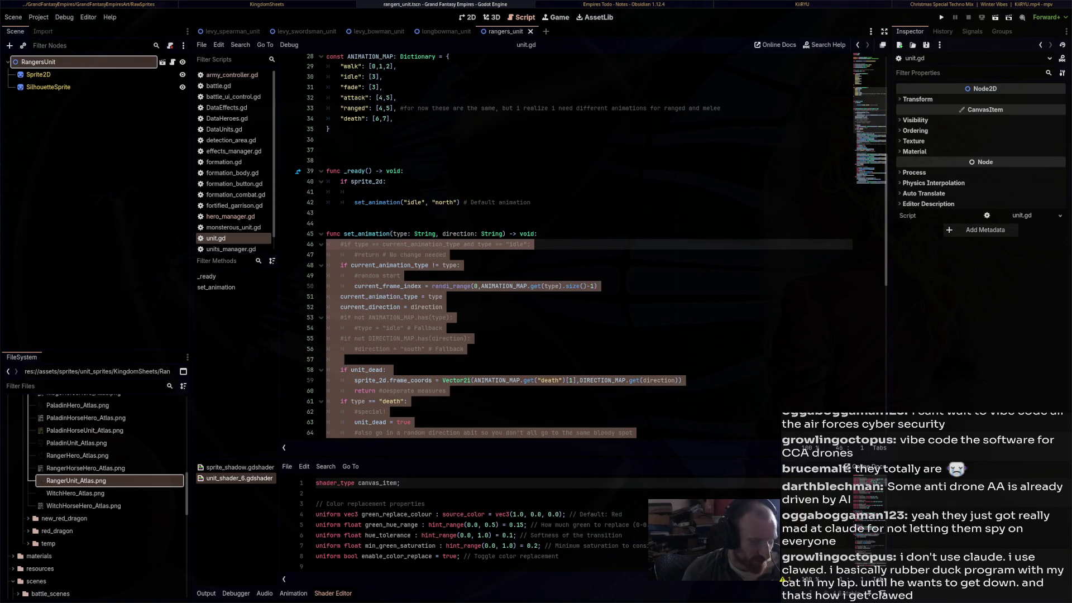
# Comment out the set_animation body and add blank lines at its start
pyautogui.hotkey('ctrl', 'k')
pyautogui.click(538, 233)
pyautogui.press('Return')
pyautogui.press('Return')
pyautogui.press('Return')
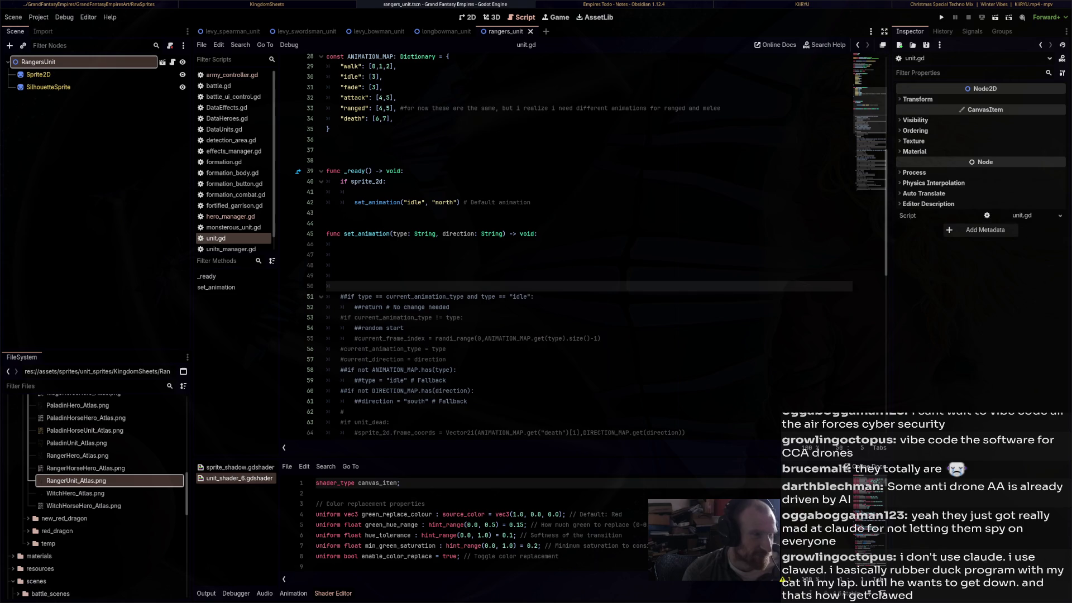
# Comment out the DIRECTION_MAP and ANIMATION_MAP constants and open blank lines below them
pyautogui.scroll(7, 587, 246)
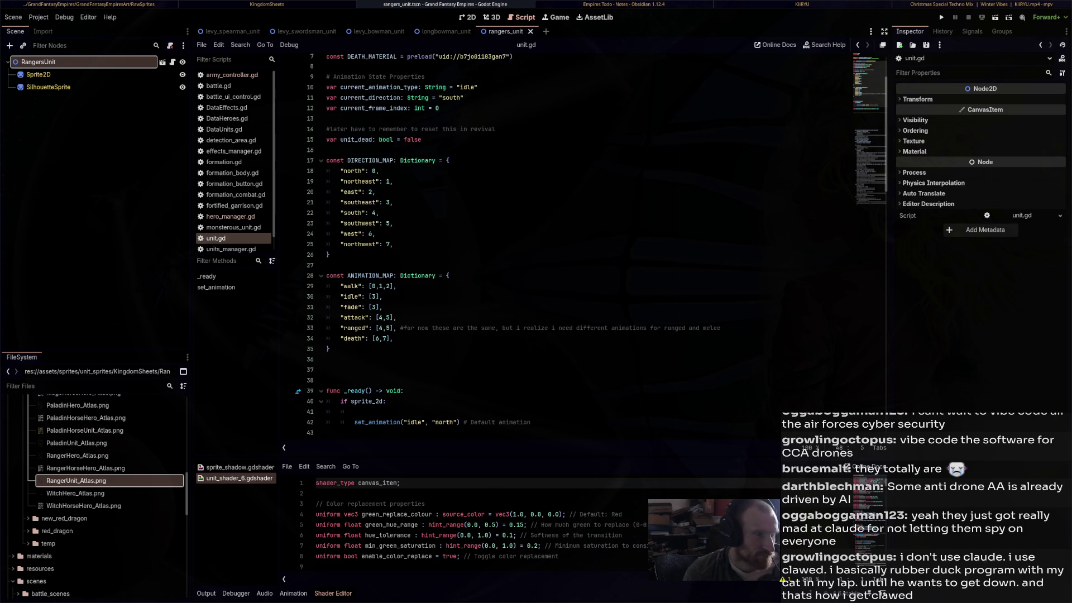
pyautogui.moveTo(330, 349); pyautogui.dragTo(326, 160)
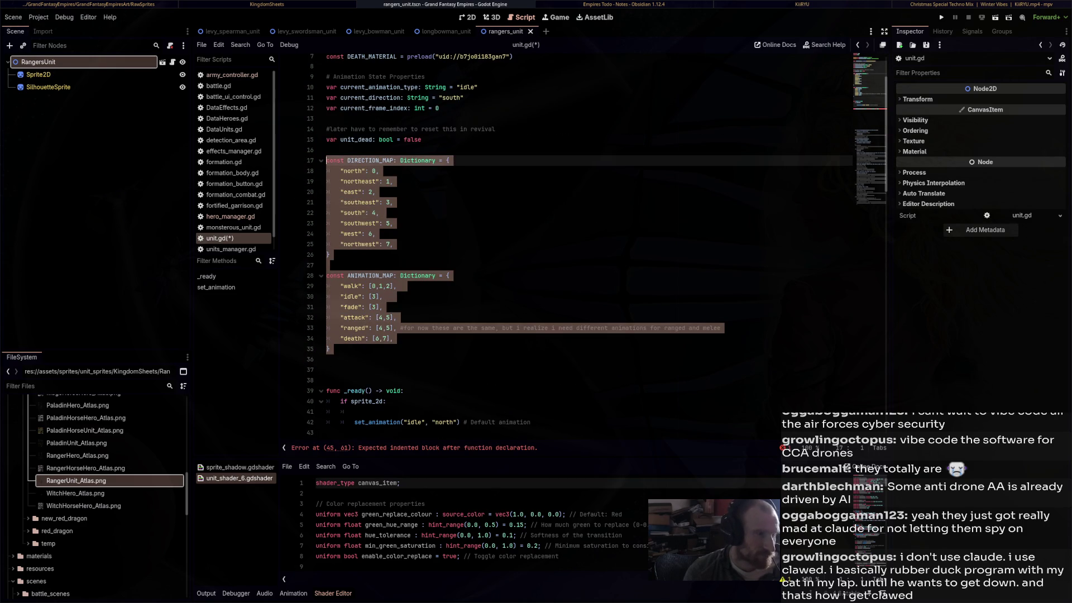
pyautogui.hotkey('ctrl', 'k')
pyautogui.click(327, 359)
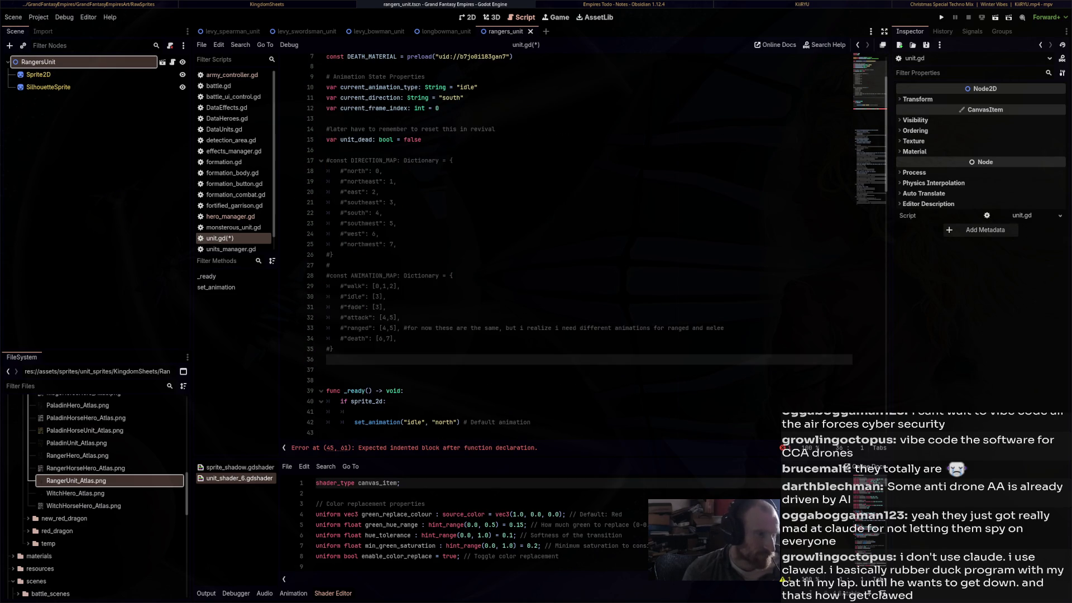
pyautogui.press('Return')
pyautogui.press('Return')
pyautogui.press('Return')
pyautogui.press('Up')
pyautogui.press('Up')
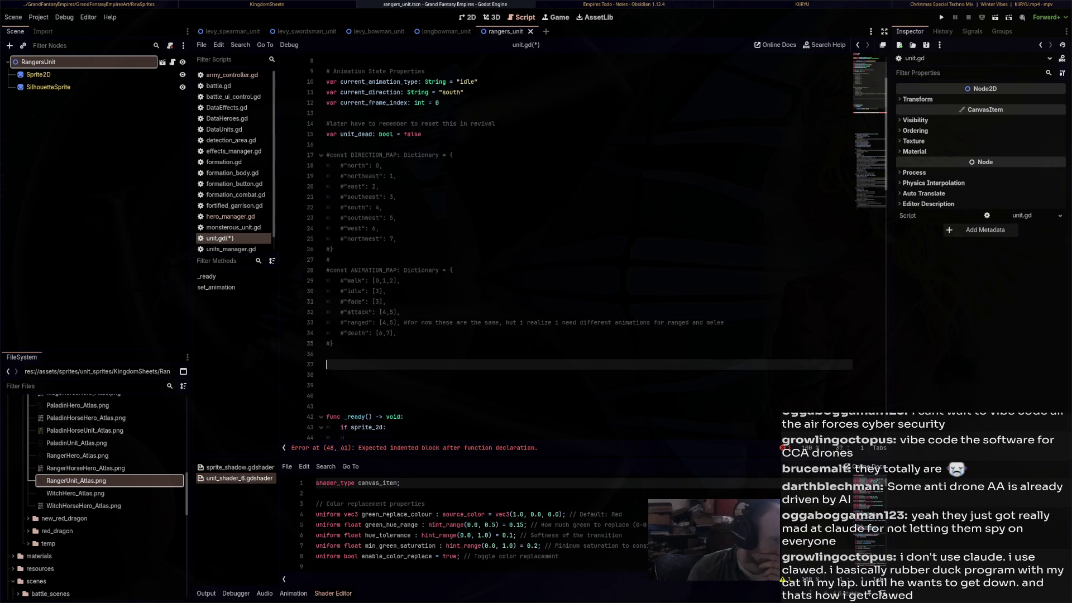
# Review the commented ANIMATION_MAP, selecting its 'fade' entry
pyautogui.scroll(-3, 587, 246)
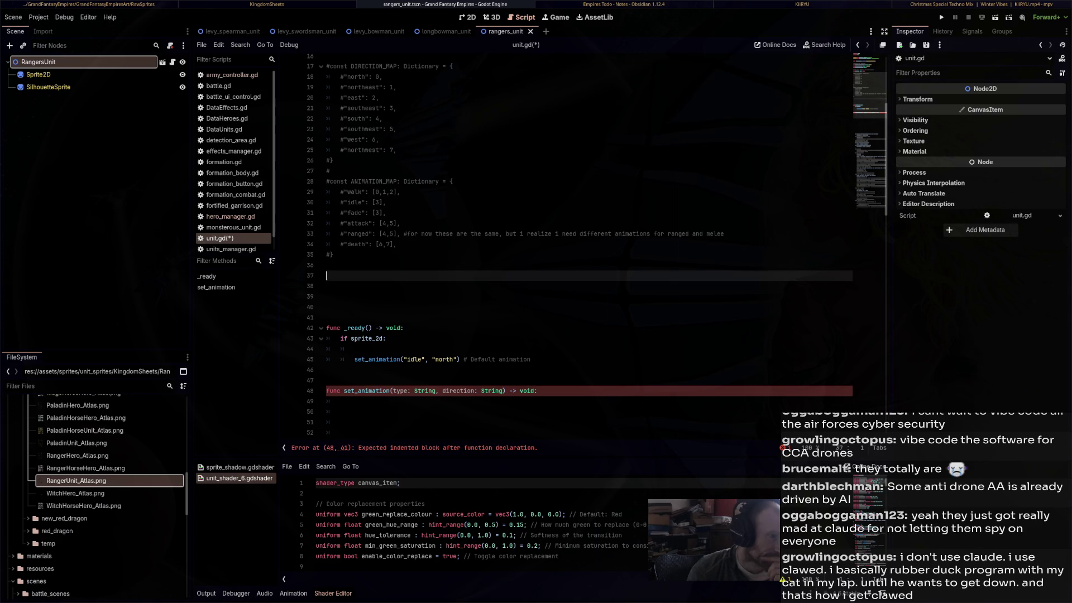
pyautogui.doubleClick(355, 213)
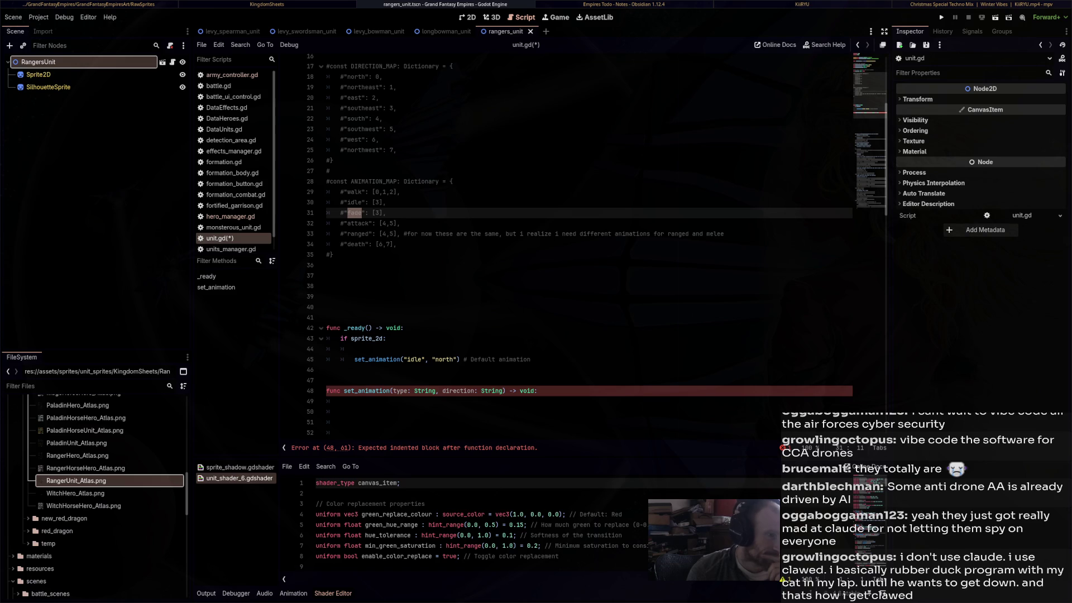
pyautogui.scroll(-10, 587, 246)
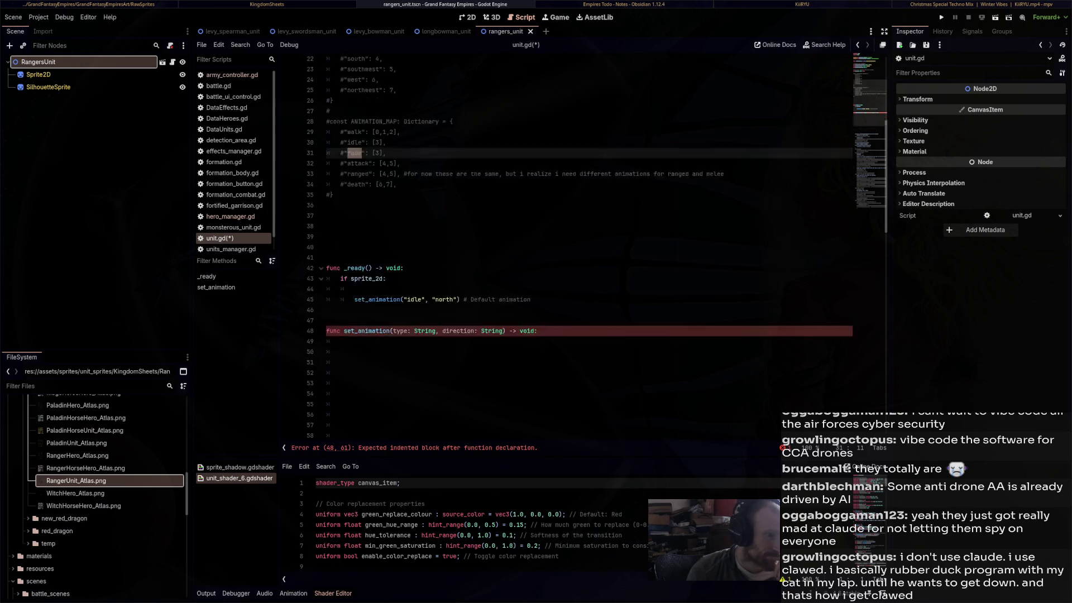
pyautogui.scroll(-4, 586, 246)
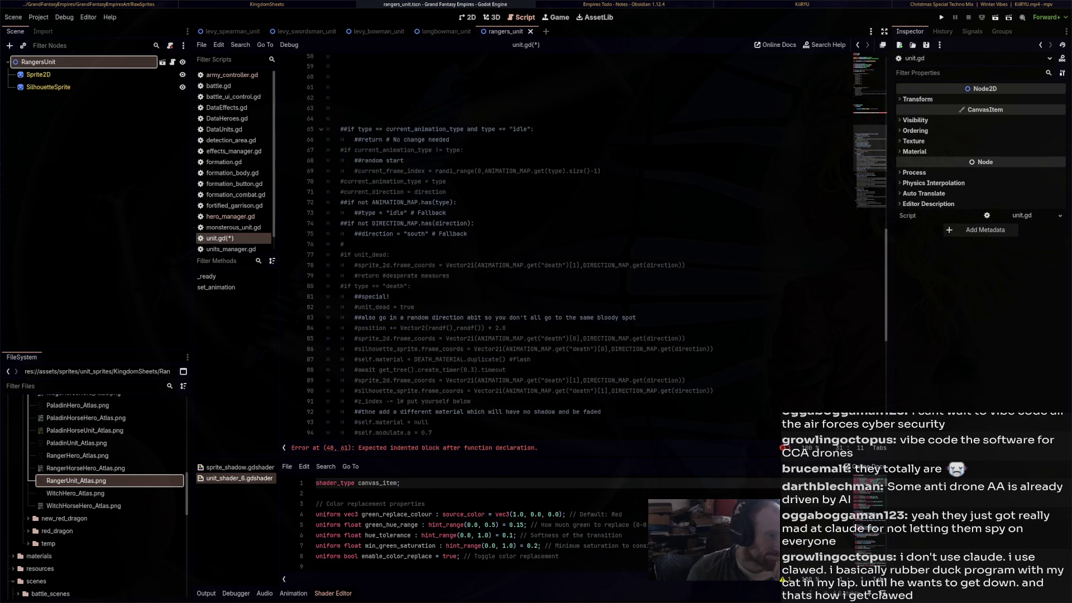
pyautogui.scroll(16, 587, 246)
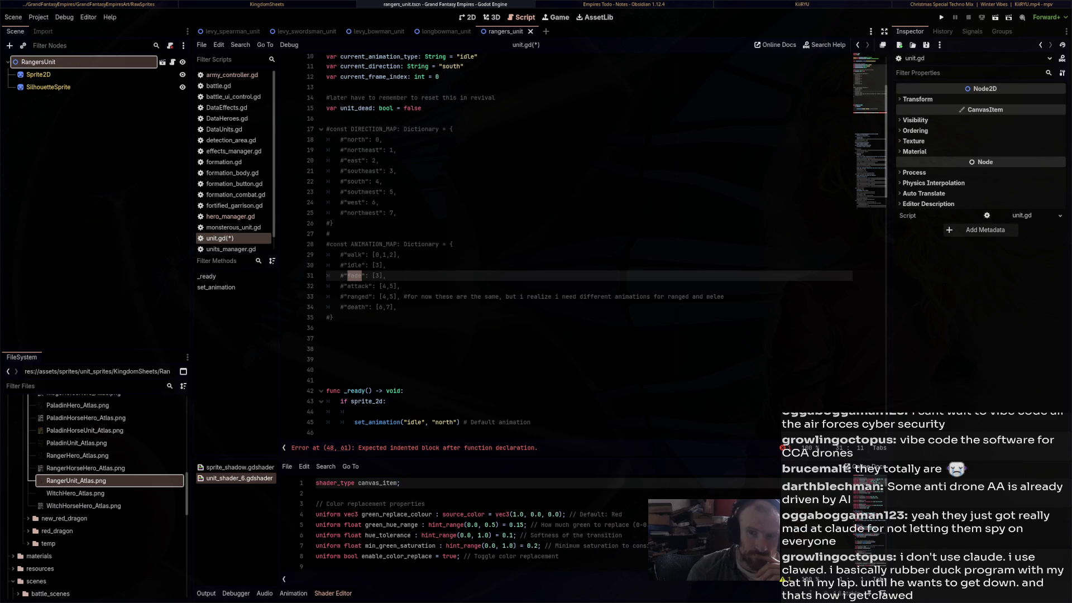
pyautogui.press('super+Right')
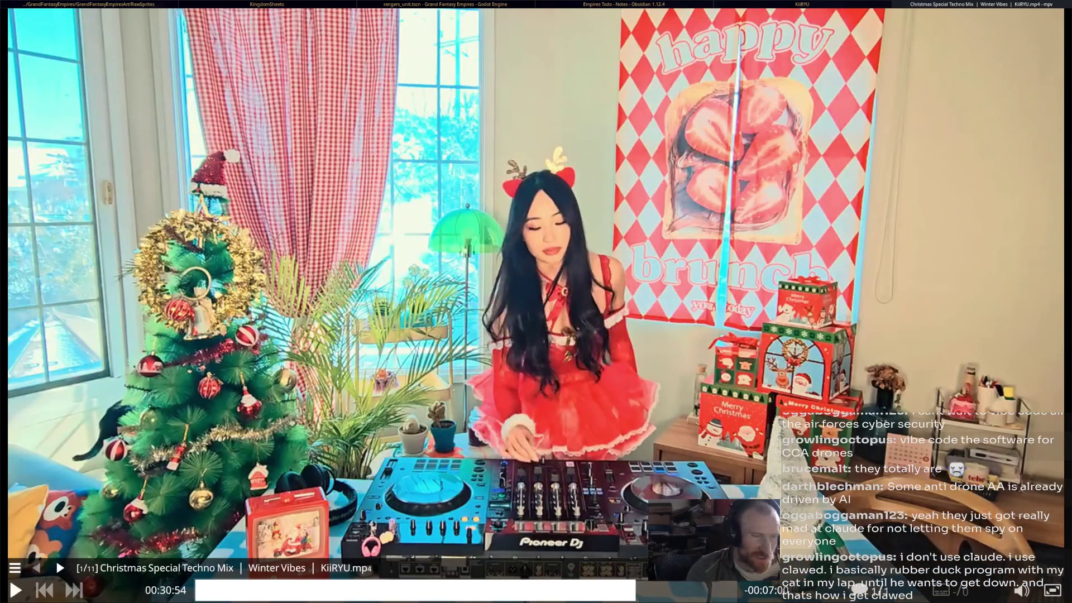
pyautogui.press('super+Left')
pyautogui.press('super+Left')
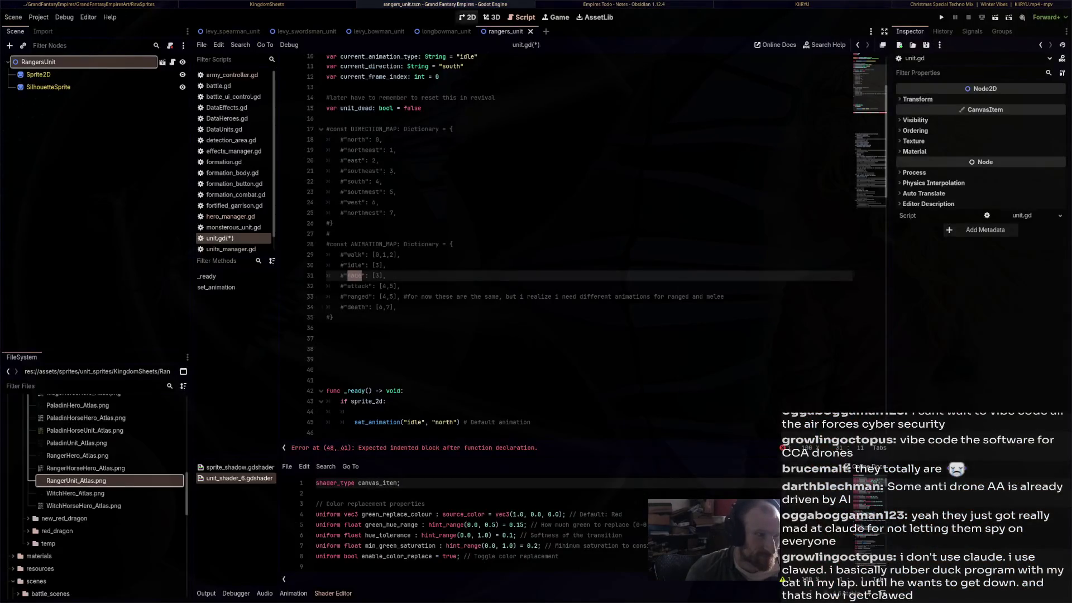
pyautogui.click(391, 343)
pyautogui.scroll(-4, 391, 344)
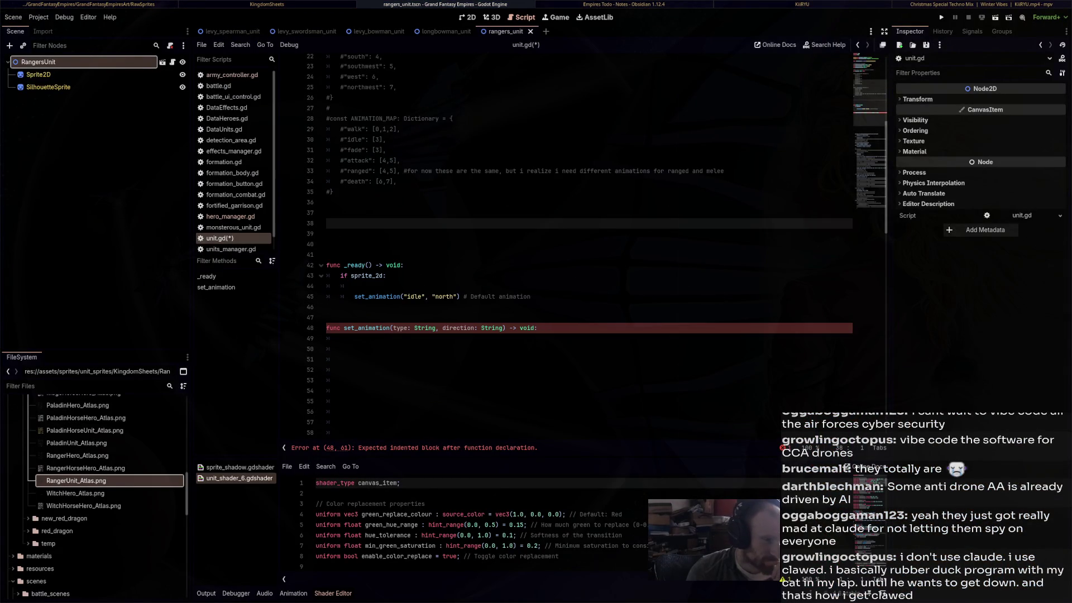
pyautogui.scroll(3, 589, 246)
pyautogui.scroll(-1, 589, 246)
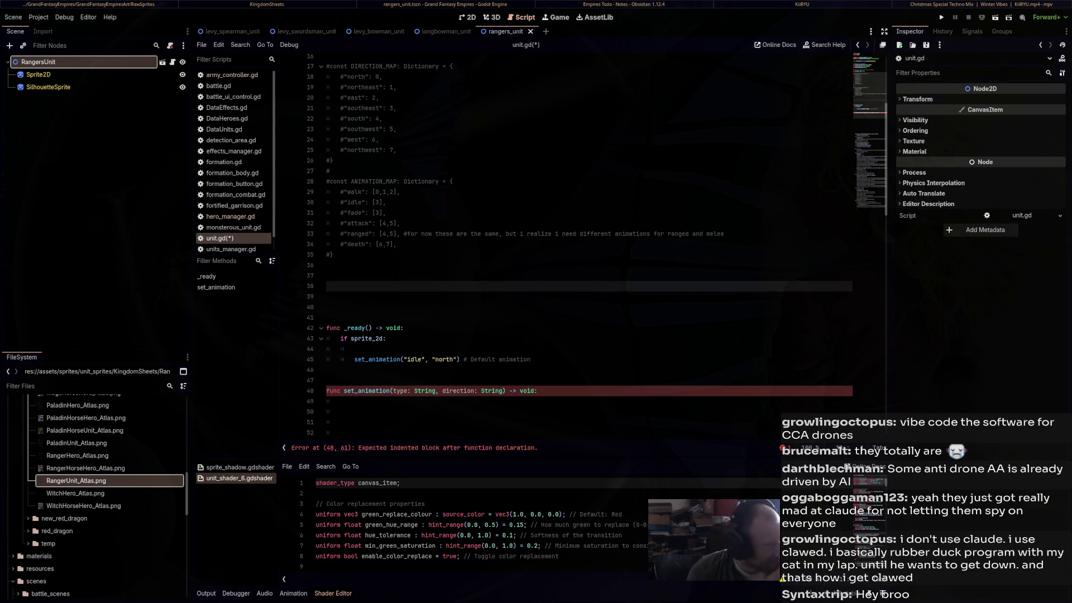
# Start a 'const' declaration on line 38, then delete it again
pyautogui.click(327, 286)
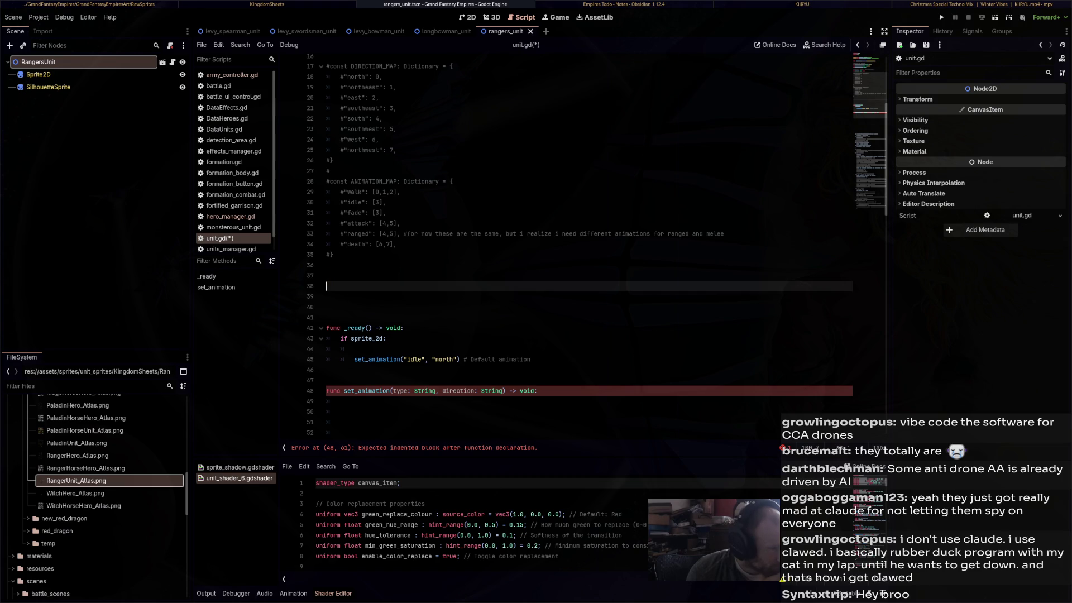
pyautogui.scroll(3, 328, 275)
pyautogui.scroll(-2, 328, 275)
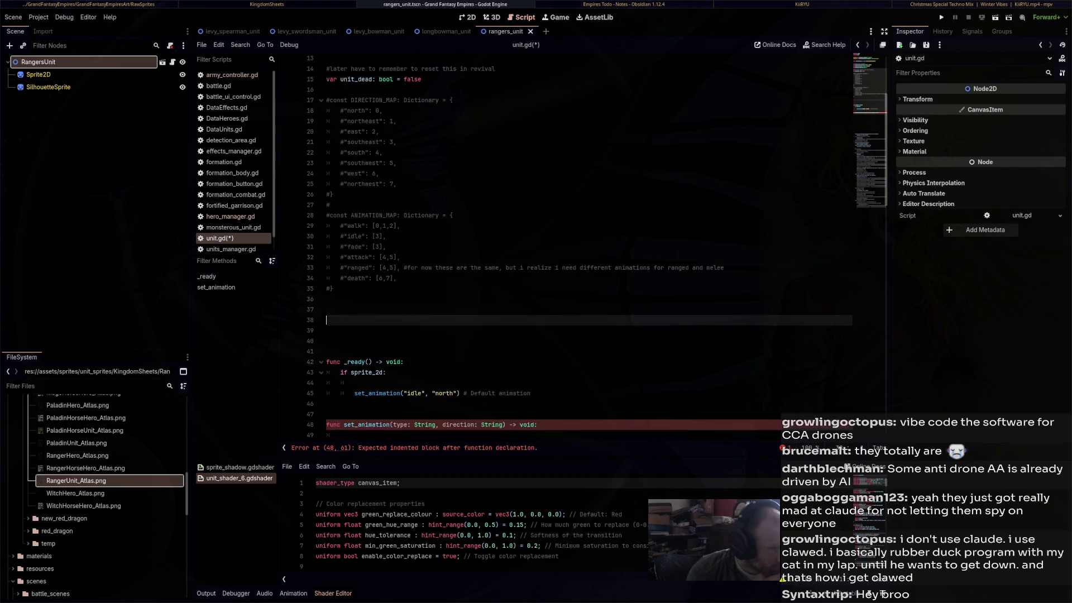
pyautogui.write('const')
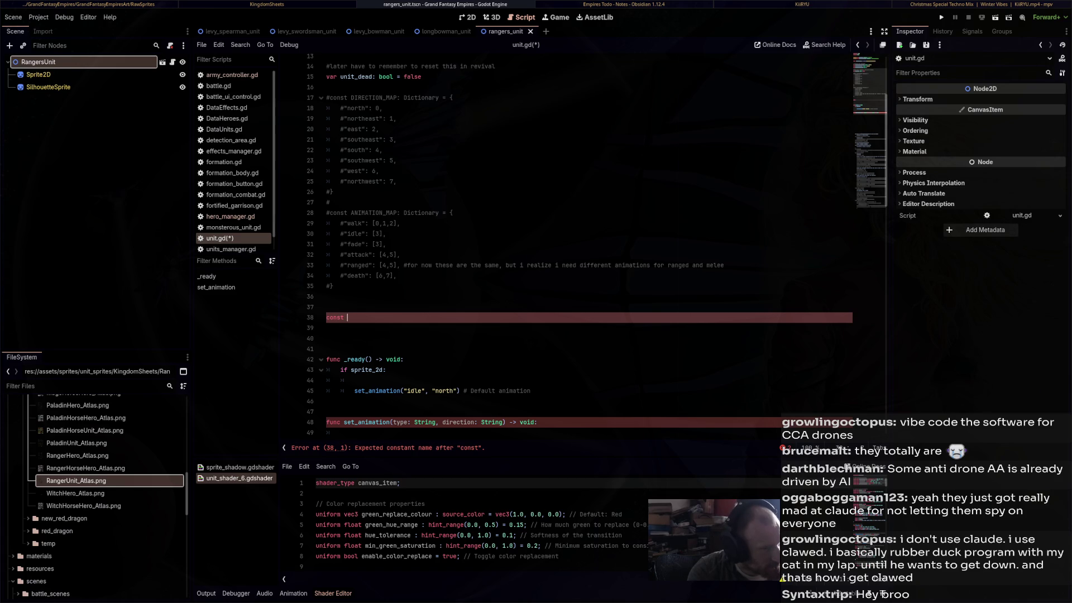
pyautogui.moveTo(334, 286); pyautogui.dragTo(327, 118)
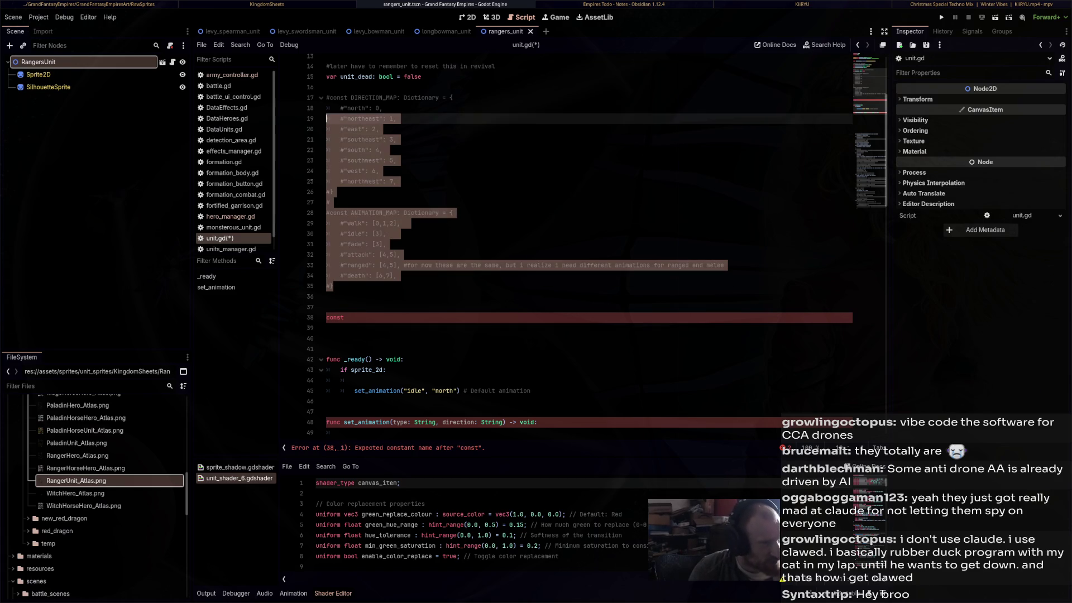
pyautogui.click(347, 317)
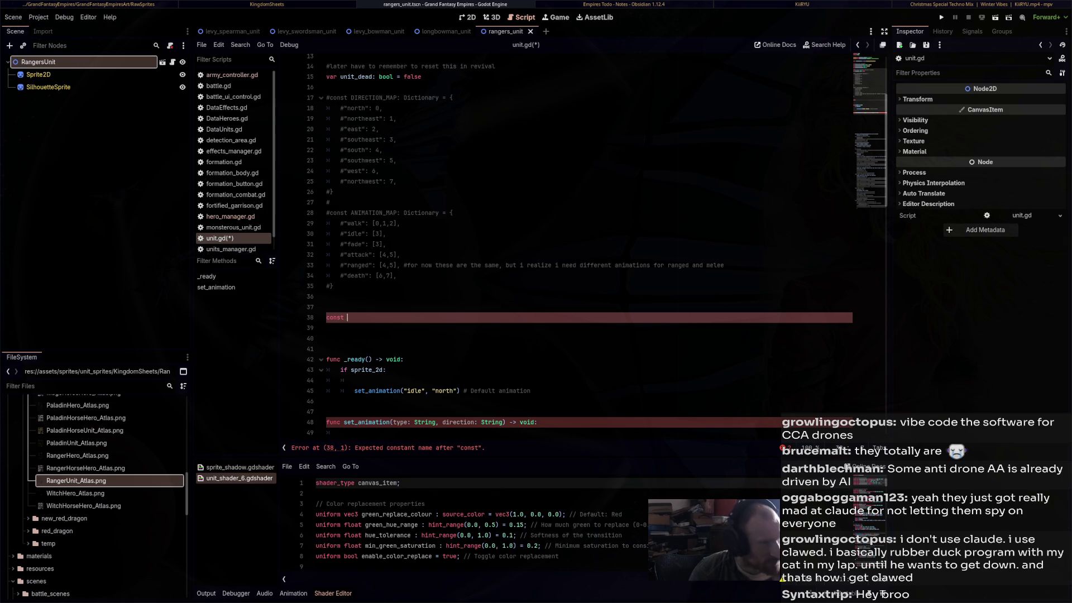
pyautogui.press('BackSpace')
pyautogui.press('BackSpace')
pyautogui.press('BackSpace')
# Uncomment the DIRECTION_MAP declaration and its "north" entry, clearing north's old value
pyautogui.click(327, 97)
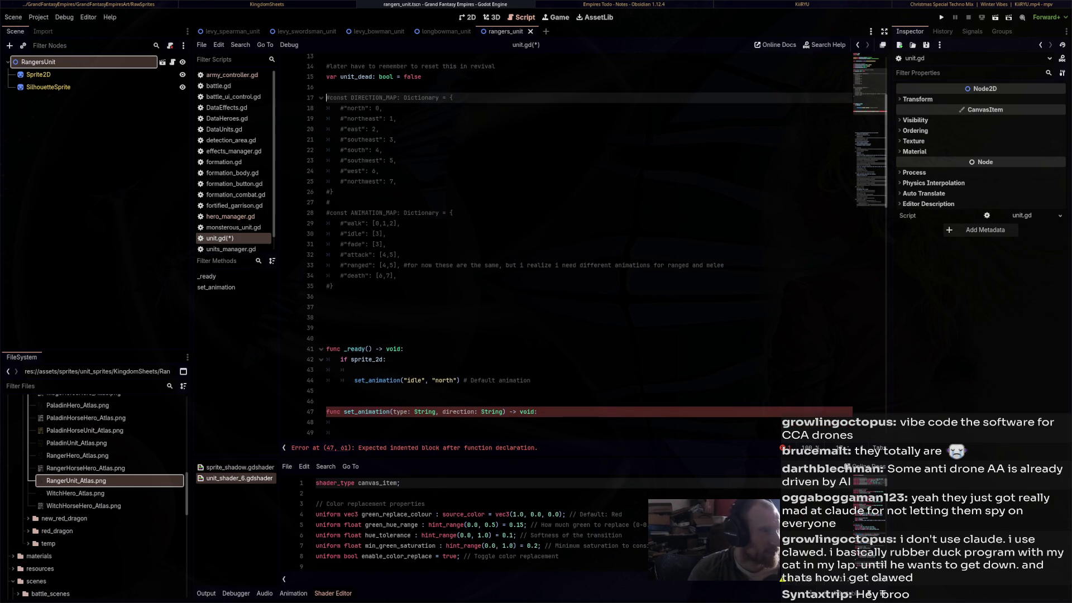
pyautogui.press('Delete')
pyautogui.press('Down')
pyautogui.press('Right')
pyautogui.press('Delete')
pyautogui.press('End')
pyautogui.press('BackSpace')
pyautogui.press('BackSpace')
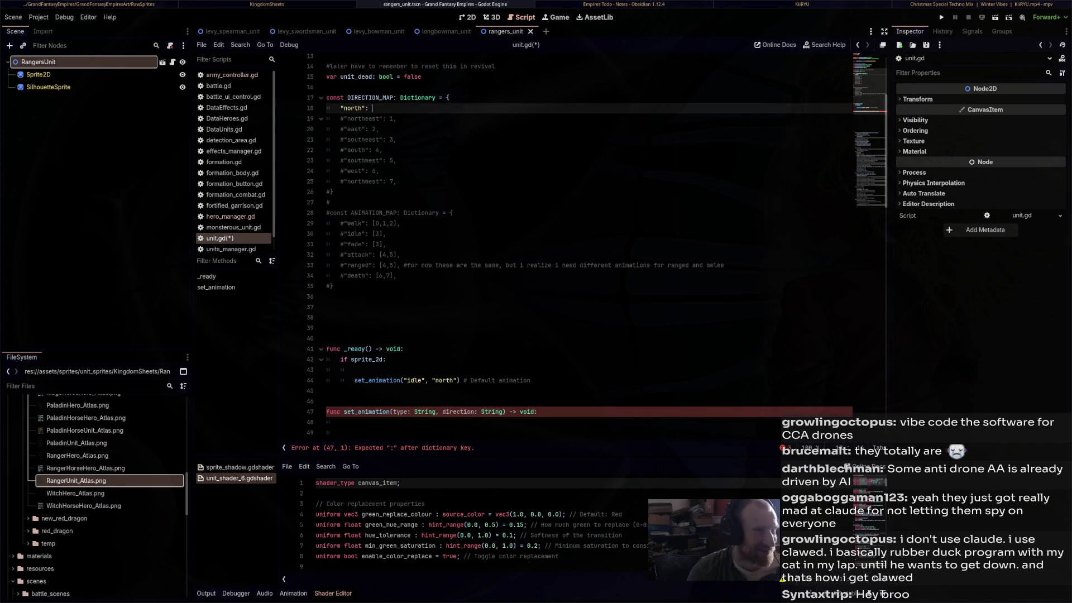
pyautogui.press('Return')
pyautogui.press('Return')
pyautogui.press('Return')
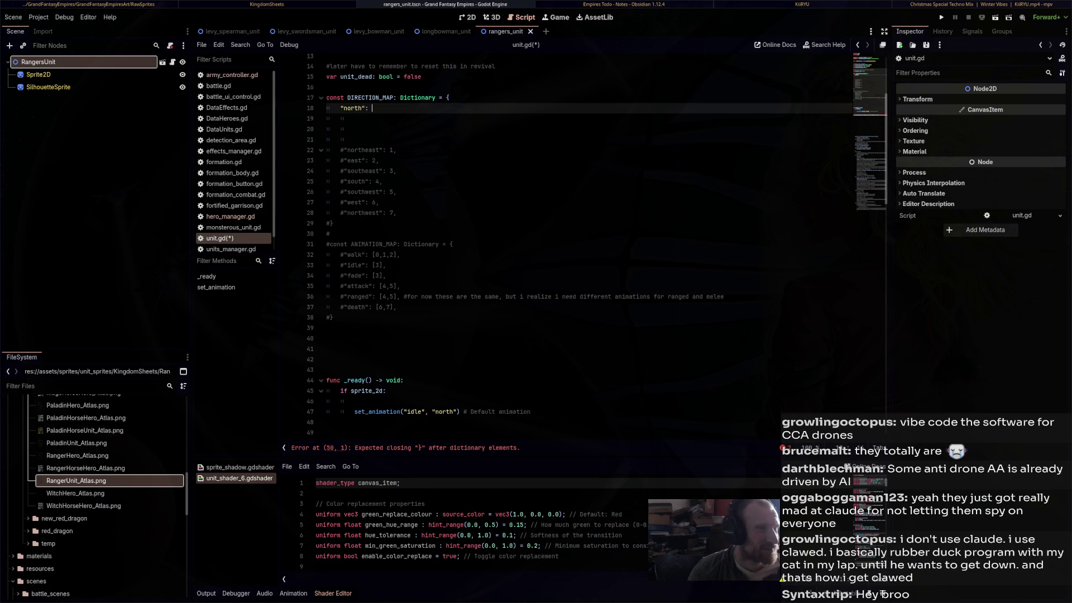
pyautogui.press('Down')
pyautogui.press('Down')
pyautogui.press('Down')
pyautogui.press('BackSpace')
pyautogui.press('BackSpace')
pyautogui.press('BackSpace')
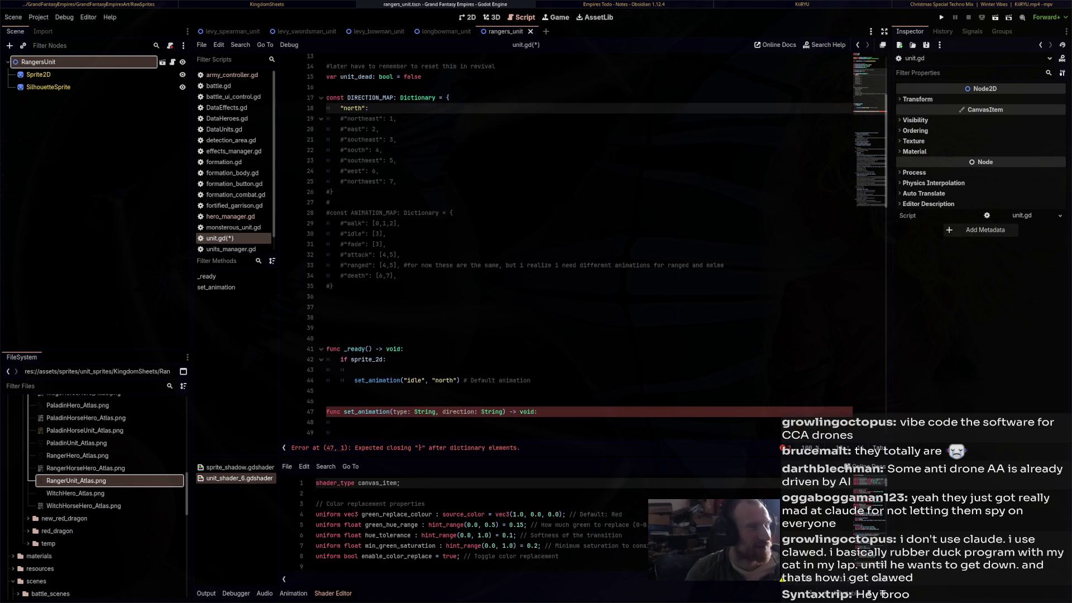
# Set "north" to 0 and add blank lines above it in DIRECTION_MAP
pyautogui.write(' 1')
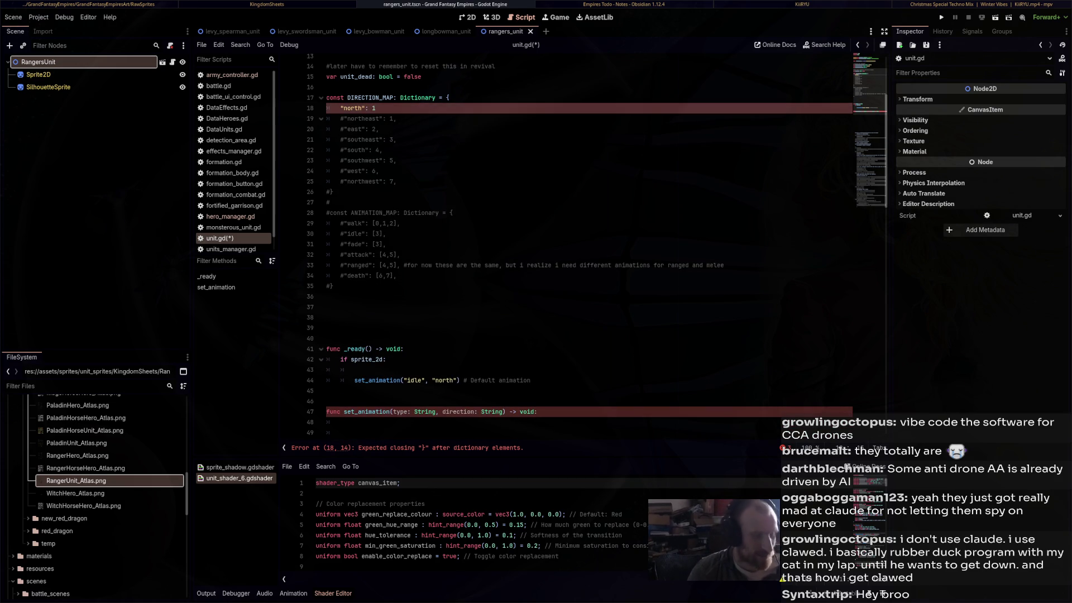
pyautogui.press('BackSpace')
pyautogui.write('0')
pyautogui.press('Return')
pyautogui.press('Return')
pyautogui.press('Return')
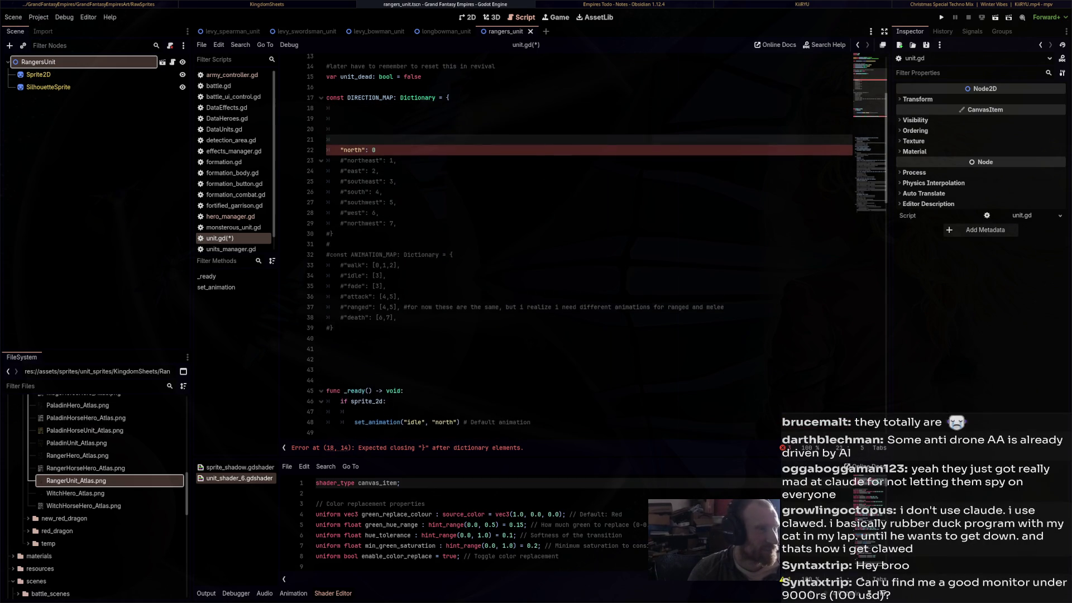
pyautogui.press('Up')
pyautogui.press('Up')
pyautogui.press('Up')
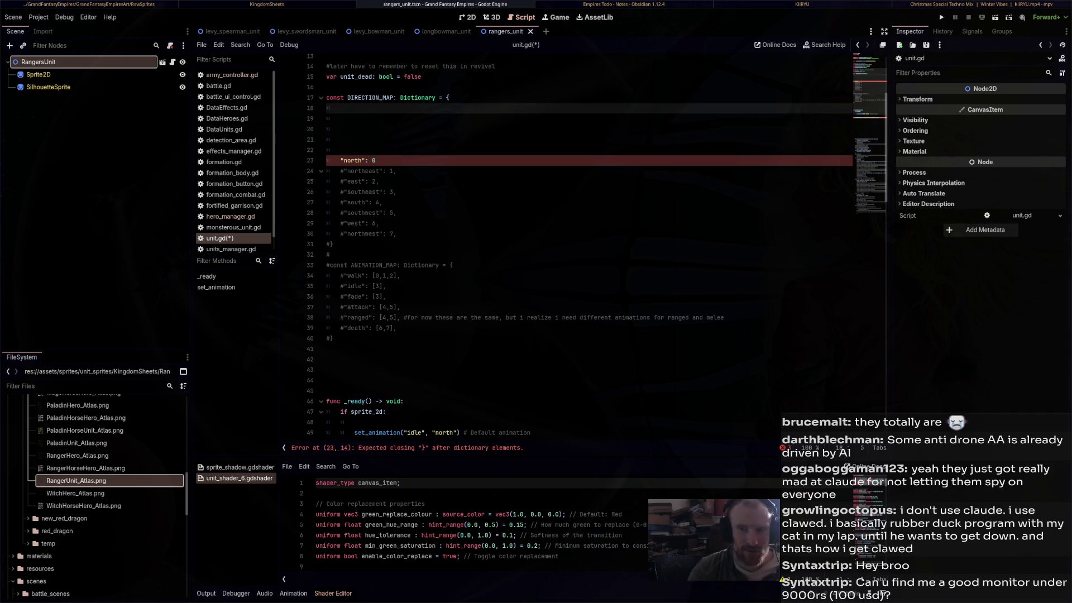
pyautogui.press('Return')
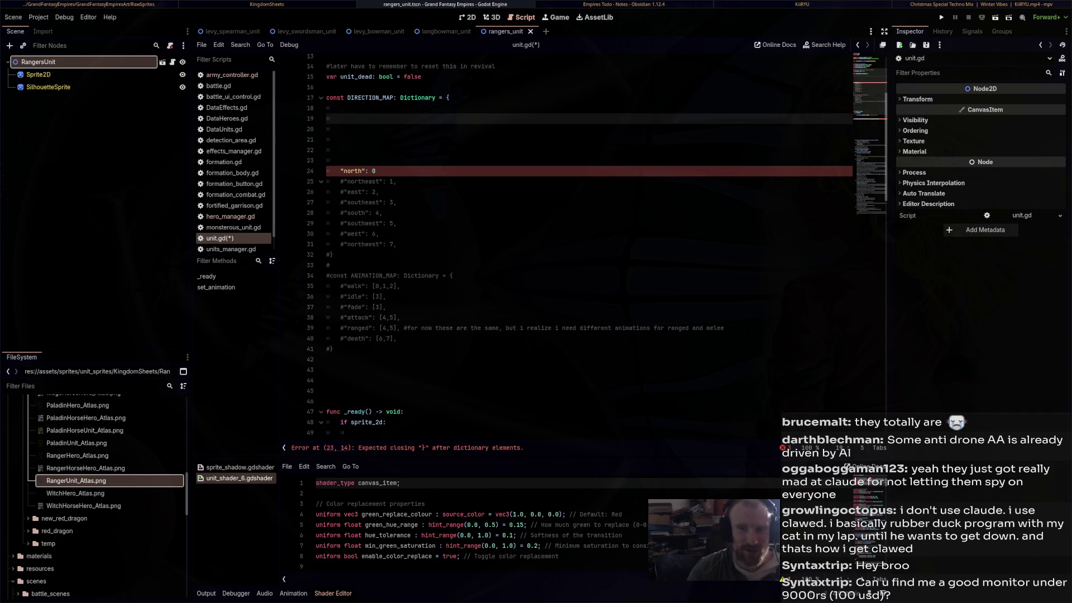